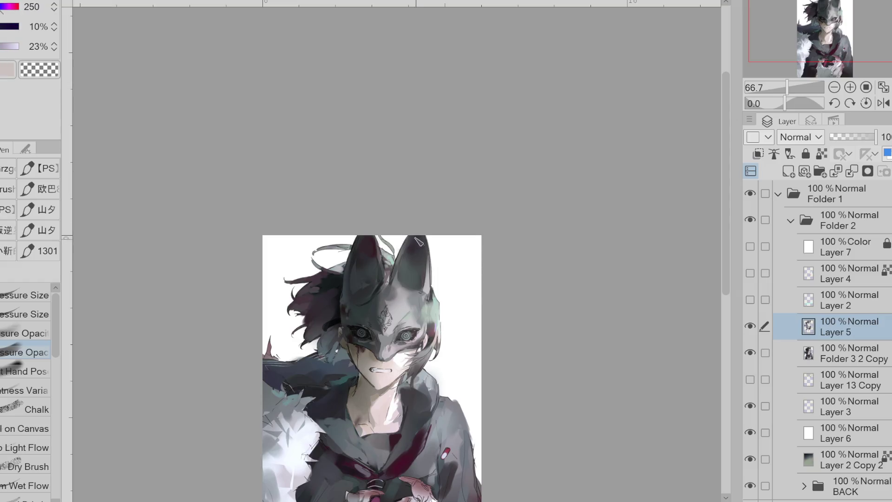
# Step: Mix a saturated deep red and paint it onto the fox mask's ear tip
pyautogui.moveTo(4, 27); pyautogui.dragTo(3, 26)
pyautogui.click(19, 7)
pyautogui.moveTo(420, 243); pyautogui.dragTo(422, 272)
# Step: Eyedrop colours from the mask ear, purple hair and blue-grey, teal and pale skin of the face
pyautogui.keyDown('alt'); pyautogui.click(417, 242); pyautogui.keyUp('alt')
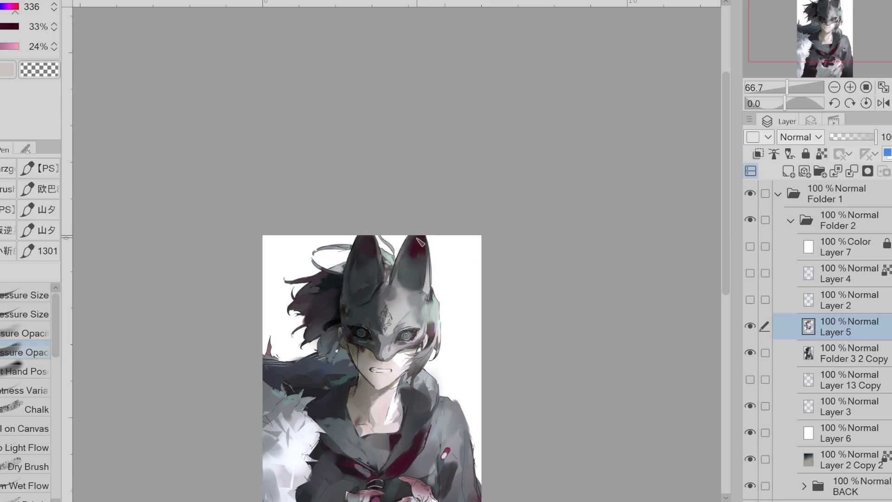
pyautogui.keyDown('alt'); pyautogui.click(417, 234); pyautogui.keyUp('alt')
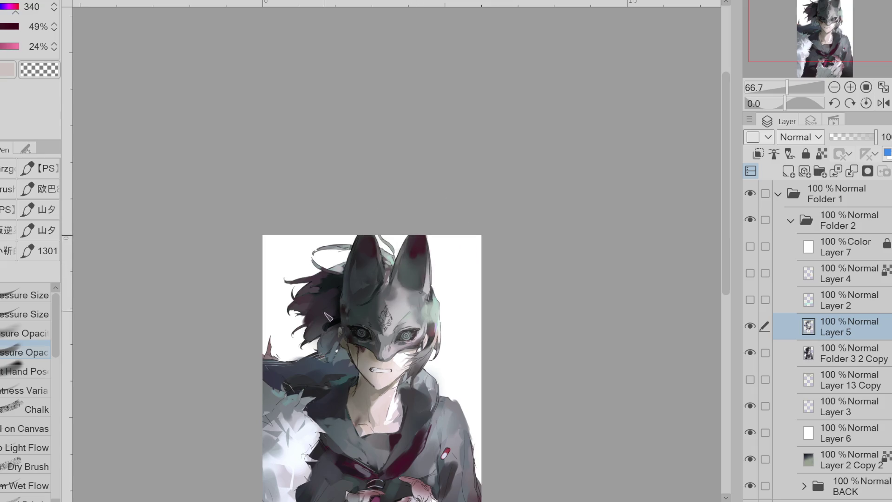
pyautogui.keyDown('alt'); pyautogui.click(325, 327); pyautogui.keyUp('alt')
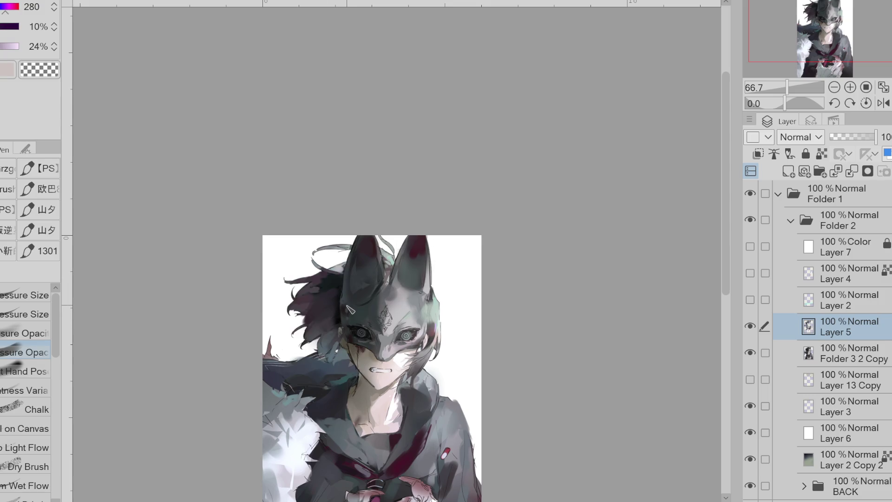
pyautogui.keyDown('alt'); pyautogui.click(341, 362); pyautogui.keyUp('alt')
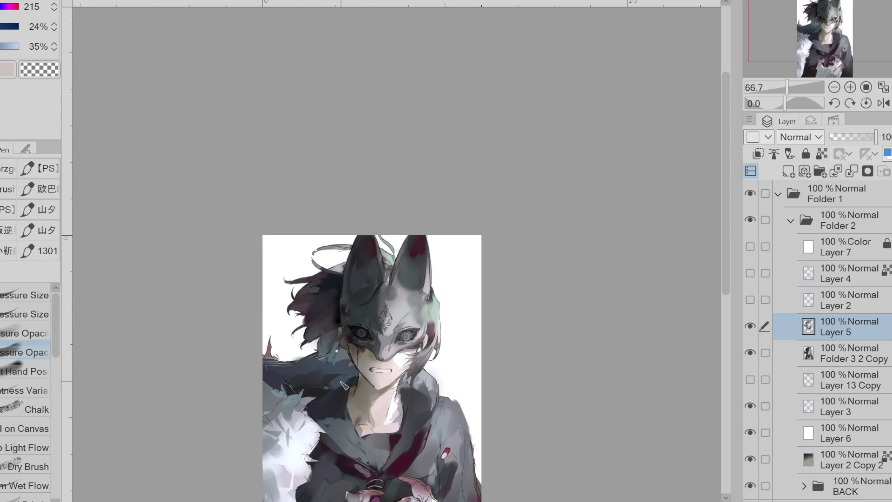
pyautogui.keyDown('alt'); pyautogui.click(355, 370); pyautogui.keyUp('alt')
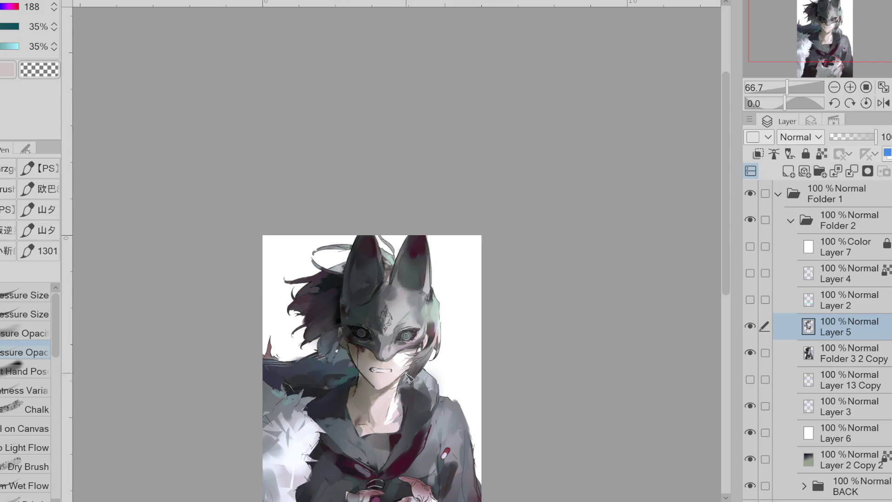
pyautogui.scroll(2, 416, 374)
pyautogui.keyDown('alt'); pyautogui.click(322, 375); pyautogui.keyUp('alt')
pyautogui.moveTo(326, 372); pyautogui.dragTo(333, 382)
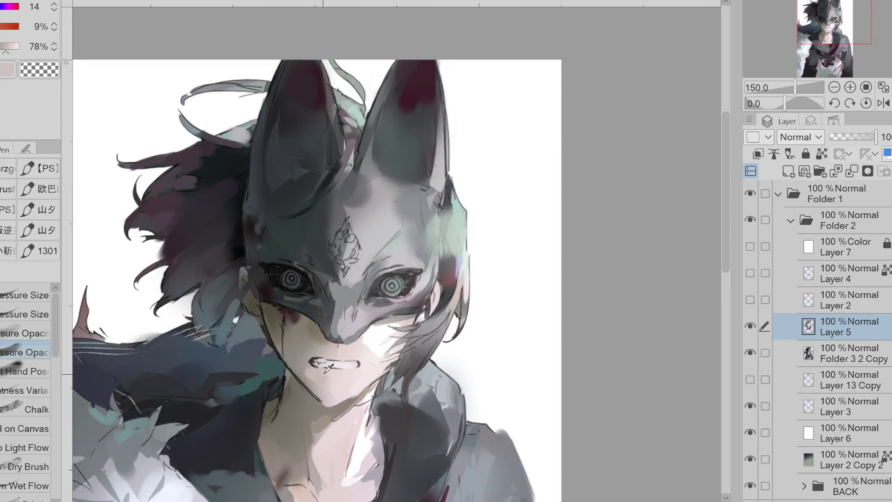
# Step: Sample darker, lighter and pale highlight skin tones, then switch to the opacity-sensitive brush
pyautogui.keyDown('alt'); pyautogui.click(331, 378); pyautogui.keyUp('alt')
pyautogui.keyDown('alt'); pyautogui.click(333, 382); pyautogui.keyUp('alt')
pyautogui.keyDown('alt'); pyautogui.click(343, 381); pyautogui.keyUp('alt')
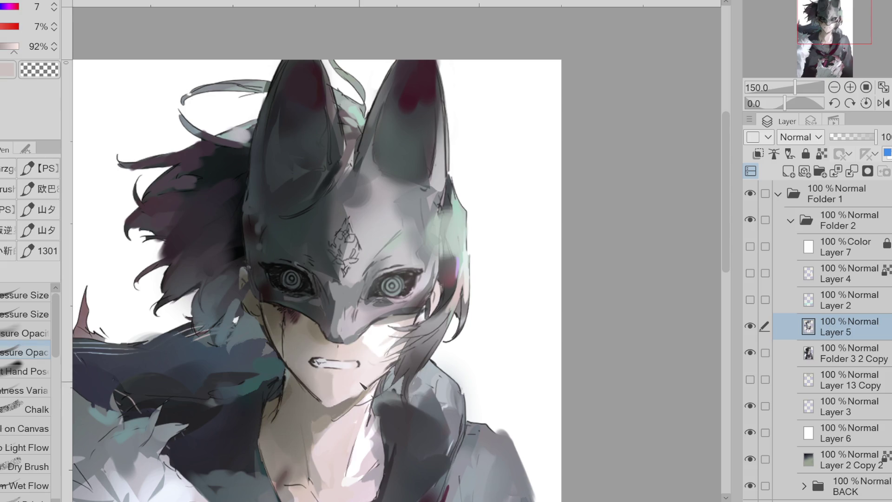
pyautogui.keyDown('alt'); pyautogui.click(307, 370); pyautogui.keyUp('alt')
pyautogui.click(26, 333)
# Step: Sample skin tones from the chin, nose and neck, then mirror the canvas horizontally with H
pyautogui.keyDown('alt'); pyautogui.click(334, 394); pyautogui.keyUp('alt')
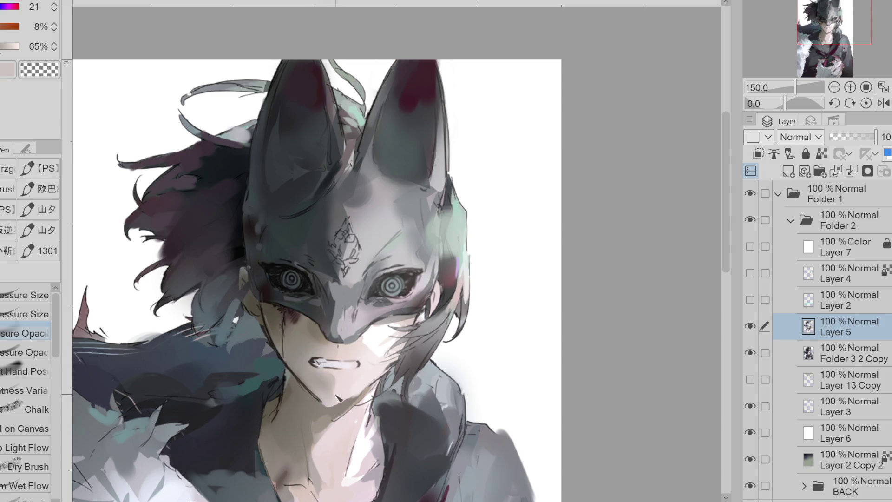
pyautogui.keyDown('alt'); pyautogui.click(335, 390); pyautogui.keyUp('alt')
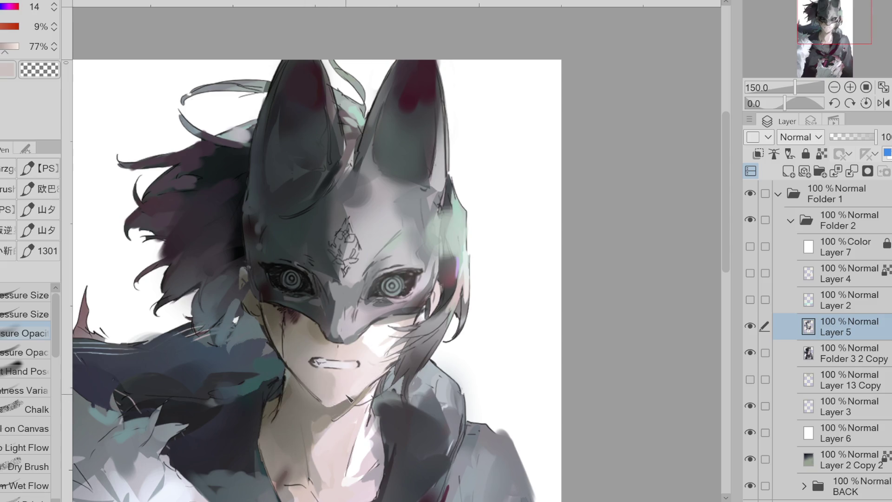
pyautogui.keyDown('alt'); pyautogui.click(332, 348); pyautogui.keyUp('alt')
pyautogui.keyDown('alt'); pyautogui.click(319, 334); pyautogui.keyUp('alt')
pyautogui.keyDown('alt'); pyautogui.click(300, 392); pyautogui.keyUp('alt')
pyautogui.keyDown('alt'); pyautogui.click(301, 396); pyautogui.keyUp('alt')
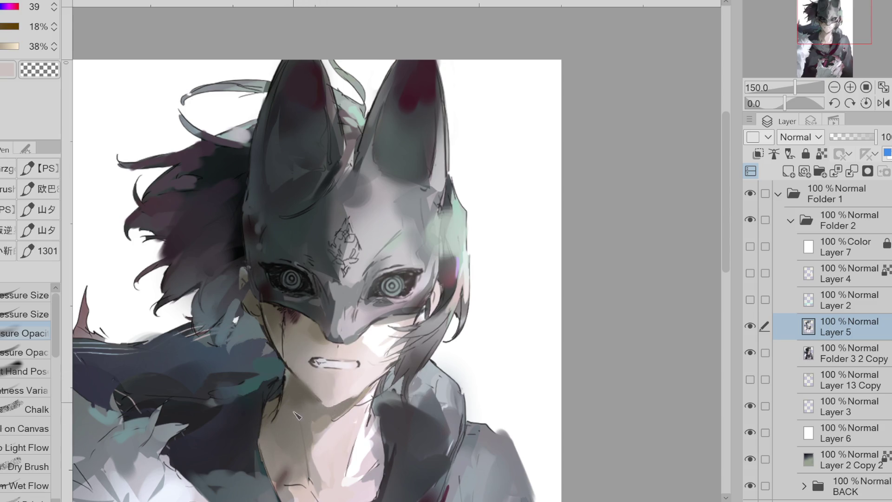
pyautogui.press('h')
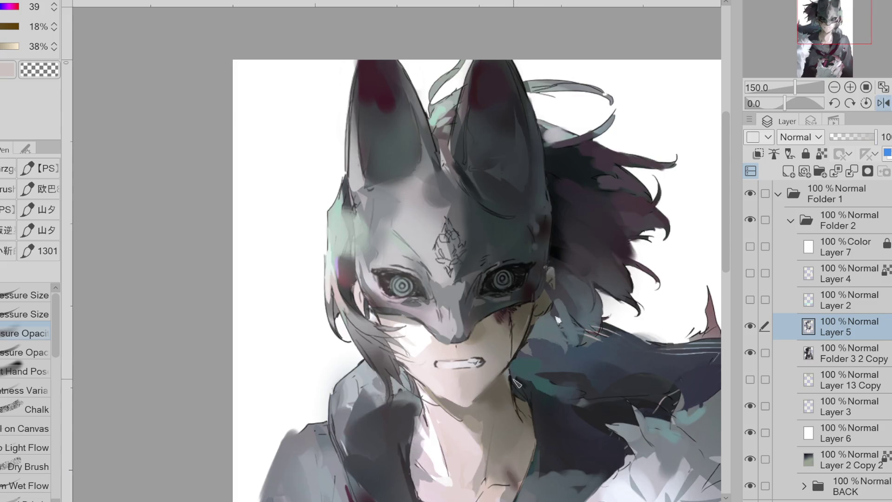
# Step: Sample mouth and face skin tones, toggle Eraser and Pen, then switch to the size-sensitive brush
pyautogui.keyDown('alt'); pyautogui.click(470, 385); pyautogui.keyUp('alt')
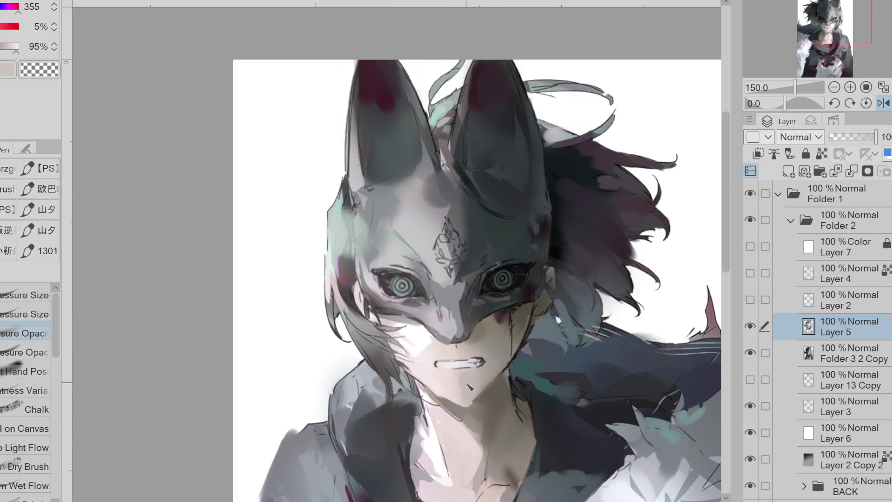
pyautogui.press('e')
pyautogui.press('p')
pyautogui.keyDown('alt'); pyautogui.click(483, 334); pyautogui.keyUp('alt')
pyautogui.keyDown('alt'); pyautogui.click(486, 368); pyautogui.keyUp('alt')
pyautogui.click(47, 311)
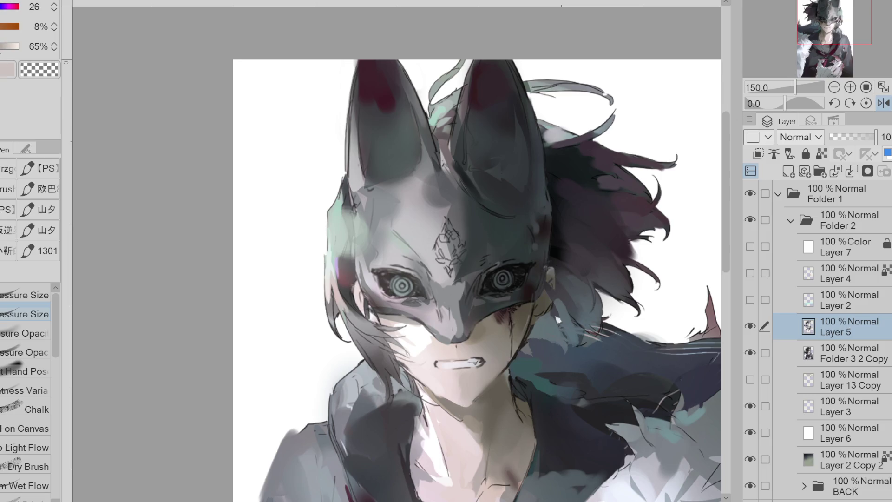
# Step: Show the Color Wheel, sample dark teal, orange-brown and teal-green, then unmirror the view
pyautogui.click(5, 4)
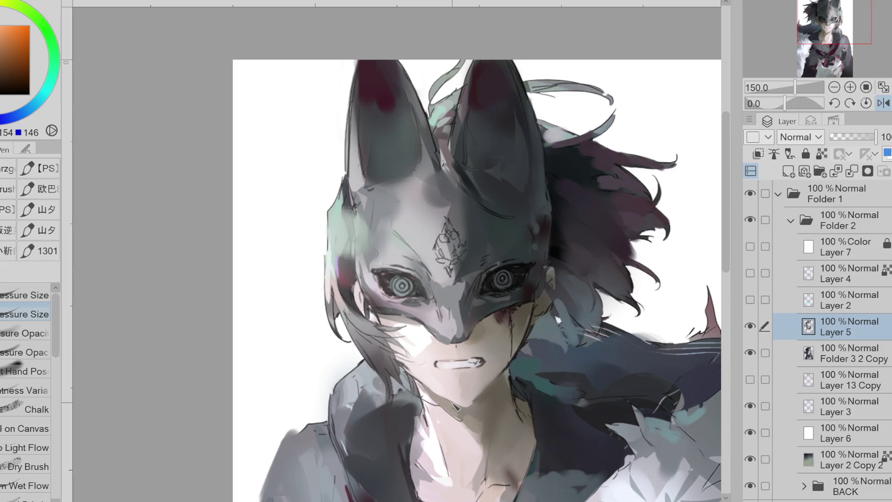
pyautogui.keyDown('alt'); pyautogui.click(535, 330); pyautogui.keyUp('alt')
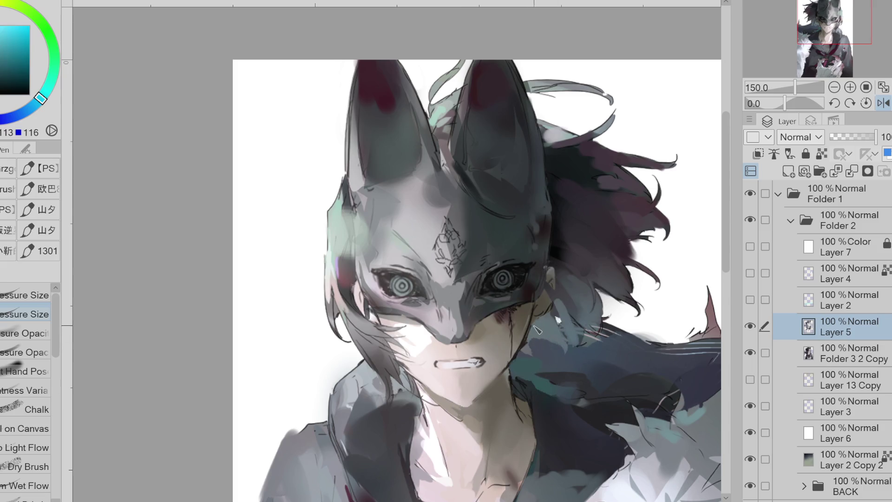
pyautogui.keyDown('alt'); pyautogui.click(534, 327); pyautogui.keyUp('alt')
pyautogui.keyDown('alt'); pyautogui.click(513, 372); pyautogui.keyUp('alt')
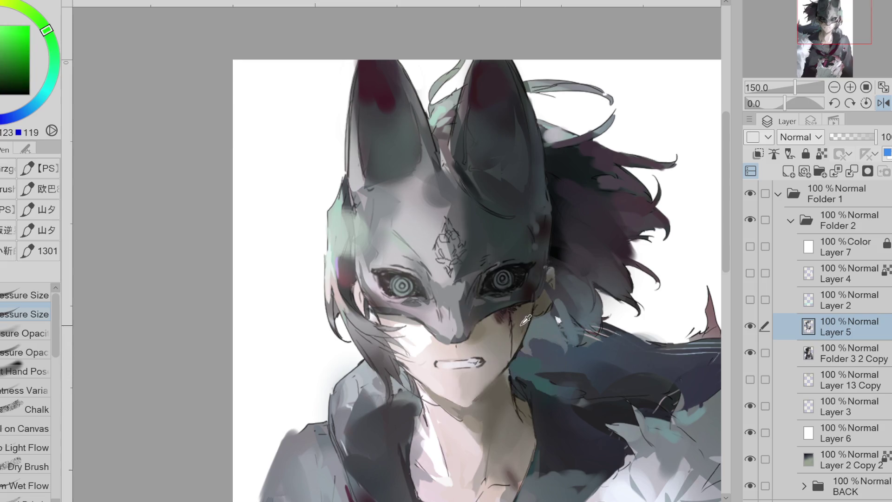
pyautogui.click(883, 102)
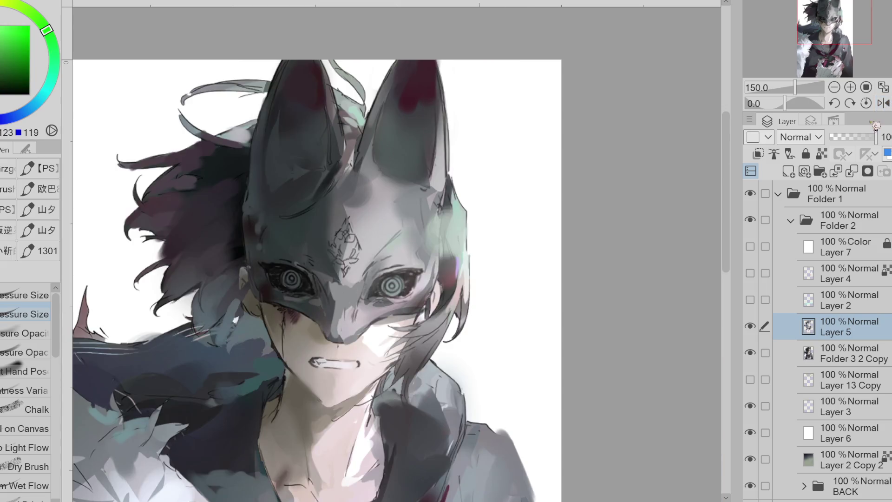
# Step: Zoom in, choose the opacity-sensitive brush and sample red-brown, warm and grey-green tones near the ear
pyautogui.scroll(1, 283, 312)
pyautogui.keyDown('alt'); pyautogui.click(266, 325); pyautogui.keyUp('alt')
pyautogui.click(25, 352)
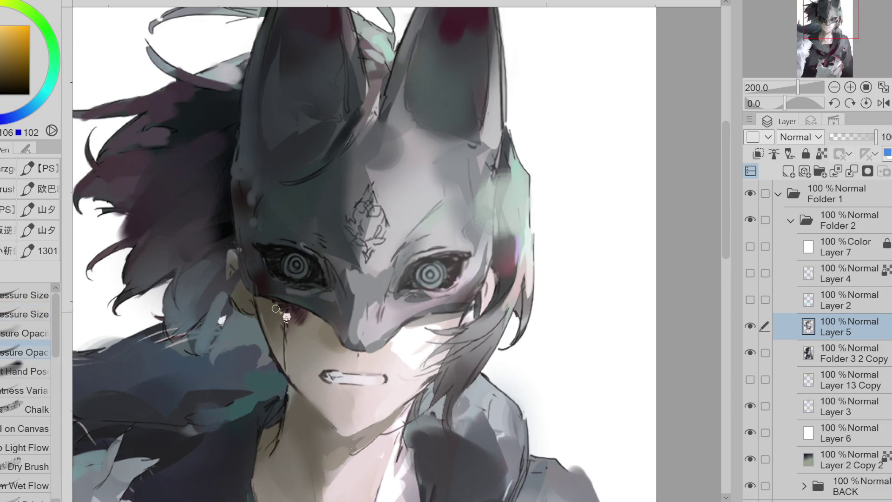
pyautogui.keyDown('alt'); pyautogui.click(270, 323); pyautogui.keyUp('alt')
pyautogui.keyDown('alt'); pyautogui.click(262, 301); pyautogui.keyUp('alt')
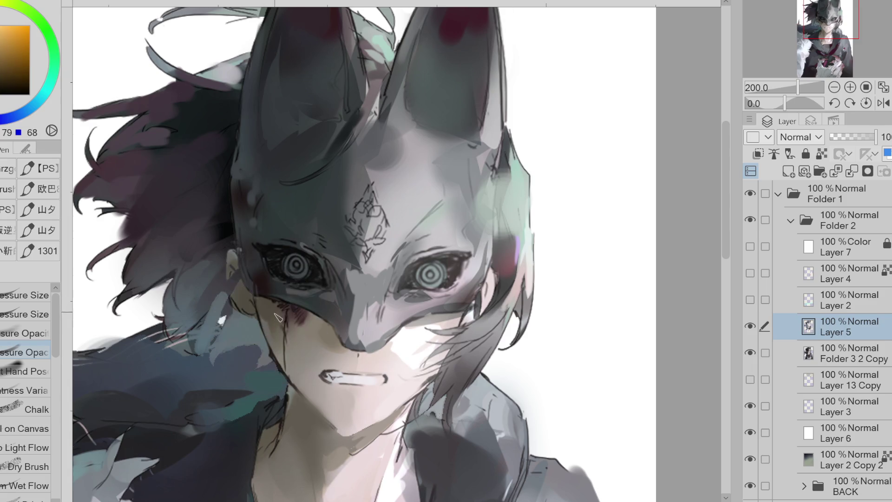
pyautogui.keyDown('alt'); pyautogui.click(300, 322); pyautogui.keyUp('alt')
pyautogui.keyDown('alt'); pyautogui.click(291, 310); pyautogui.keyUp('alt')
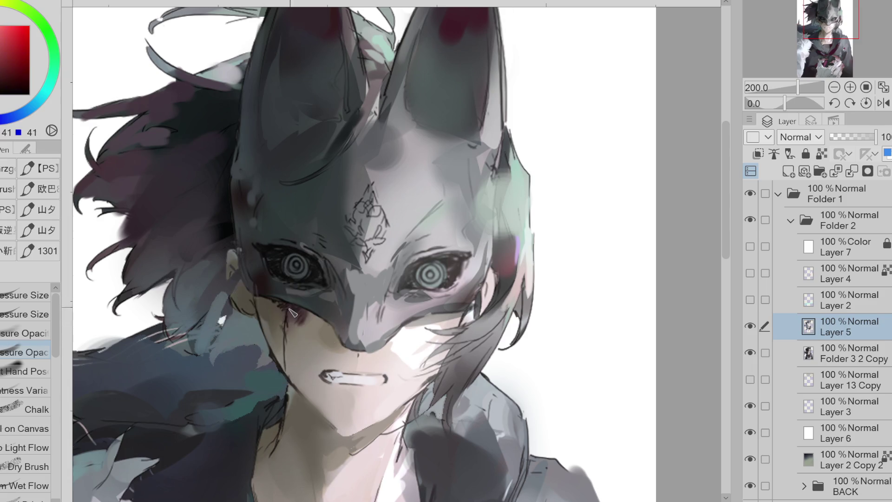
pyautogui.keyDown('alt'); pyautogui.click(264, 298); pyautogui.keyUp('alt')
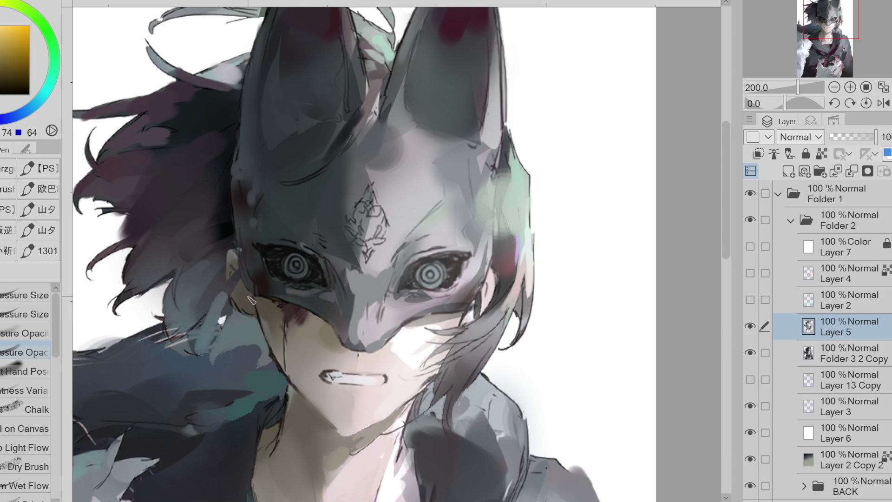
pyautogui.keyDown('alt'); pyautogui.click(234, 296); pyautogui.keyUp('alt')
# Step: Paint over the ear beside the mask in grey-green, warm brown and blue-grey
pyautogui.moveTo(228, 253); pyautogui.dragTo(231, 283)
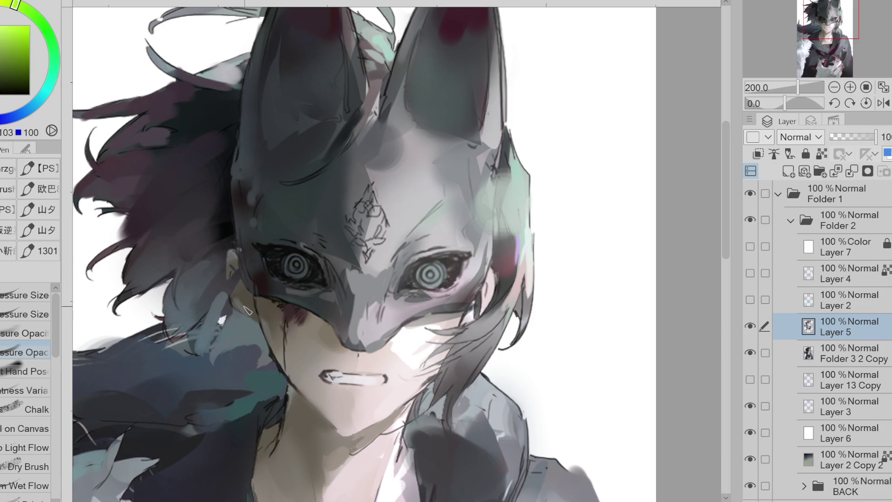
pyautogui.keyDown('alt'); pyautogui.click(241, 291); pyautogui.keyUp('alt')
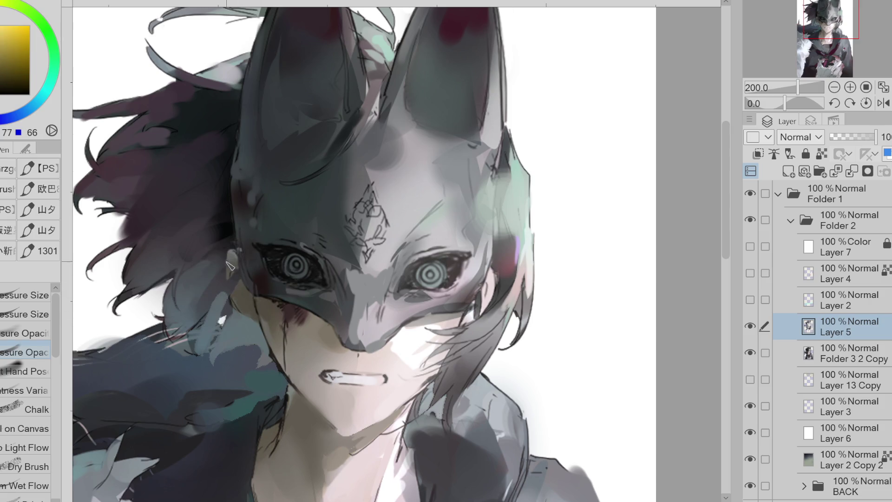
pyautogui.moveTo(230, 269); pyautogui.dragTo(222, 254)
pyautogui.keyDown('alt'); pyautogui.click(207, 275); pyautogui.keyUp('alt')
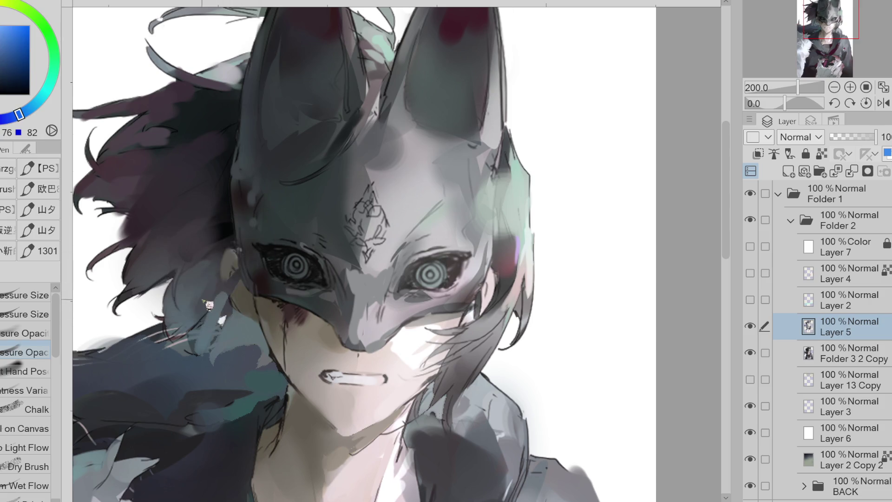
pyautogui.keyDown('alt'); pyautogui.click(211, 312); pyautogui.keyUp('alt')
pyautogui.moveTo(246, 283); pyautogui.dragTo(235, 297)
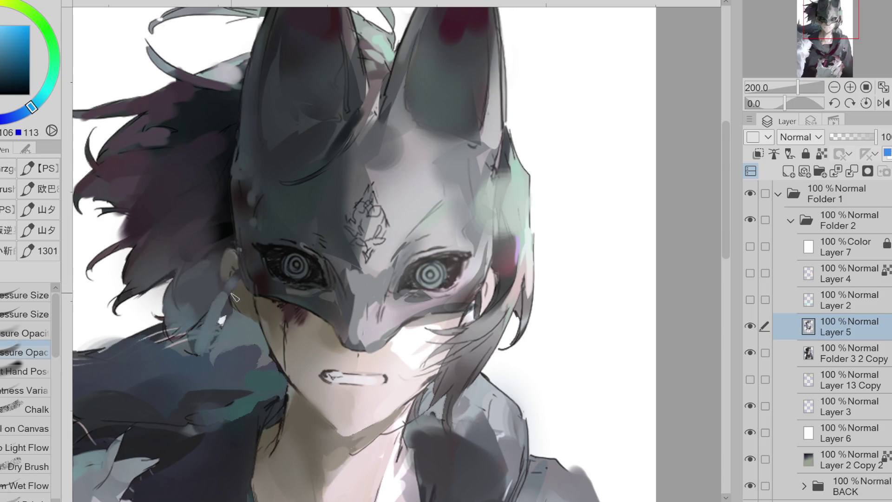
pyautogui.keyDown('alt'); pyautogui.click(221, 274); pyautogui.keyUp('alt')
# Step: Erase paint to reveal hair strands near the shoulder and resample blue-grey tones
pyautogui.press('e')
pyautogui.moveTo(222, 331)
pyautogui.mouseDown()
pyautogui.moveTo(190, 361)
pyautogui.moveTo(186, 344)
pyautogui.moveTo(153, 340)
pyautogui.moveTo(164, 338)
pyautogui.moveTo(125, 349)
pyautogui.moveTo(158, 358)
pyautogui.moveTo(104, 360)
pyautogui.moveTo(200, 370)
pyautogui.mouseUp()
pyautogui.keyDown('alt'); pyautogui.click(193, 359); pyautogui.keyUp('alt')
pyautogui.press('p')
pyautogui.keyDown('alt'); pyautogui.click(199, 364); pyautogui.keyUp('alt')
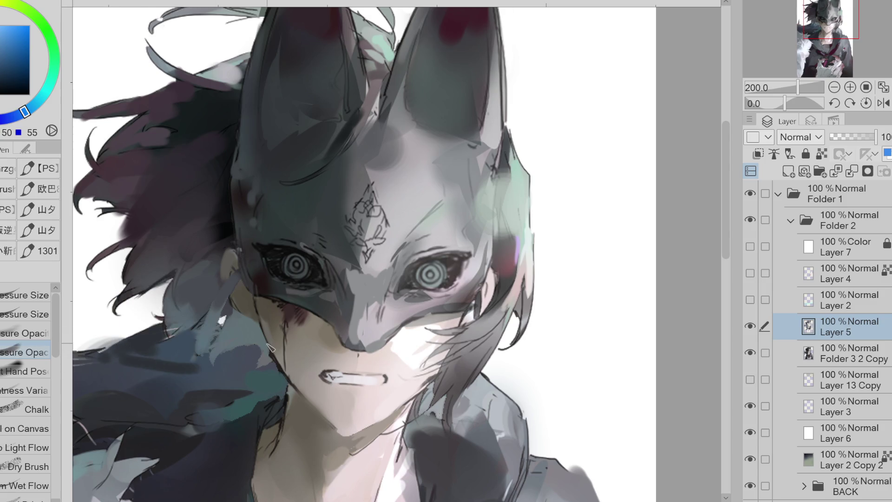
pyautogui.scroll(1, 269, 347)
pyautogui.scroll(-2, 270, 347)
# Step: Sample dark blue-grey, lighter and darker shoulder tones, and neck tones
pyautogui.keyDown('alt'); pyautogui.click(209, 363); pyautogui.keyUp('alt')
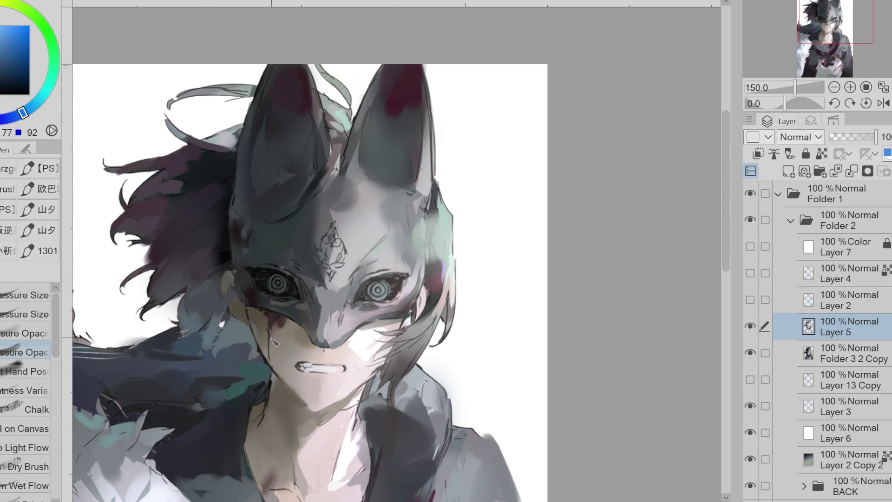
pyautogui.scroll(-2, 274, 342)
pyautogui.scroll(2, 274, 341)
pyautogui.keyDown('alt'); pyautogui.click(156, 398); pyautogui.keyUp('alt')
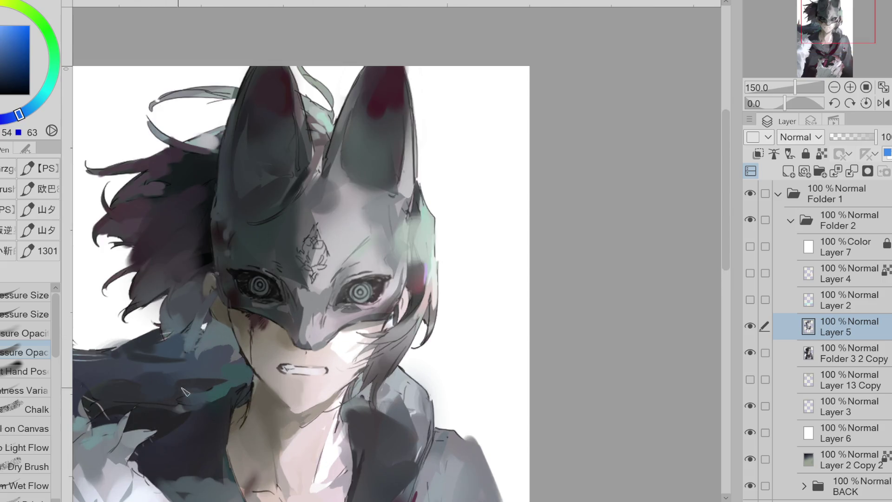
pyautogui.keyDown('alt'); pyautogui.click(148, 395); pyautogui.keyUp('alt')
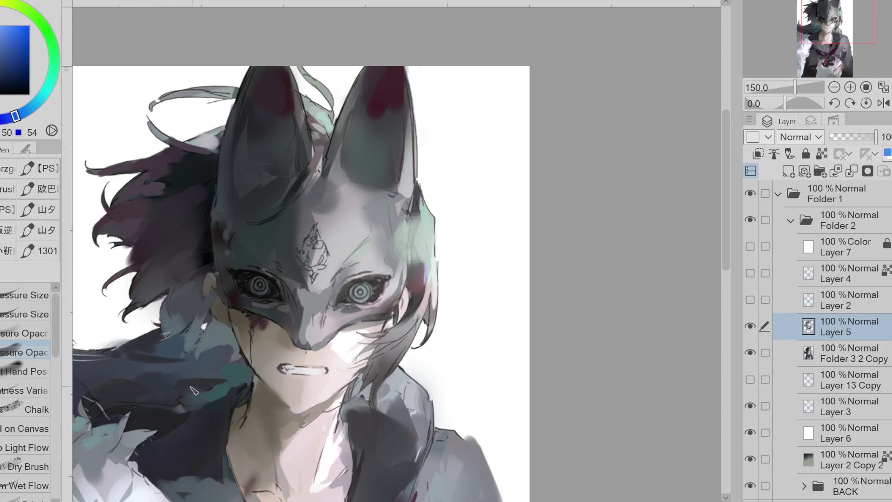
pyautogui.keyDown('alt'); pyautogui.click(181, 387); pyautogui.keyUp('alt')
pyautogui.keyDown('alt'); pyautogui.click(209, 372); pyautogui.keyUp('alt')
pyautogui.keyDown('alt'); pyautogui.click(248, 382); pyautogui.keyUp('alt')
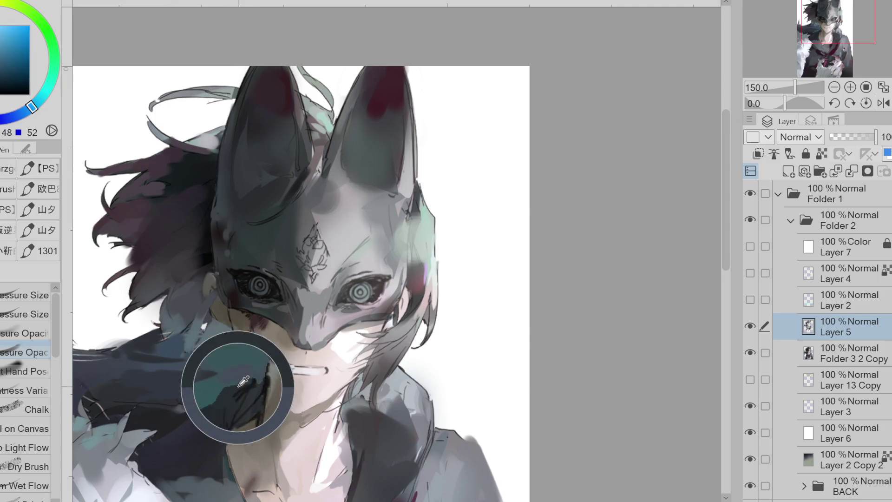
pyautogui.keyDown('alt'); pyautogui.click(254, 405); pyautogui.keyUp('alt')
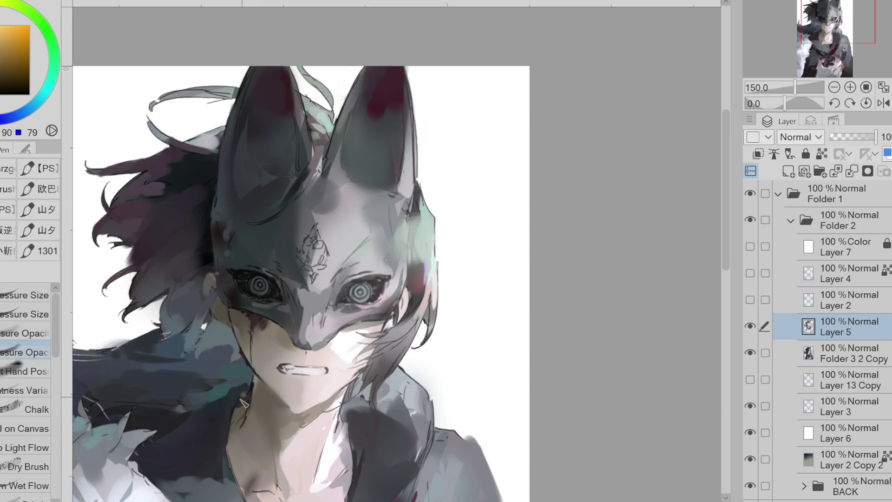
pyautogui.keyDown('alt'); pyautogui.click(243, 401); pyautogui.keyUp('alt')
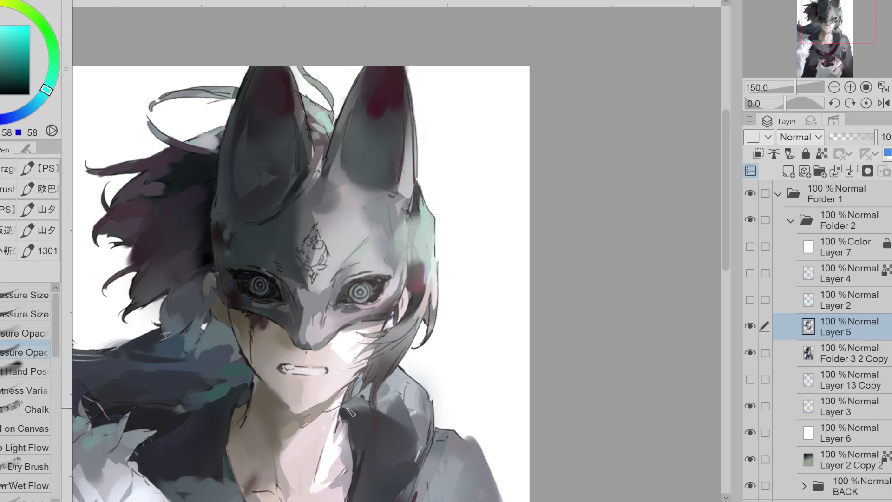
# Step: Sample warm and reddish neck tones, then skin and pale teeth colours by the mouth
pyautogui.keyDown('alt'); pyautogui.click(348, 432); pyautogui.keyUp('alt')
pyautogui.keyDown('alt'); pyautogui.click(348, 433); pyautogui.keyUp('alt')
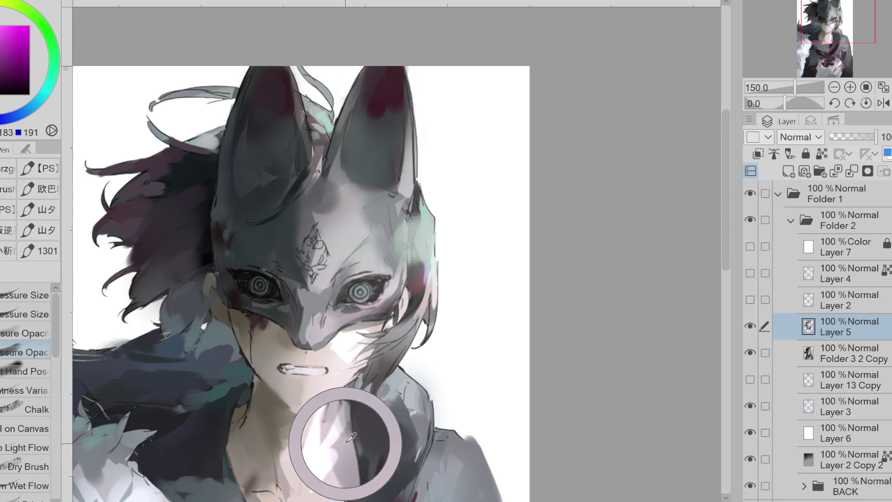
pyautogui.keyDown('alt'); pyautogui.click(344, 429); pyautogui.keyUp('alt')
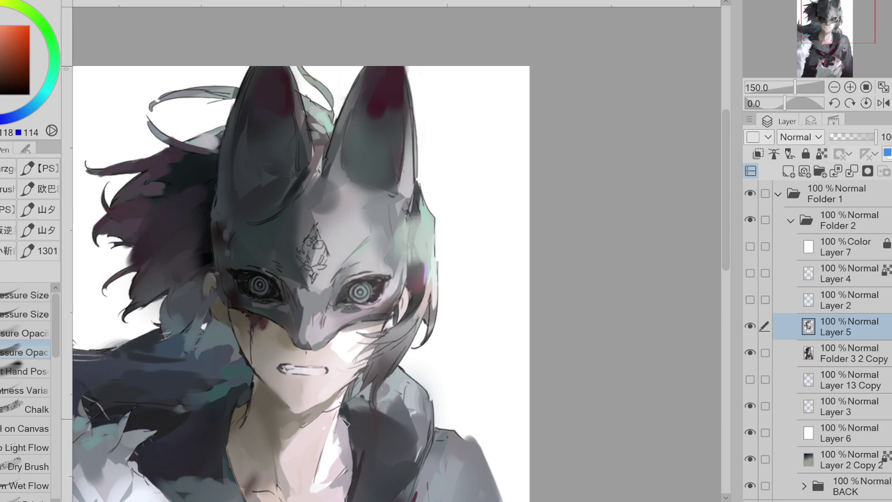
pyautogui.keyDown('alt'); pyautogui.click(346, 436); pyautogui.keyUp('alt')
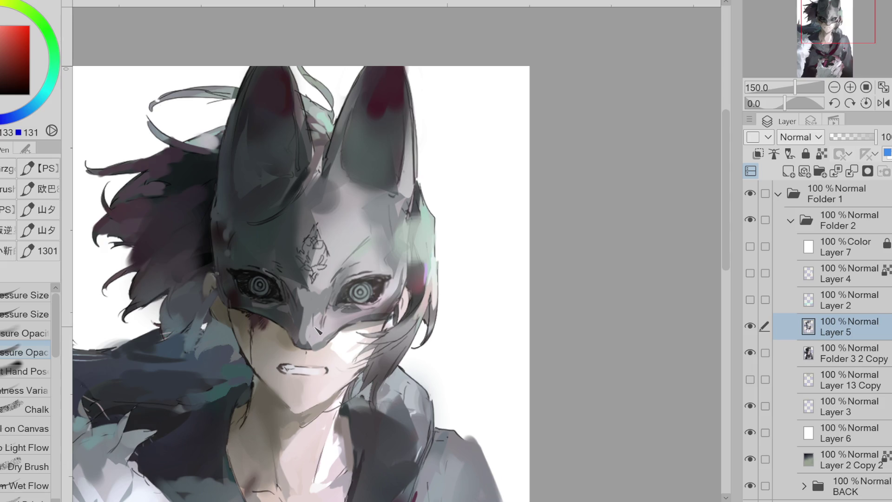
pyautogui.keyDown('alt'); pyautogui.click(280, 368); pyautogui.keyUp('alt')
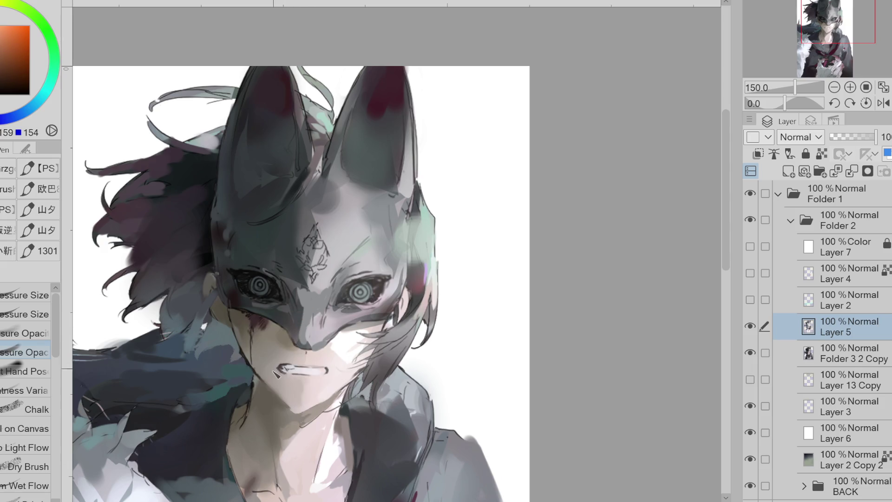
pyautogui.keyDown('alt'); pyautogui.click(303, 364); pyautogui.keyUp('alt')
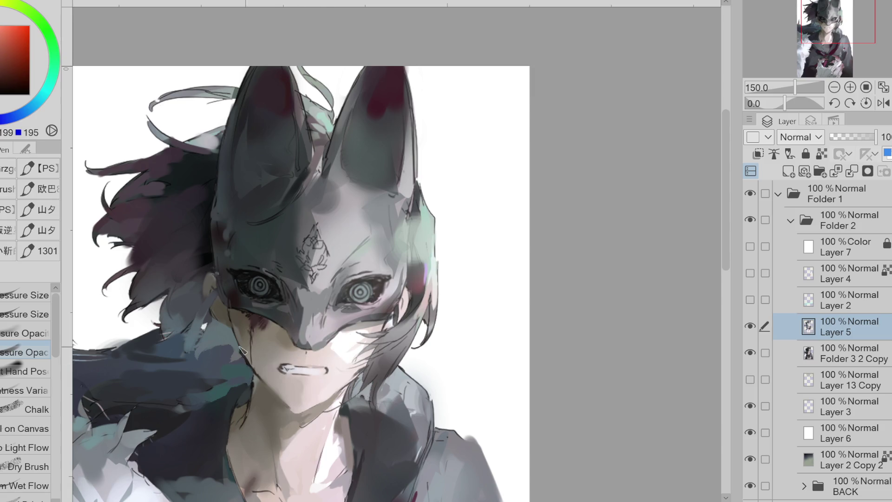
pyautogui.keyDown('alt'); pyautogui.click(311, 369); pyautogui.keyUp('alt')
pyautogui.keyDown('alt'); pyautogui.click(325, 363); pyautogui.keyUp('alt')
# Step: Repaint the right mouth corner lighter and sample teeth, brown and orange mouth tones
pyautogui.moveTo(316, 367); pyautogui.dragTo(328, 369)
pyautogui.keyDown('alt'); pyautogui.click(326, 369); pyautogui.keyUp('alt')
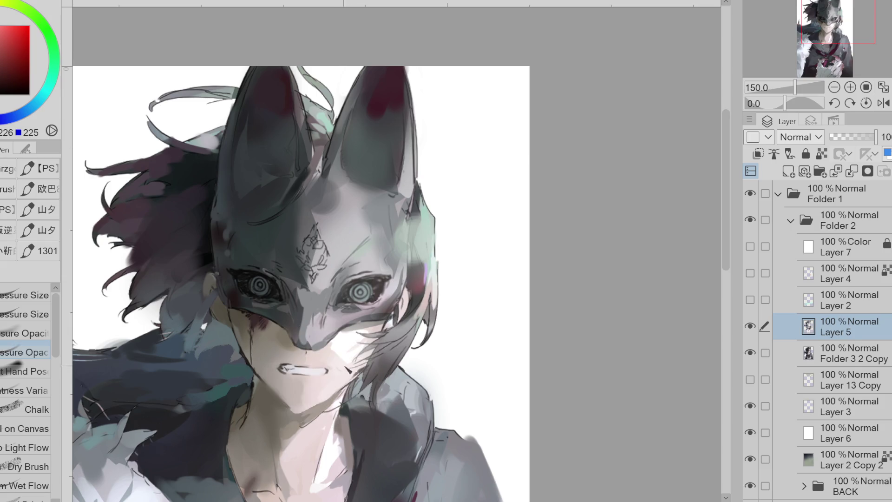
pyautogui.keyDown('alt'); pyautogui.click(292, 370); pyautogui.keyUp('alt')
pyautogui.keyDown('alt'); pyautogui.click(297, 372); pyautogui.keyUp('alt')
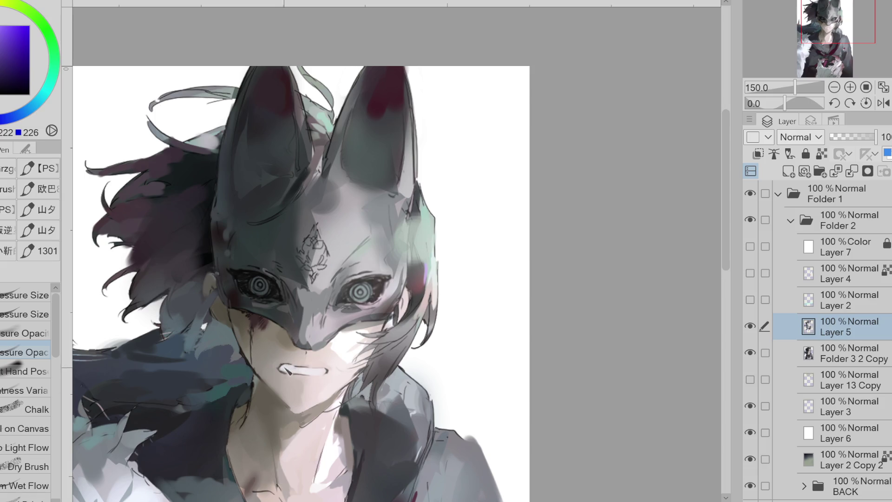
pyautogui.keyDown('alt'); pyautogui.click(281, 369); pyautogui.keyUp('alt')
pyautogui.keyDown('alt'); pyautogui.click(287, 360); pyautogui.keyUp('alt')
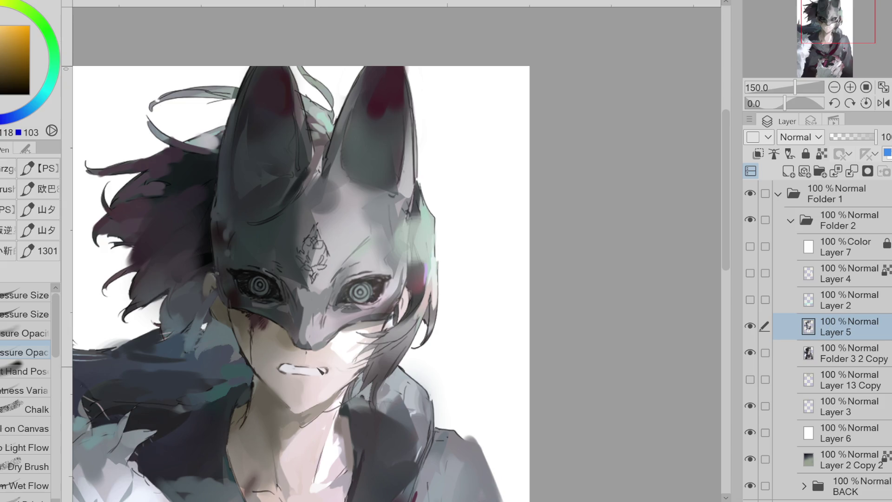
pyautogui.keyDown('alt'); pyautogui.click(294, 372); pyautogui.keyUp('alt')
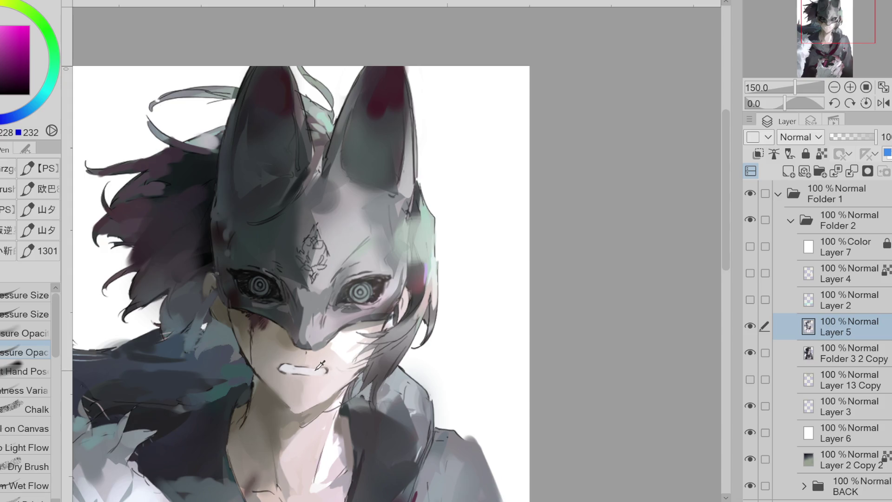
pyautogui.keyDown('alt'); pyautogui.click(345, 341); pyautogui.keyUp('alt')
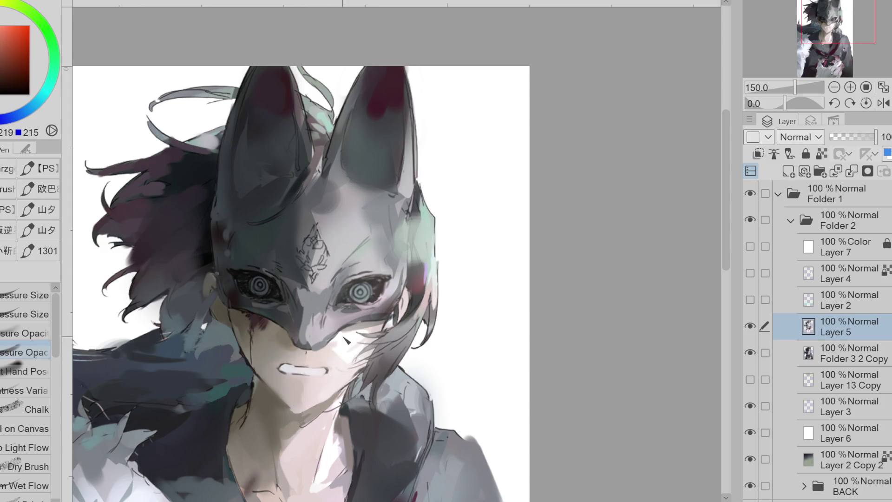
# Step: Erase stray marks around the mouth, then resume painting with dark and light teeth colours
pyautogui.press('e')
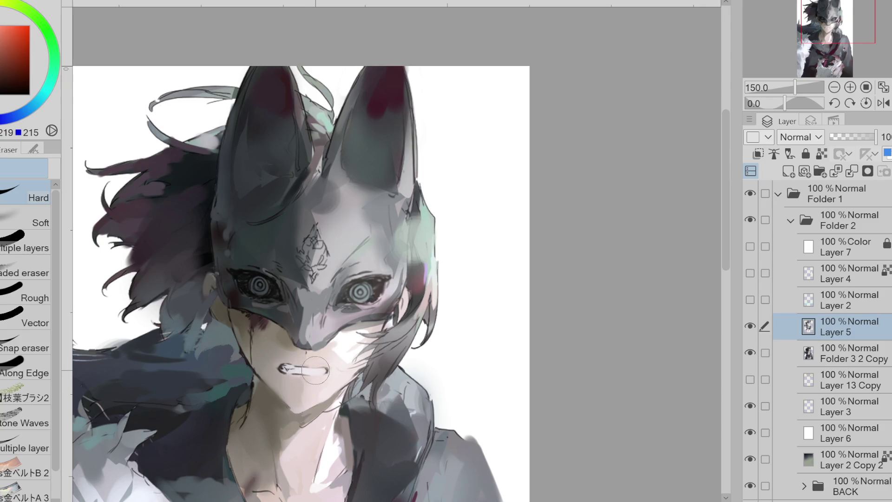
pyautogui.press('p')
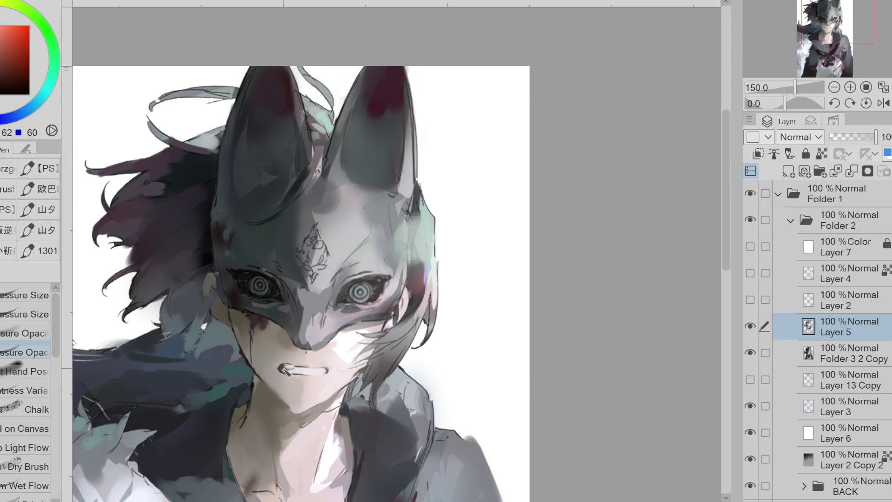
pyautogui.keyDown('alt'); pyautogui.click(292, 369); pyautogui.keyUp('alt')
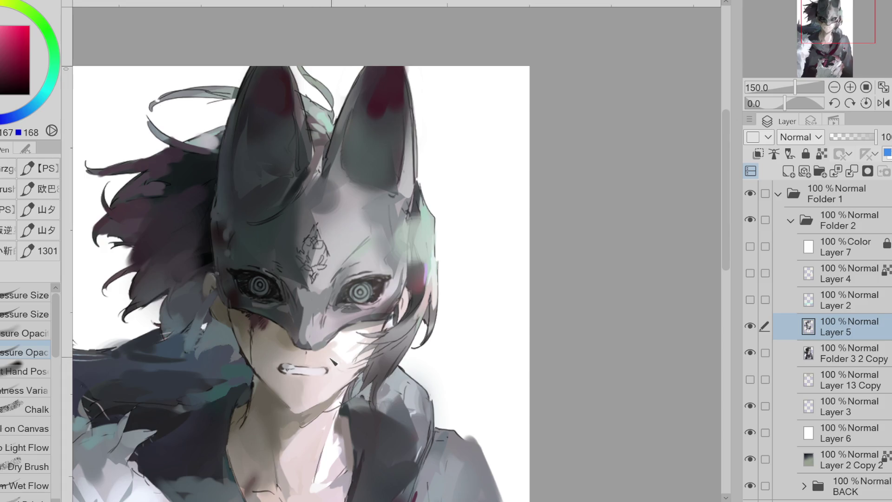
pyautogui.keyDown('alt'); pyautogui.click(298, 370); pyautogui.keyUp('alt')
# Step: Sample dark teal and dark red tones around the left eye
pyautogui.keyDown('alt'); pyautogui.click(250, 300); pyautogui.keyUp('alt')
pyautogui.keyDown('alt'); pyautogui.click(252, 306); pyautogui.keyUp('alt')
pyautogui.keyDown('alt'); pyautogui.click(230, 294); pyautogui.keyUp('alt')
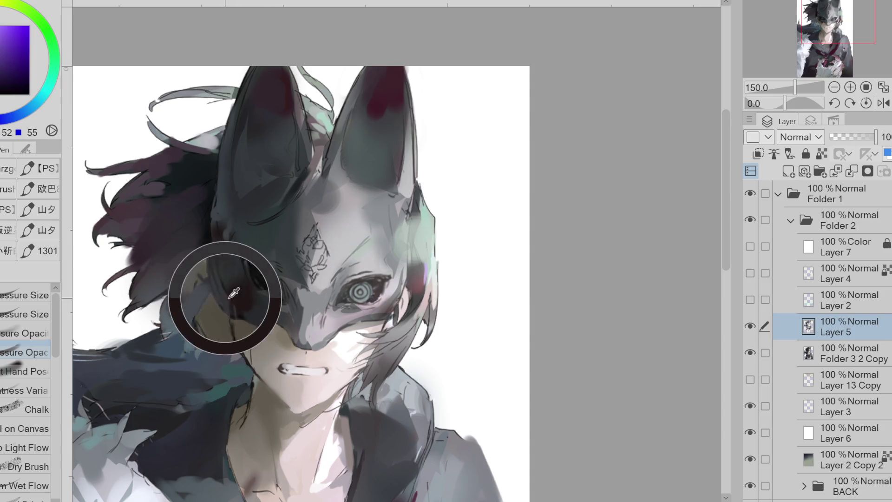
pyautogui.keyDown('alt'); pyautogui.click(252, 301); pyautogui.keyUp('alt')
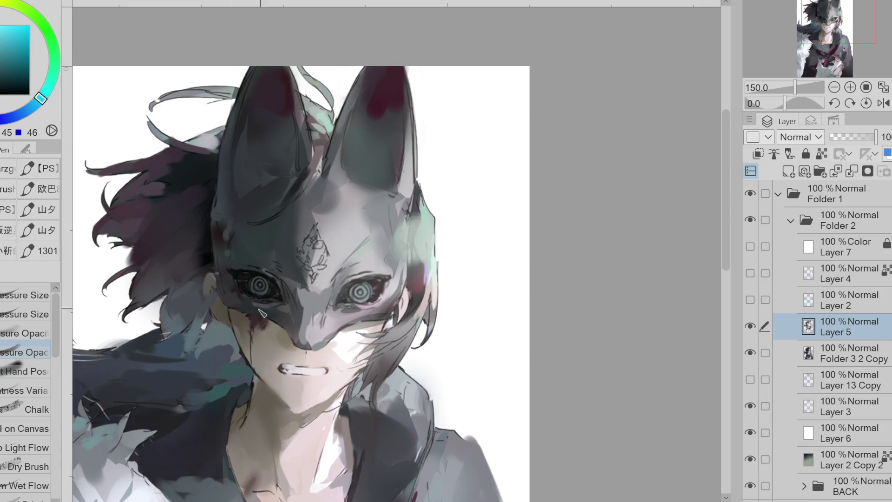
pyautogui.keyDown('alt'); pyautogui.click(248, 286); pyautogui.keyUp('alt')
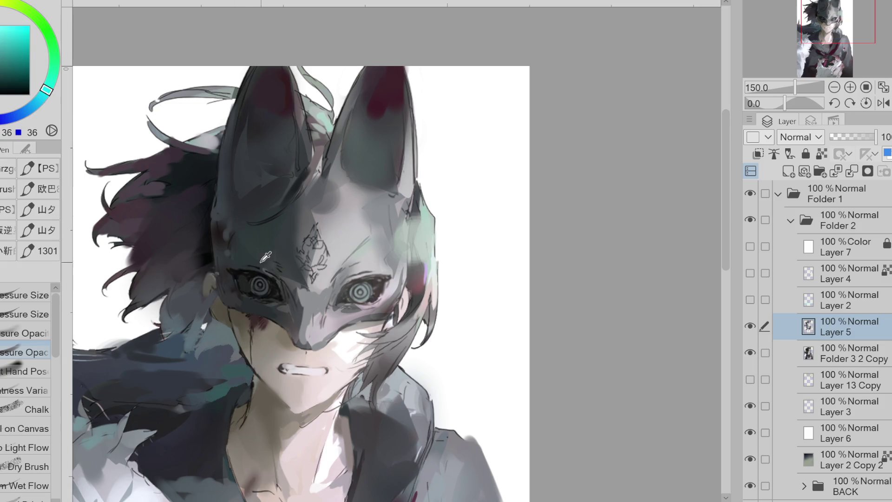
pyautogui.keyDown('alt'); pyautogui.click(249, 282); pyautogui.keyUp('alt')
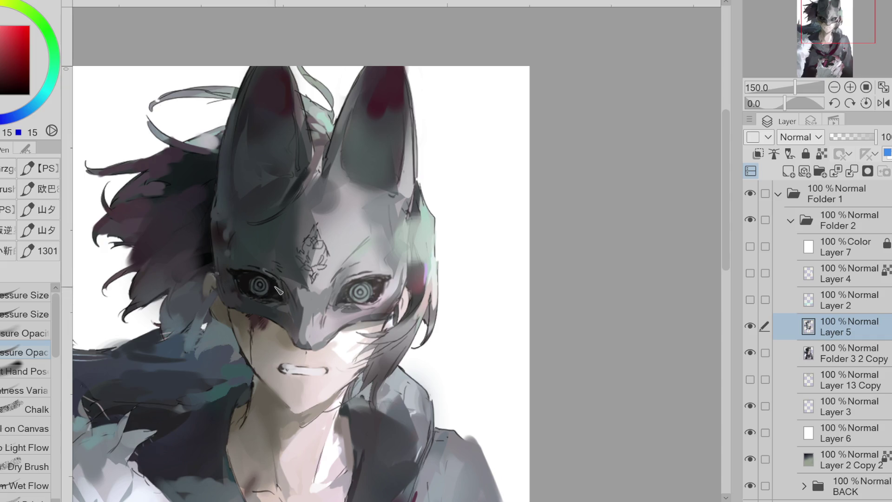
pyautogui.keyDown('alt'); pyautogui.click(265, 288); pyautogui.keyUp('alt')
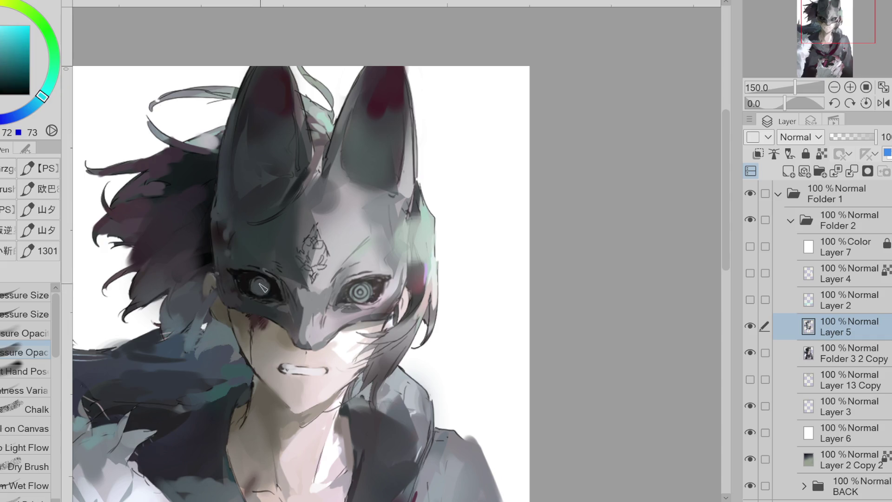
# Step: Cover the spiral eye with a pale grey circle and darken the right eye's upper lid
pyautogui.keyDown('alt'); pyautogui.click(365, 297); pyautogui.keyUp('alt')
pyautogui.moveTo(362, 294); pyautogui.dragTo(346, 297)
pyautogui.keyDown('alt'); pyautogui.click(346, 298); pyautogui.keyUp('alt')
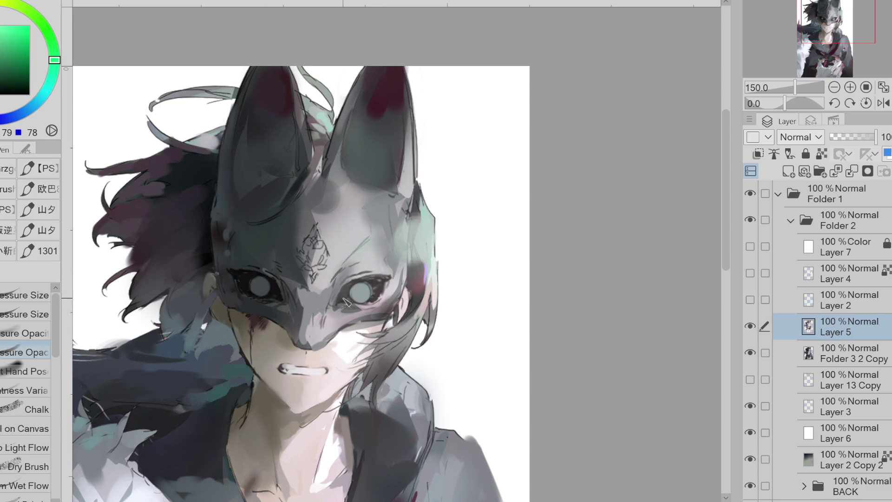
pyautogui.keyDown('alt'); pyautogui.click(363, 286); pyautogui.keyUp('alt')
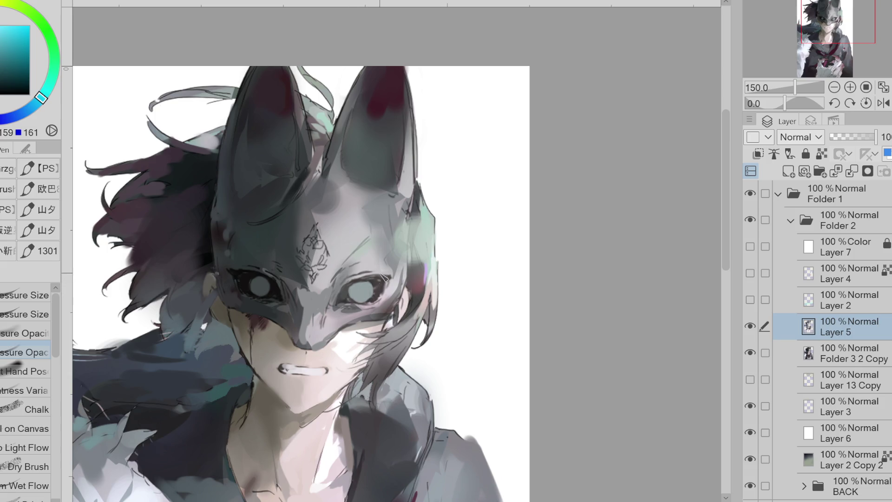
pyautogui.moveTo(371, 285); pyautogui.dragTo(353, 285)
# Step: Sample dark cyan, red, pink and blue-grey tones around both eyes
pyautogui.keyDown('alt'); pyautogui.click(265, 284); pyautogui.keyUp('alt')
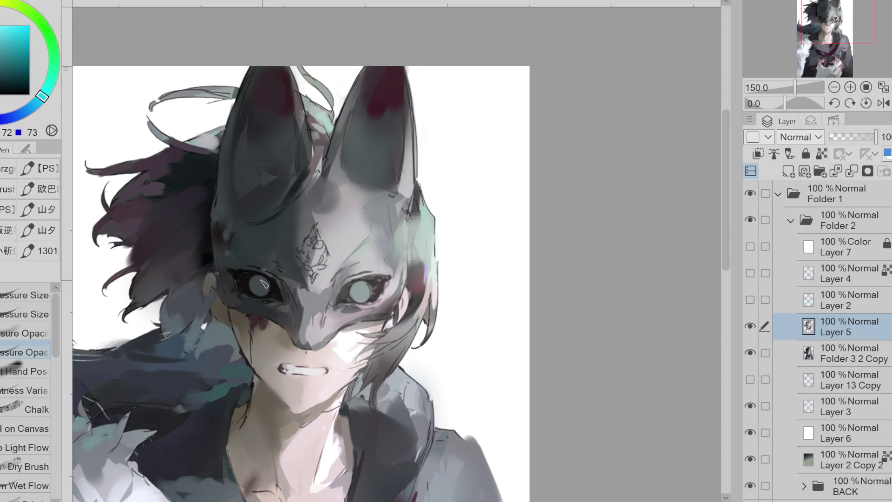
pyautogui.keyDown('alt'); pyautogui.click(235, 276); pyautogui.keyUp('alt')
pyautogui.keyDown('alt'); pyautogui.click(230, 274); pyautogui.keyUp('alt')
pyautogui.keyDown('alt'); pyautogui.click(243, 293); pyautogui.keyUp('alt')
pyautogui.keyDown('alt'); pyautogui.click(242, 293); pyautogui.keyUp('alt')
pyautogui.keyDown('alt'); pyautogui.click(351, 307); pyautogui.keyUp('alt')
pyautogui.keyDown('alt'); pyautogui.click(357, 307); pyautogui.keyUp('alt')
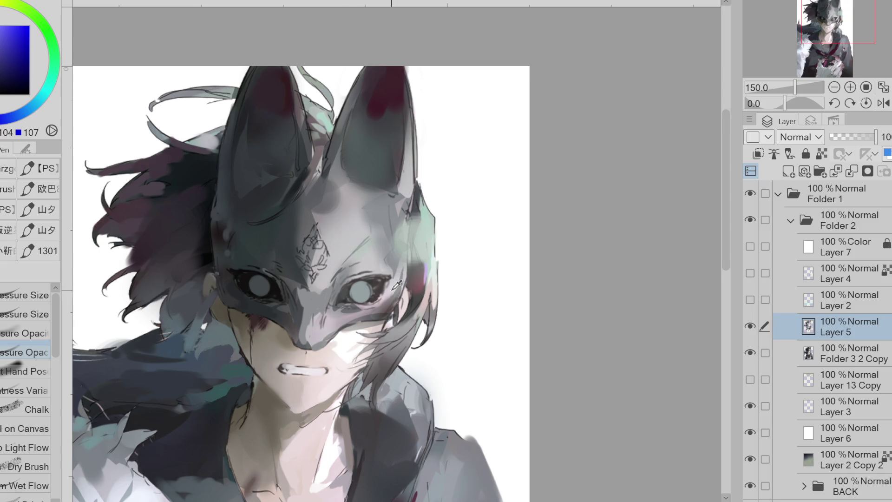
pyautogui.scroll(1, 397, 285)
# Step: Sample dark red, orange-brown and mouth-area tones from the face
pyautogui.keyDown('alt'); pyautogui.click(385, 289); pyautogui.keyUp('alt')
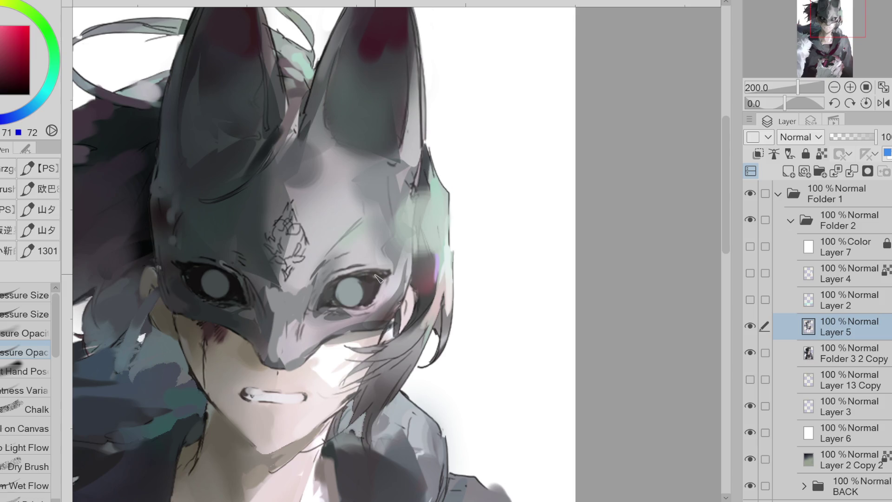
pyautogui.scroll(-2, 377, 277)
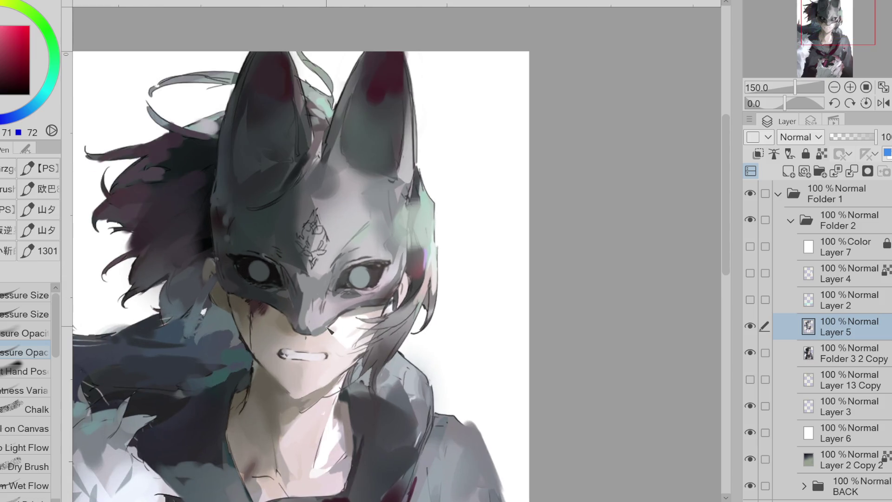
pyautogui.keyDown('alt'); pyautogui.click(339, 329); pyautogui.keyUp('alt')
pyautogui.keyDown('alt'); pyautogui.click(349, 315); pyautogui.keyUp('alt')
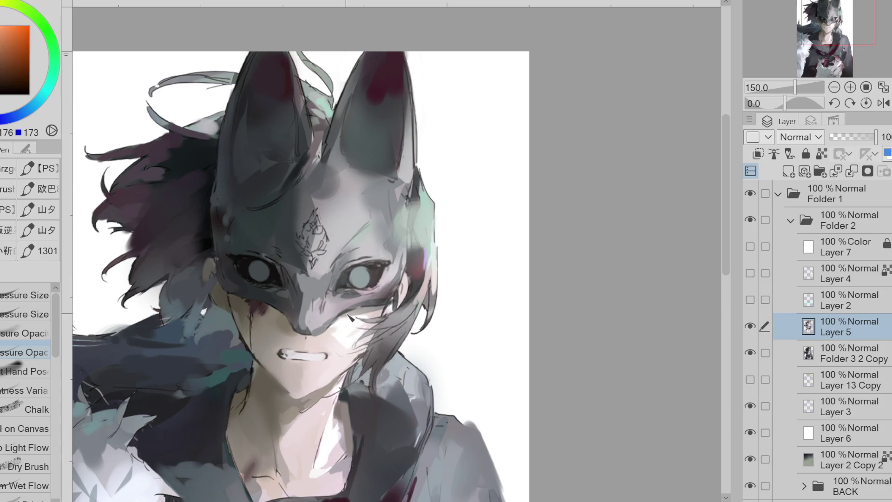
pyautogui.keyDown('alt'); pyautogui.click(326, 342); pyautogui.keyUp('alt')
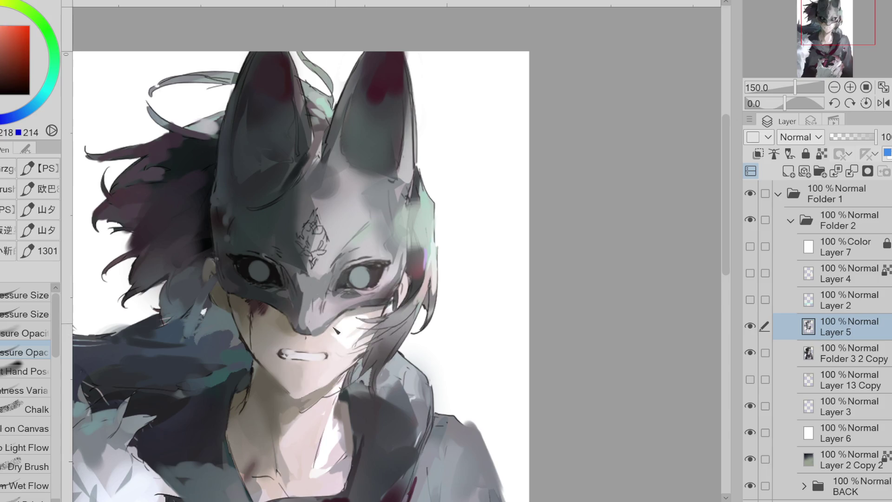
pyautogui.keyDown('alt'); pyautogui.click(341, 336); pyautogui.keyUp('alt')
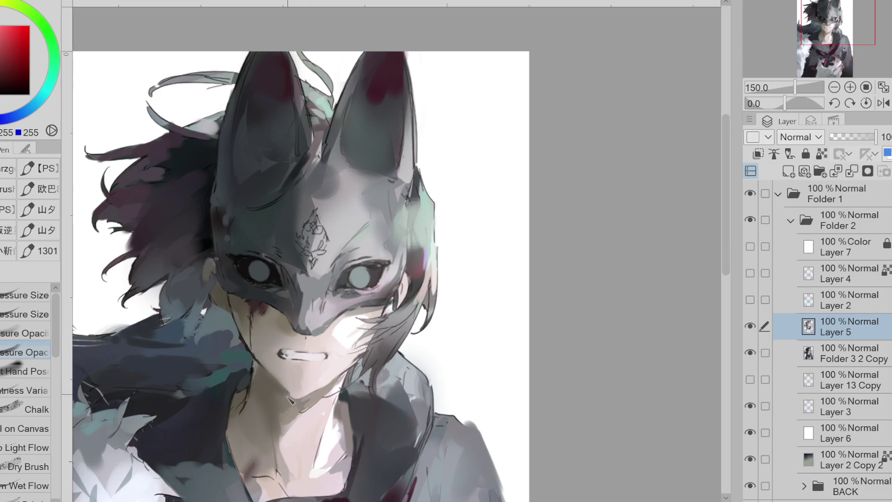
# Step: Sample beige and orange-brown neck tones, a lower-face green and a teal from the hair
pyautogui.keyDown('alt'); pyautogui.click(298, 399); pyautogui.keyUp('alt')
pyautogui.keyDown('alt'); pyautogui.click(259, 368); pyautogui.keyUp('alt')
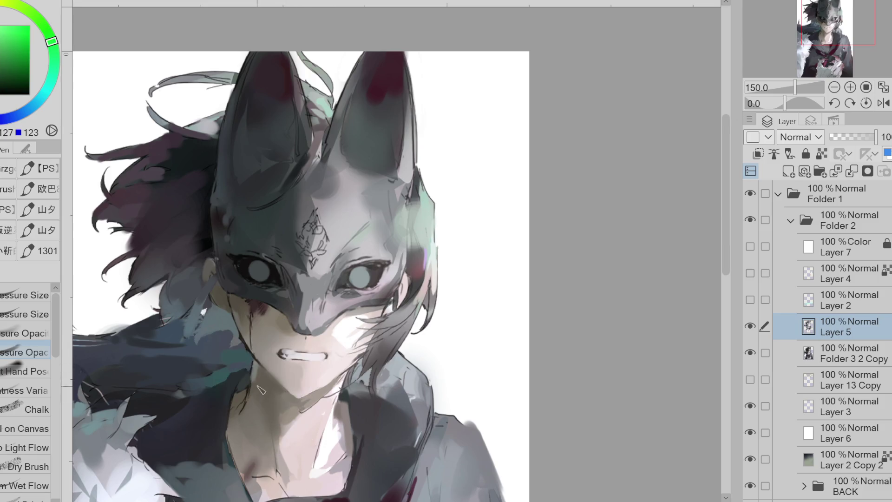
pyautogui.keyDown('alt'); pyautogui.click(259, 387); pyautogui.keyUp('alt')
pyautogui.keyDown('alt'); pyautogui.click(258, 412); pyautogui.keyUp('alt')
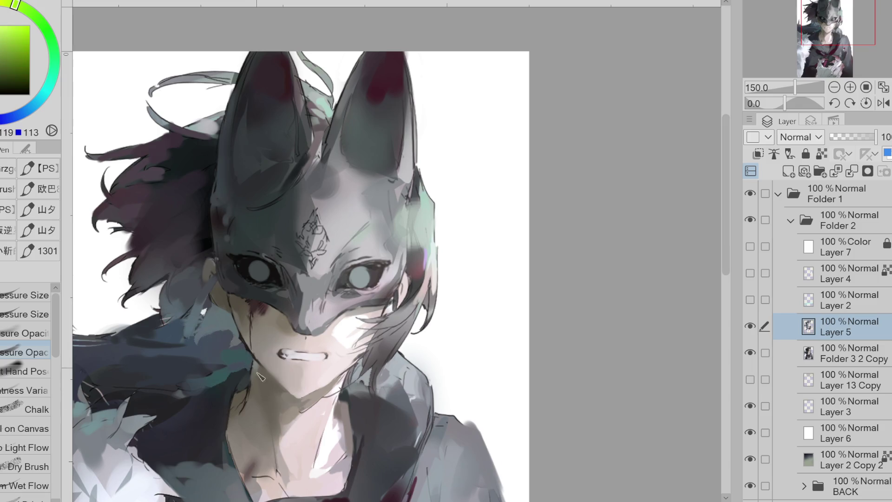
pyautogui.keyDown('alt'); pyautogui.click(262, 409); pyautogui.keyUp('alt')
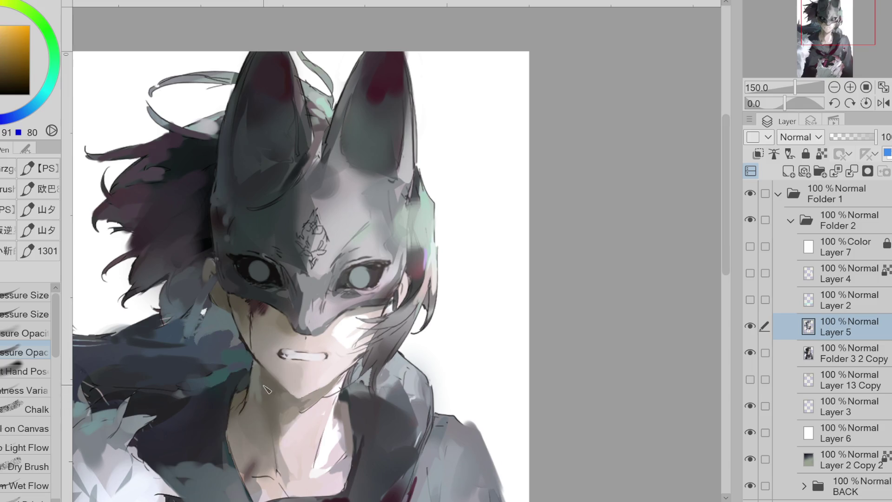
pyautogui.keyDown('alt'); pyautogui.click(256, 348); pyautogui.keyUp('alt')
pyautogui.keyDown('alt'); pyautogui.click(269, 314); pyautogui.keyUp('alt')
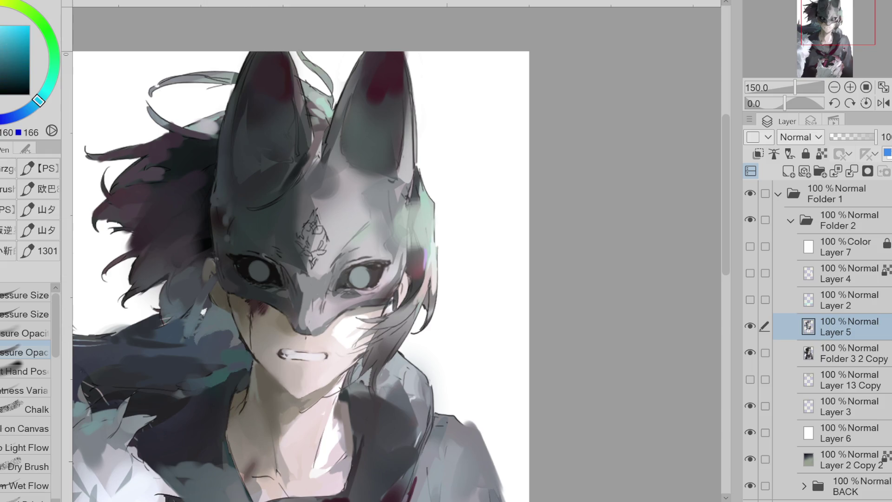
# Step: Lasso-select the left cheek and jaw and sample a tan face tone for the soft airbrush
pyautogui.press('m')
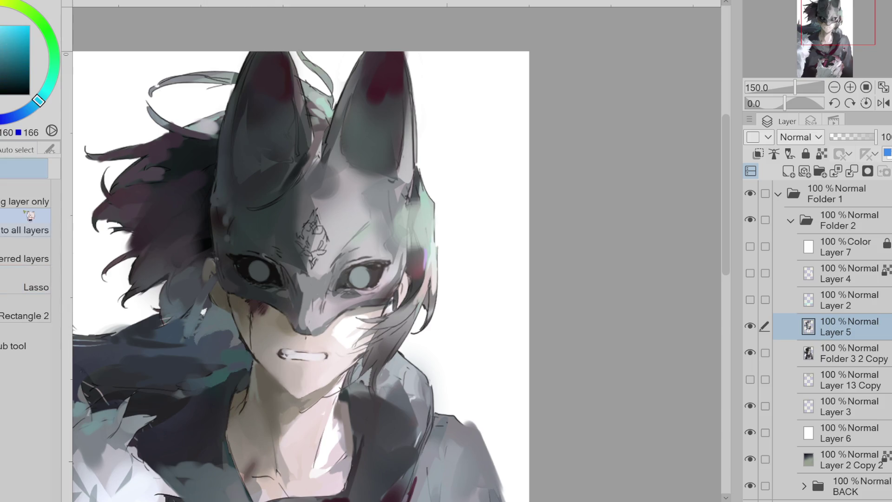
pyautogui.moveTo(250, 332); pyautogui.dragTo(251, 335)
pyautogui.keyDown('alt'); pyautogui.click(229, 323); pyautogui.keyUp('alt')
pyautogui.press('b')
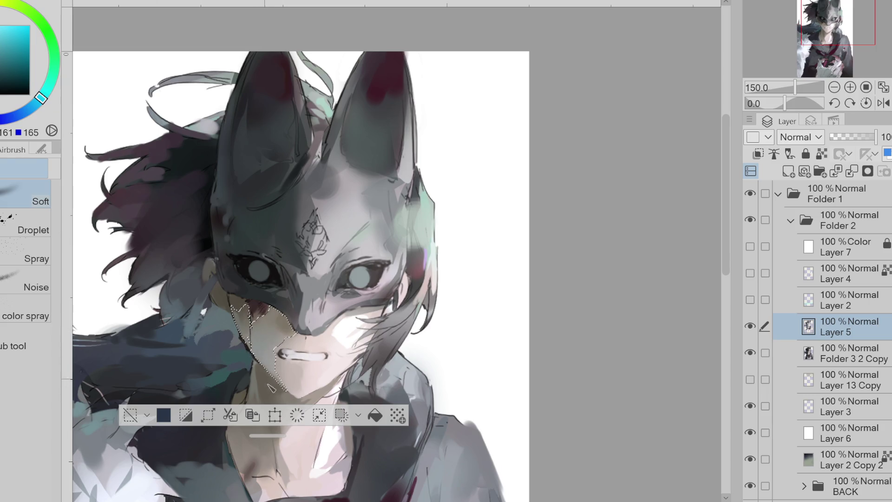
pyautogui.keyDown('alt'); pyautogui.click(278, 367); pyautogui.keyUp('alt')
pyautogui.hotkey('ctrl', 'd')
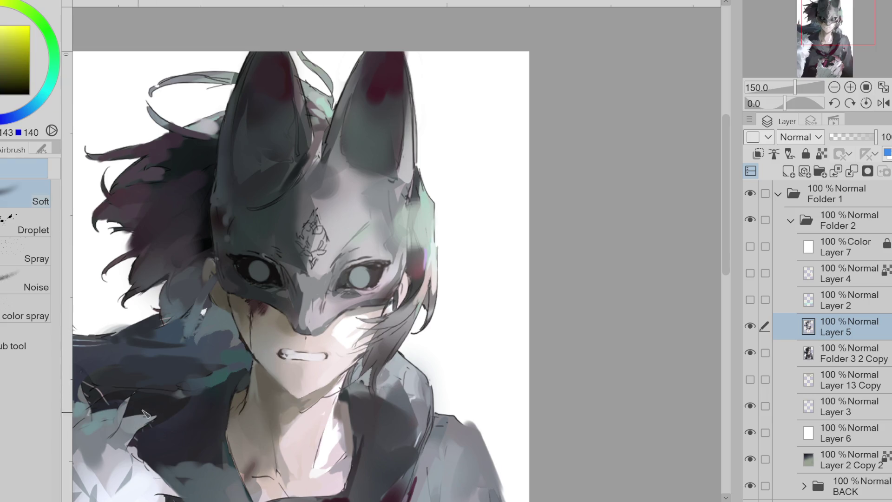
pyautogui.keyDown('alt'); pyautogui.click(279, 369); pyautogui.keyUp('alt')
pyautogui.press('p')
pyautogui.hotkey('ctrl', 'shift', 'd')
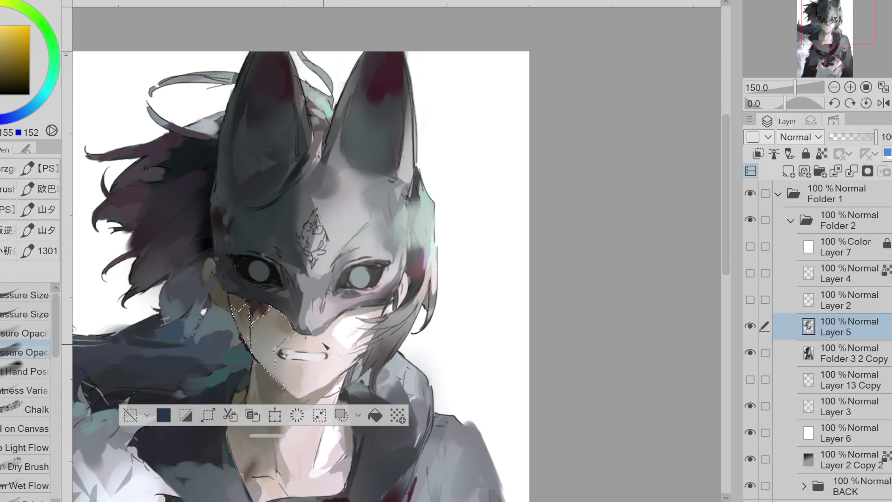
pyautogui.press('b')
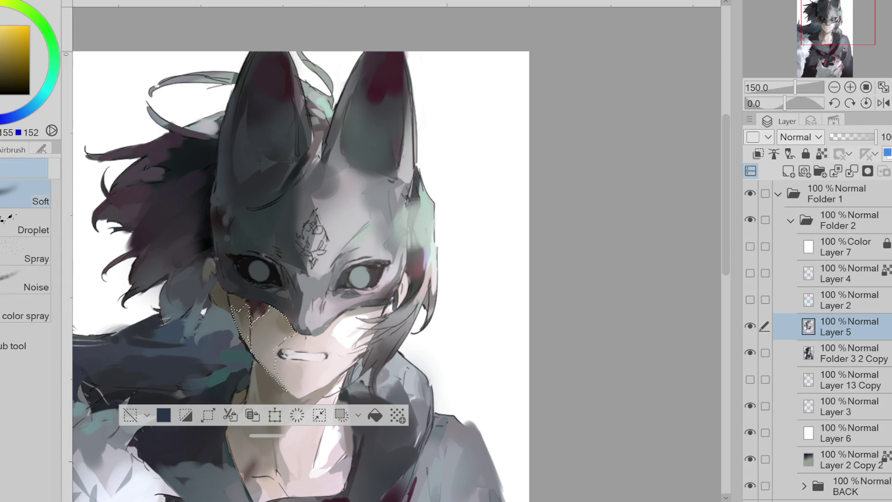
# Step: Extend the selection with Auto select to the area right of the jaw and pick skin tones
pyautogui.press('w')
pyautogui.keyDown('shift'); pyautogui.click(285, 347); pyautogui.keyUp('shift')
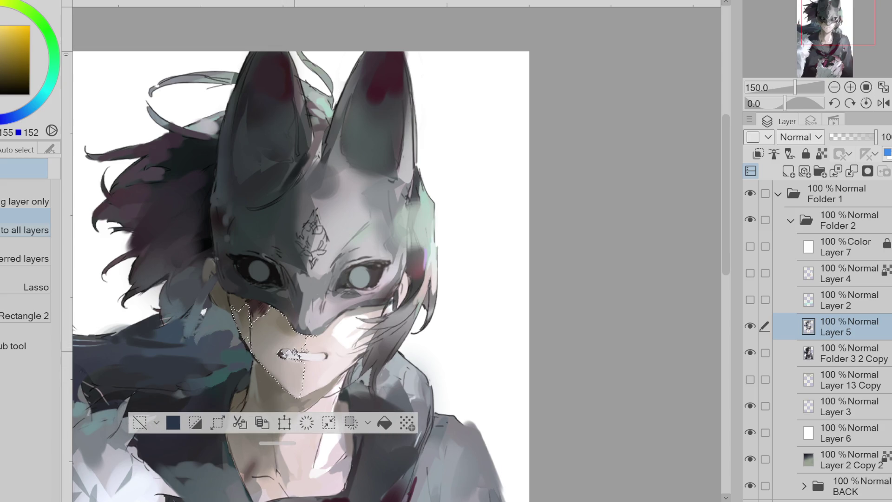
pyautogui.press('b')
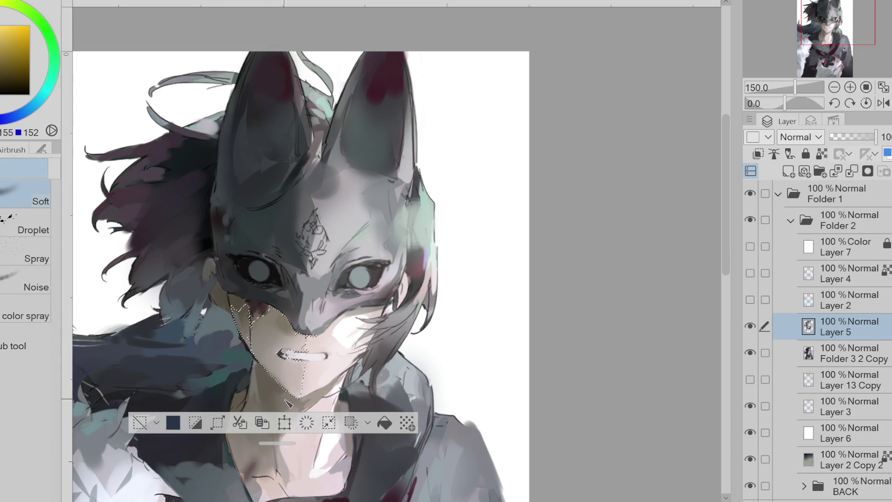
pyautogui.keyDown('alt'); pyautogui.click(281, 355); pyautogui.keyUp('alt')
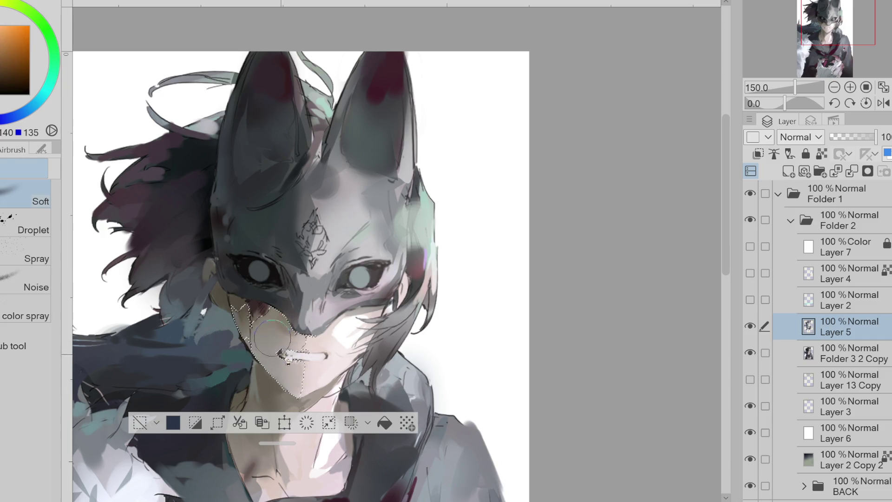
pyautogui.keyDown('alt'); pyautogui.click(288, 333); pyautogui.keyUp('alt')
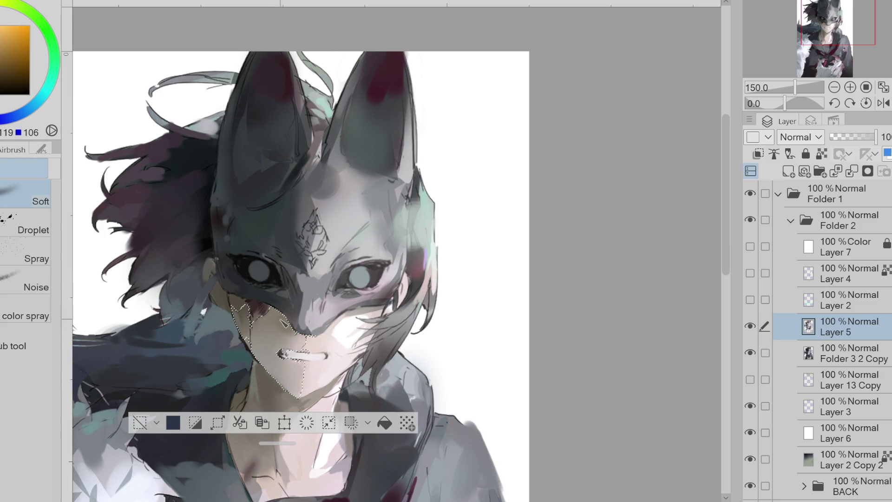
pyautogui.moveTo(20, 7)
pyautogui.mouseDown()
pyautogui.moveTo(55, 51)
pyautogui.moveTo(40, 100)
pyautogui.mouseUp()
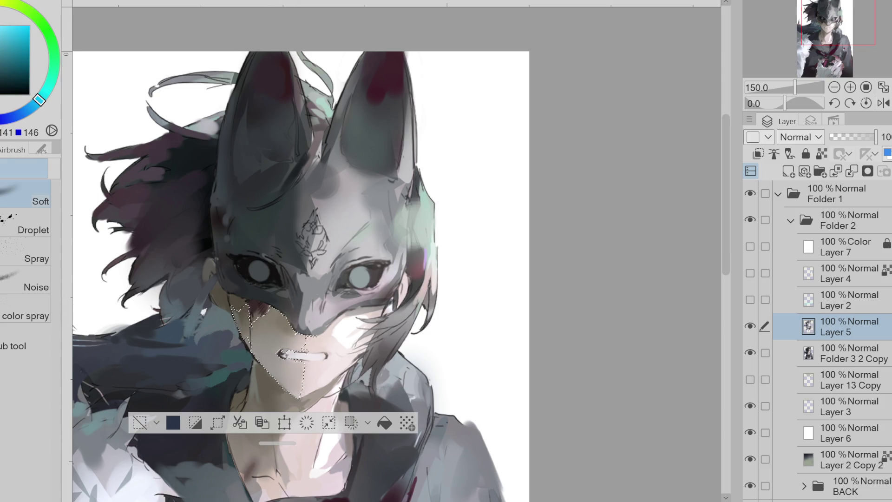
pyautogui.keyDown('alt'); pyautogui.click(260, 309); pyautogui.keyUp('alt')
# Step: Pick a darker blue-grey and an orange-brown tone, then clear the selection and zoom out
pyautogui.keyDown('alt'); pyautogui.click(293, 293); pyautogui.keyUp('alt')
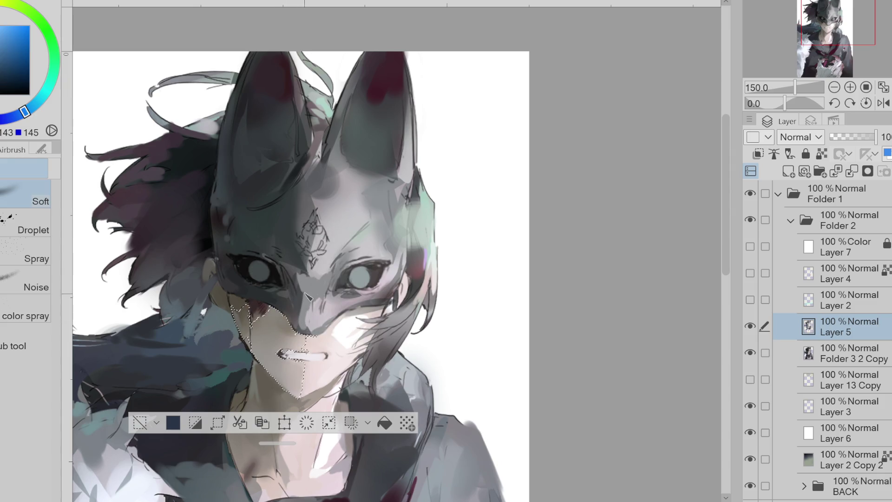
pyautogui.click(27, 81)
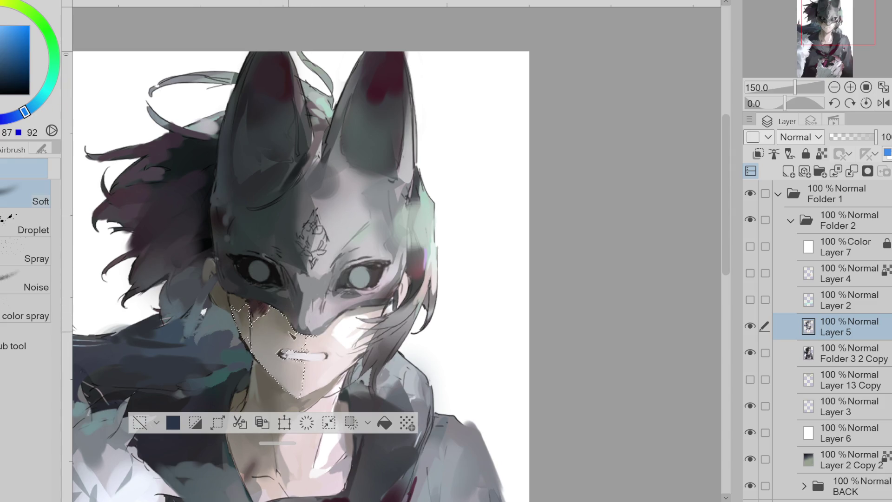
pyautogui.keyDown('alt'); pyautogui.click(291, 313); pyautogui.keyUp('alt')
pyautogui.hotkey('ctrl', 'd')
pyautogui.click(6, 105)
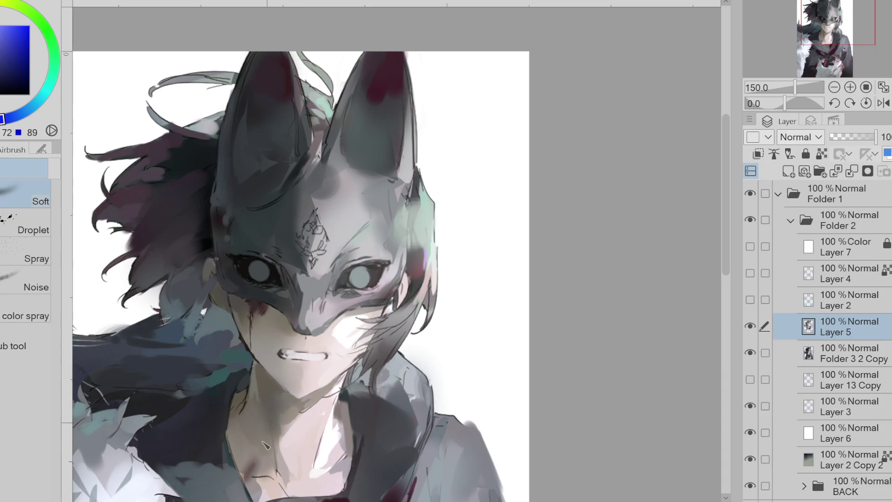
pyautogui.press('x')
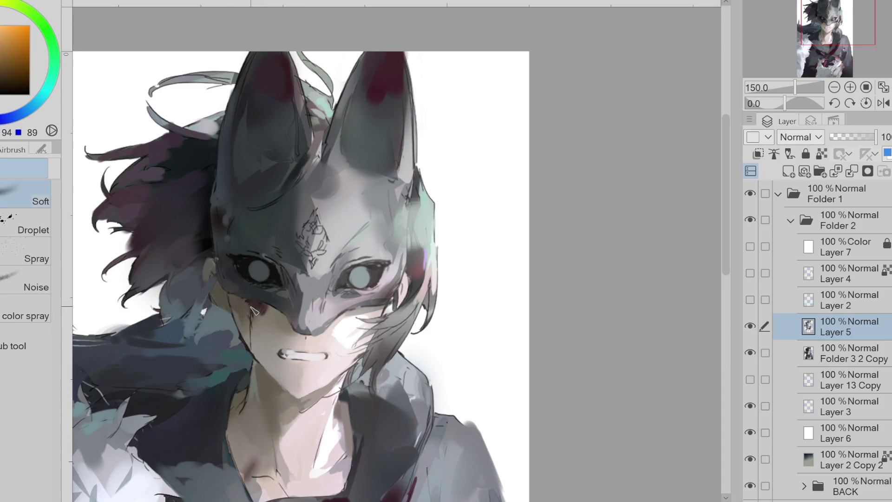
pyautogui.scroll(-2, 261, 305)
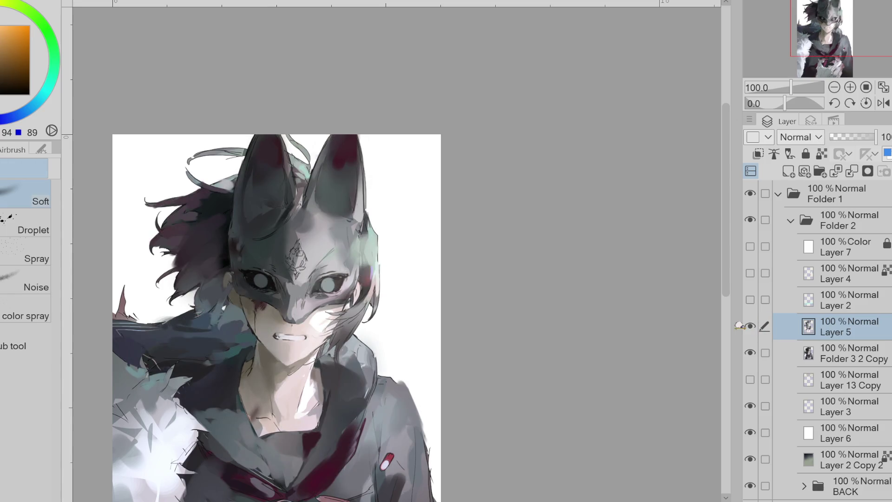
# Step: Switch to a pressure-sensitive pen and sample dark red and dark blue from the mask's left eye
pyautogui.press('x')
pyautogui.press('p')
pyautogui.press(',')
pyautogui.press(',')
pyautogui.keyDown('alt'); pyautogui.click(256, 280); pyautogui.keyUp('alt')
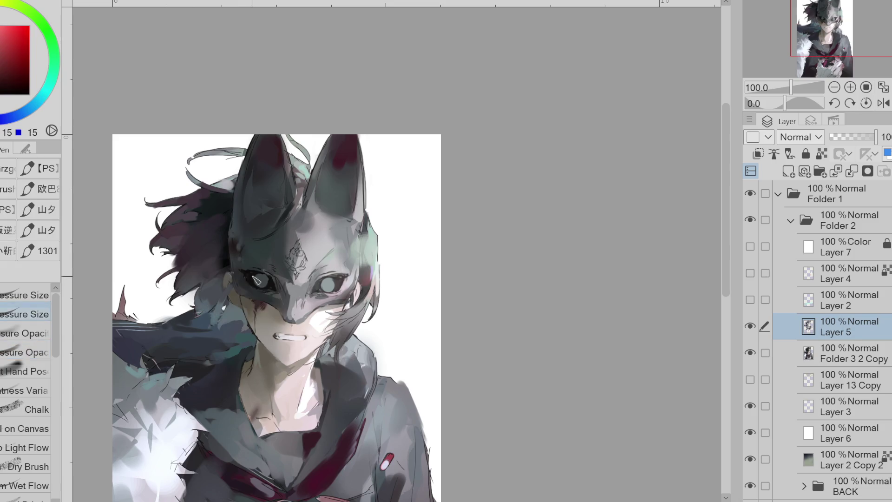
pyautogui.keyDown('alt'); pyautogui.click(246, 281); pyautogui.keyUp('alt')
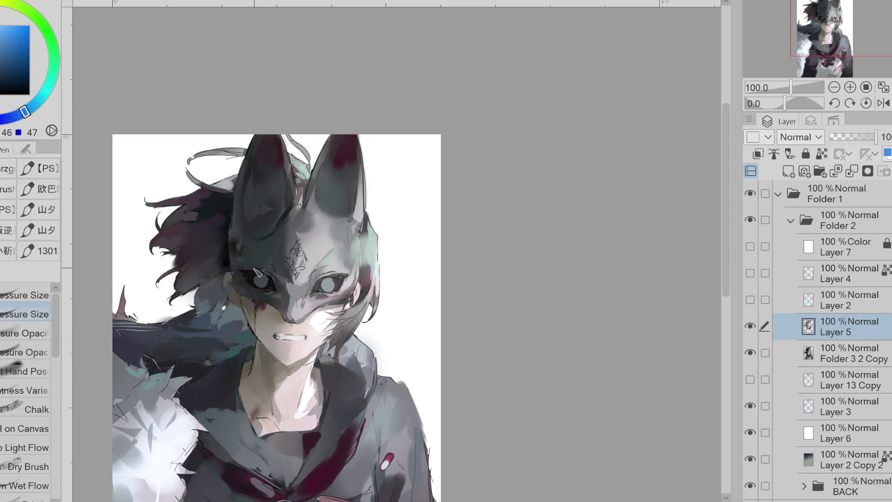
pyautogui.keyDown('alt'); pyautogui.click(252, 282); pyautogui.keyUp('alt')
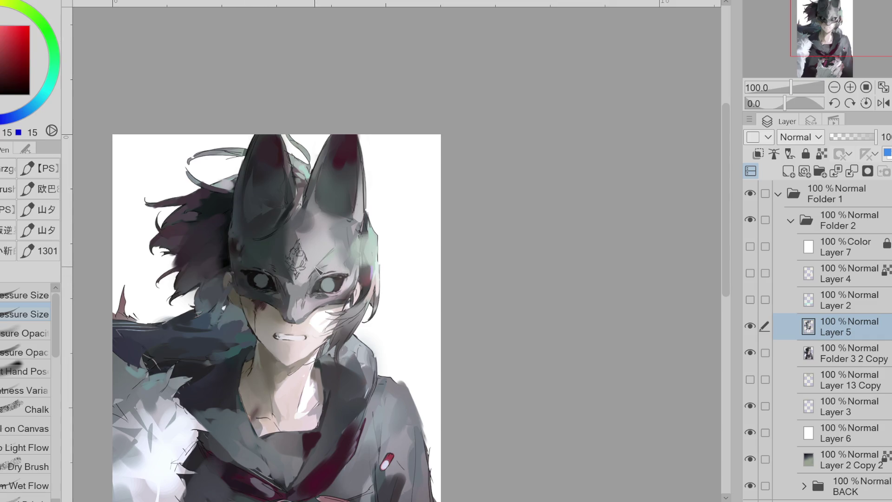
# Step: Sample magenta and dark brown at the right eye, paint dark strokes around it, then undo them
pyautogui.keyDown('alt'); pyautogui.click(331, 274); pyautogui.keyUp('alt')
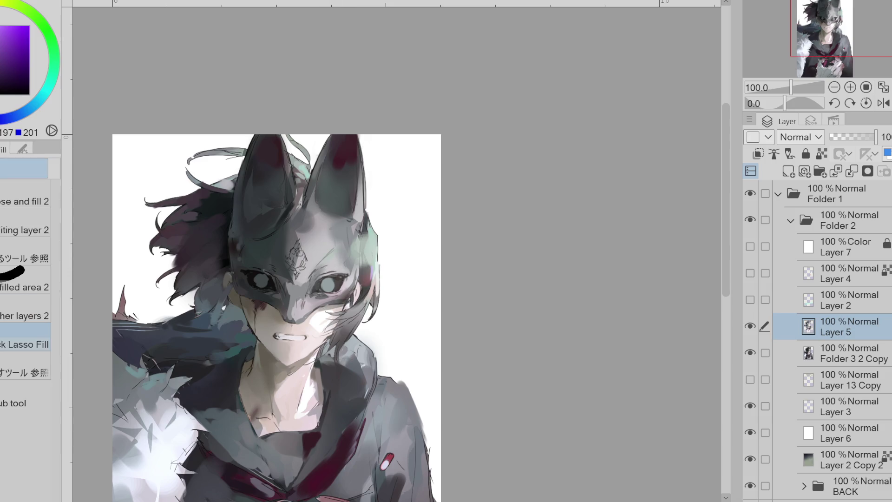
pyautogui.keyDown('alt'); pyautogui.click(333, 265); pyautogui.keyUp('alt')
pyautogui.moveTo(334, 266); pyautogui.dragTo(332, 279)
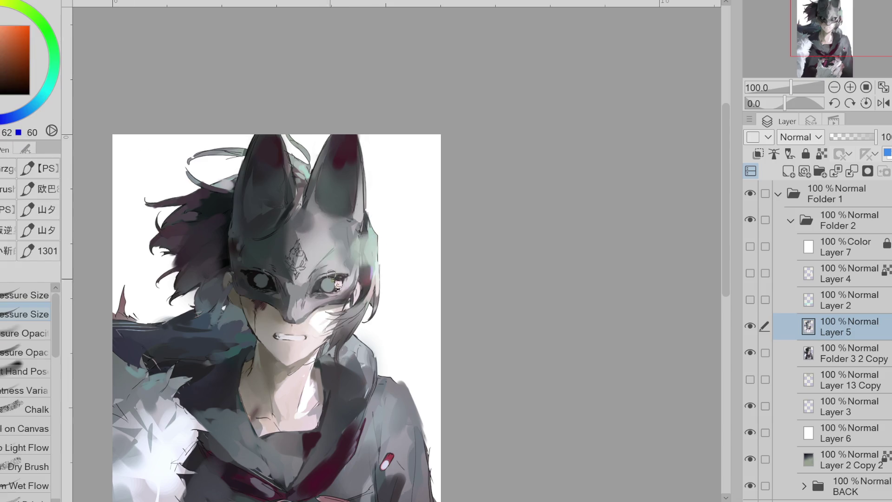
pyautogui.keyDown('alt'); pyautogui.click(330, 285); pyautogui.keyUp('alt')
pyautogui.keyDown('alt'); pyautogui.click(333, 281); pyautogui.keyUp('alt')
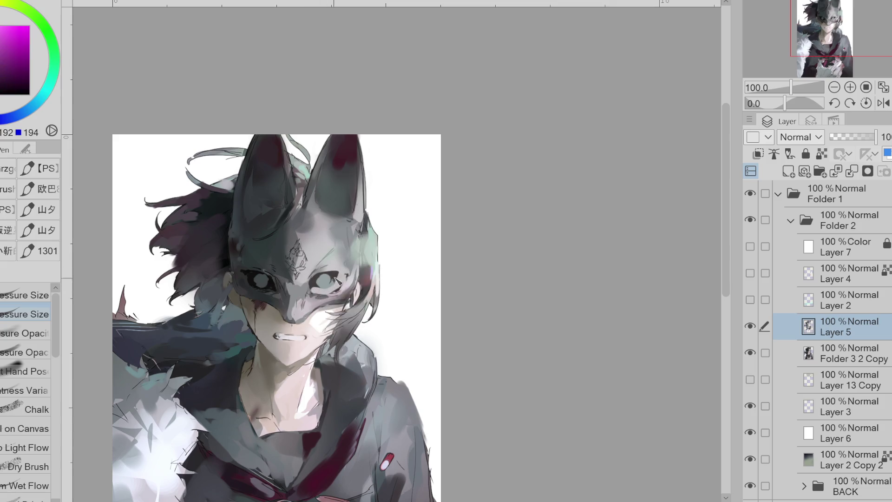
pyautogui.keyDown('alt'); pyautogui.click(335, 281); pyautogui.keyUp('alt')
pyautogui.moveTo(342, 279)
pyautogui.mouseDown()
pyautogui.moveTo(313, 291)
pyautogui.moveTo(347, 289)
pyautogui.mouseUp()
pyautogui.hotkey('ctrl', 'z')
pyautogui.hotkey('ctrl', 'z')
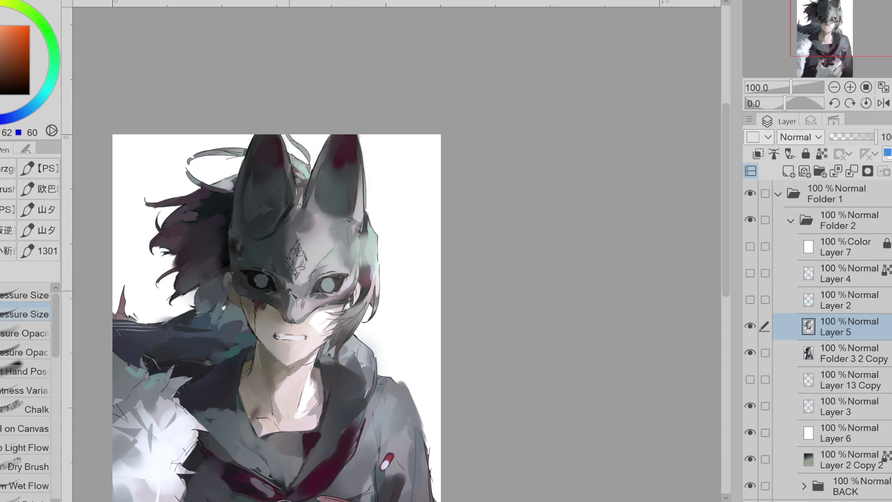
# Step: Shrink the Liquify brush and nudge the painted shape around the mask's eye
pyautogui.press('j')
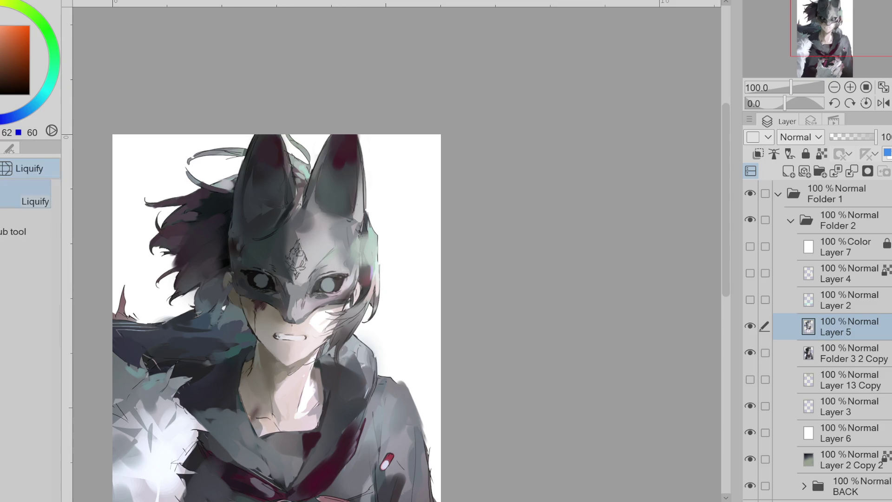
pyautogui.moveTo(272, 288); pyautogui.dragTo(207, 116)
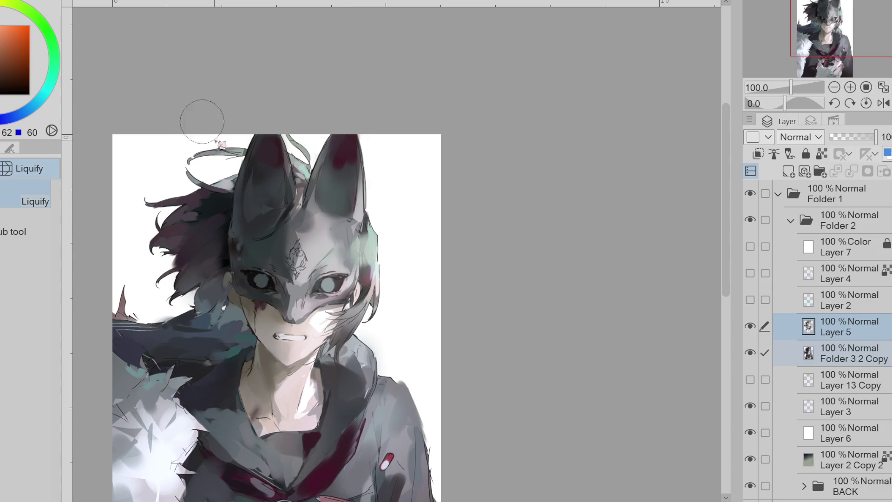
pyautogui.moveTo(328, 291)
pyautogui.mouseDown()
pyautogui.moveTo(353, 279)
pyautogui.moveTo(351, 290)
pyautogui.moveTo(336, 281)
pyautogui.moveTo(328, 296)
pyautogui.mouseUp()
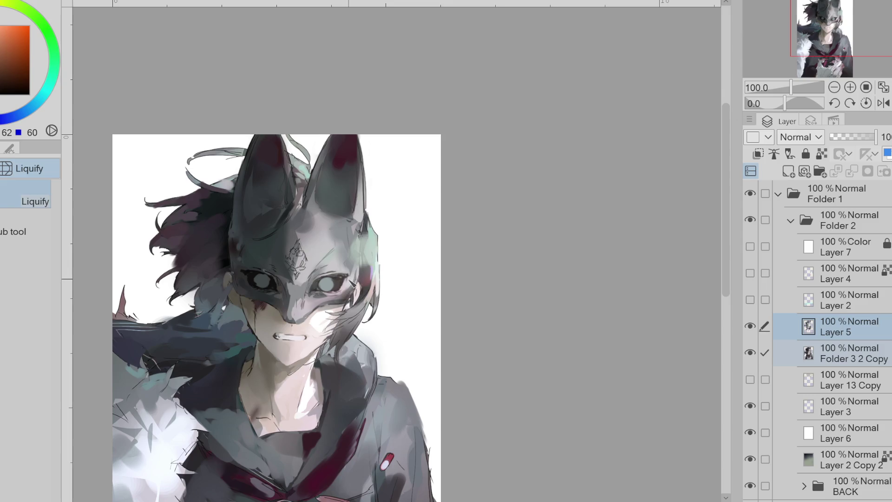
# Step: Sample teal, dark red and magenta tones around the mask's eyes and set the brush to size 15
pyautogui.press('p')
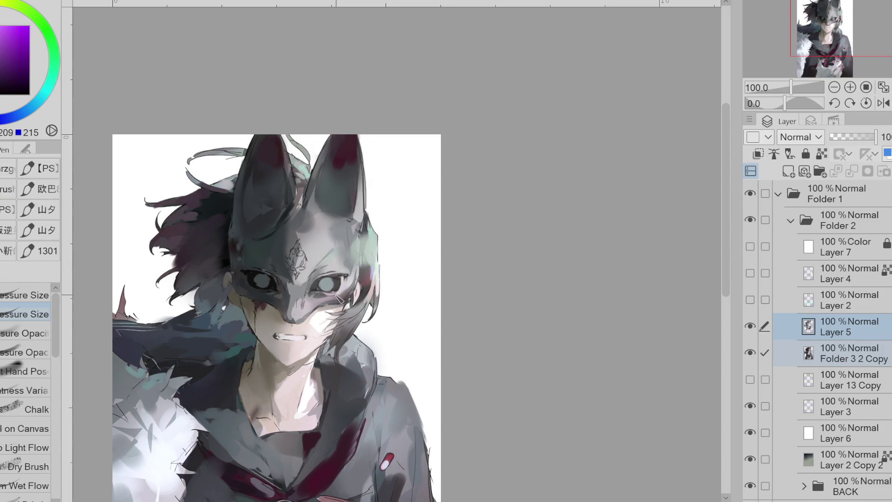
pyautogui.keyDown('alt'); pyautogui.click(331, 293); pyautogui.keyUp('alt')
pyautogui.keyDown('alt'); pyautogui.click(329, 289); pyautogui.keyUp('alt')
pyautogui.keyDown('alt'); pyautogui.click(345, 282); pyautogui.keyUp('alt')
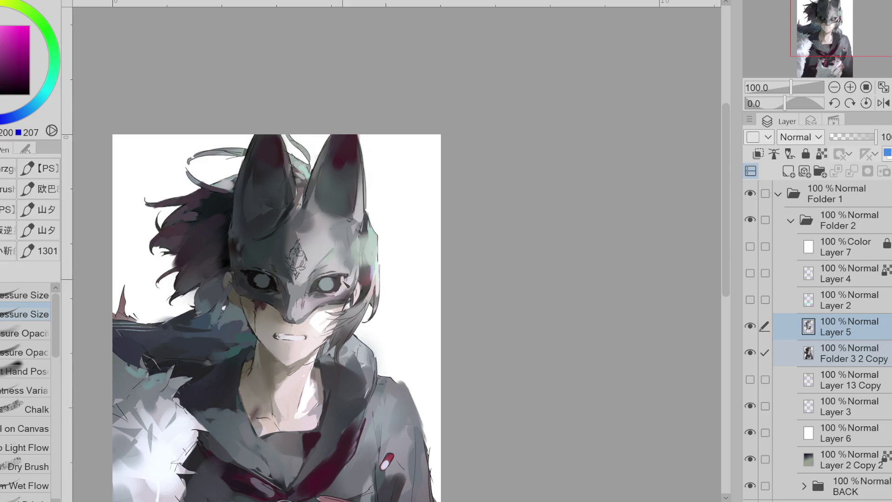
pyautogui.keyDown('alt'); pyautogui.click(261, 280); pyautogui.keyUp('alt')
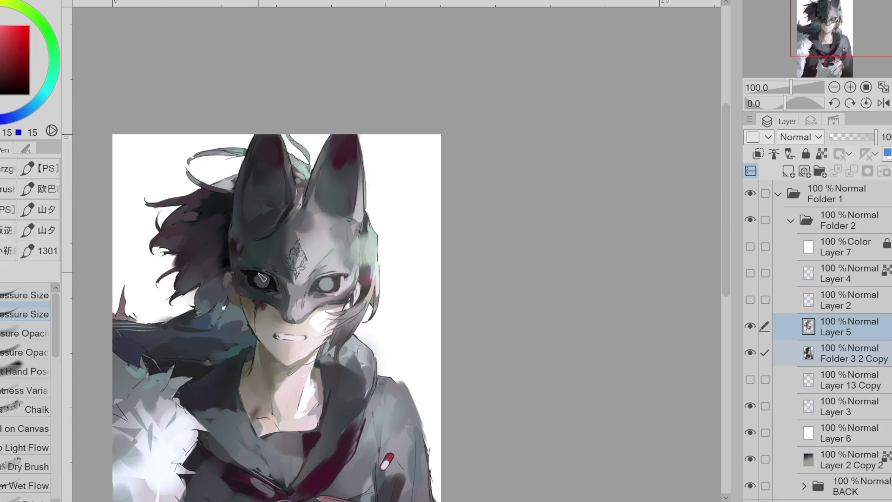
pyautogui.keyDown('alt'); pyautogui.click(274, 284); pyautogui.keyUp('alt')
pyautogui.keyDown('alt'); pyautogui.click(275, 285); pyautogui.keyUp('alt')
pyautogui.keyDown('alt'); pyautogui.click(253, 278); pyautogui.keyUp('alt')
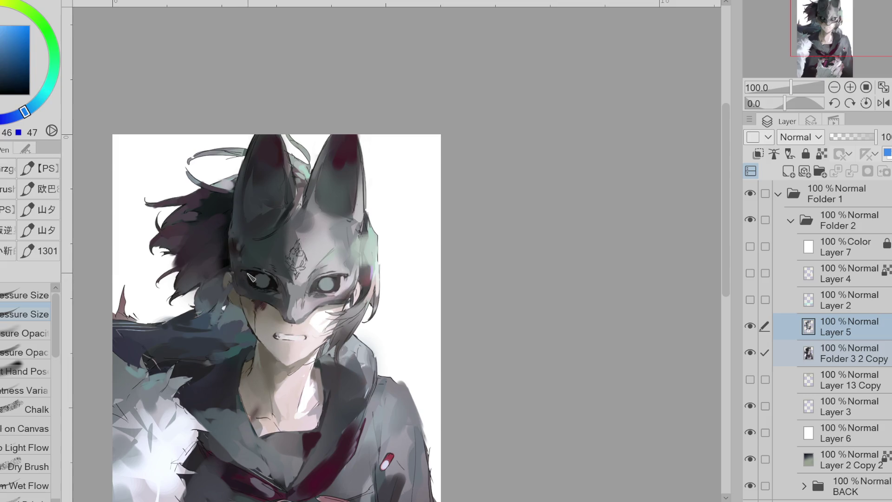
pyautogui.keyDown('alt'); pyautogui.click(259, 270); pyautogui.keyUp('alt')
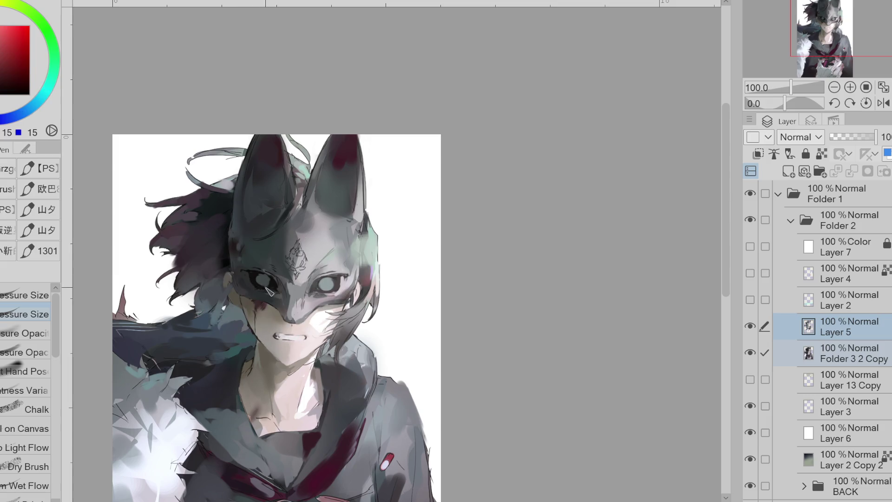
pyautogui.keyDown('alt'); pyautogui.click(271, 286); pyautogui.keyUp('alt')
pyautogui.keyDown('alt'); pyautogui.click(280, 287); pyautogui.keyUp('alt')
pyautogui.keyDown('alt'); pyautogui.click(260, 280); pyautogui.keyUp('alt')
# Step: Lasso-fill the mask's left eye with dark colour, then undo the fill
pyautogui.press('g')
pyautogui.moveTo(278, 278)
pyautogui.mouseDown()
pyautogui.moveTo(263, 279)
pyautogui.moveTo(283, 283)
pyautogui.moveTo(273, 274)
pyautogui.moveTo(275, 282)
pyautogui.mouseUp()
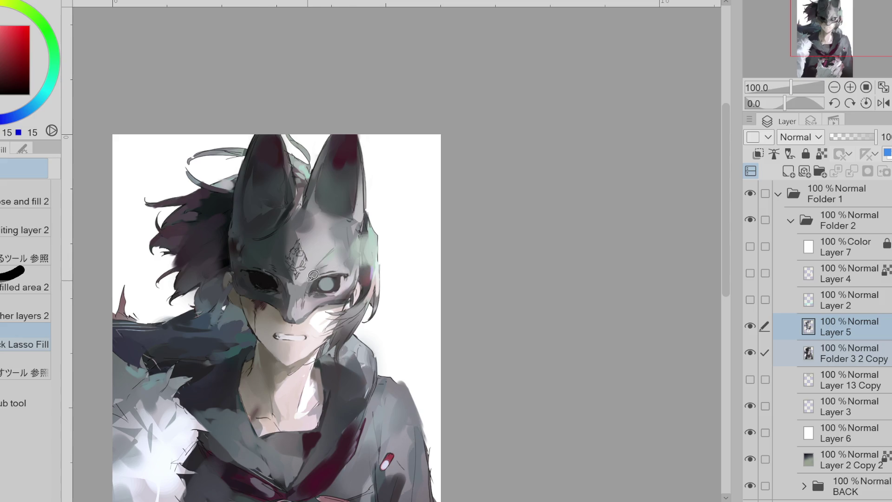
pyautogui.hotkey('ctrl', 'z')
pyautogui.hotkey('ctrl', 'z')
# Step: Resample eye colours, zoom to 150%, set brush size 55, and add new Layer 8 above Layer 5
pyautogui.press('p')
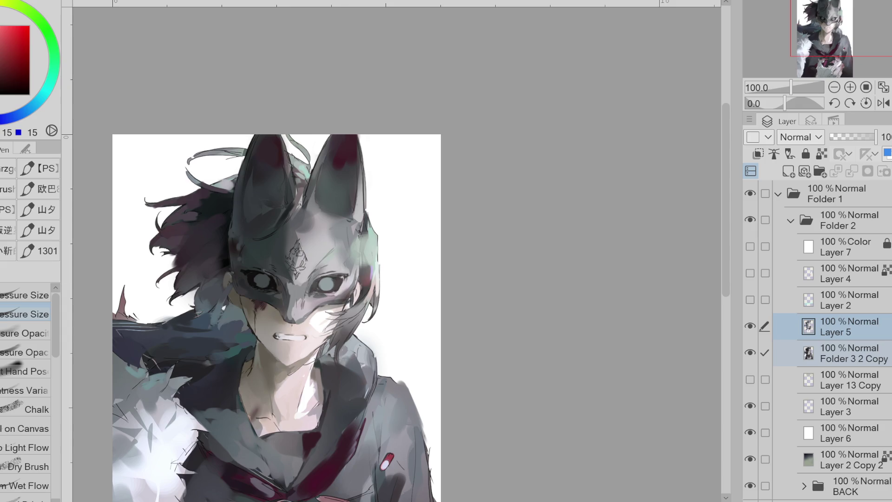
pyautogui.keyDown('alt'); pyautogui.click(344, 283); pyautogui.keyUp('alt')
pyautogui.keyDown('alt'); pyautogui.click(258, 278); pyautogui.keyUp('alt')
pyautogui.keyDown('alt'); pyautogui.click(262, 281); pyautogui.keyUp('alt')
pyautogui.keyDown('alt'); pyautogui.click(258, 281); pyautogui.keyUp('alt')
pyautogui.press(']')
pyautogui.keyDown('alt'); pyautogui.click(261, 281); pyautogui.keyUp('alt')
pyautogui.press('[')
pyautogui.keyDown('alt'); pyautogui.click(273, 287); pyautogui.keyUp('alt')
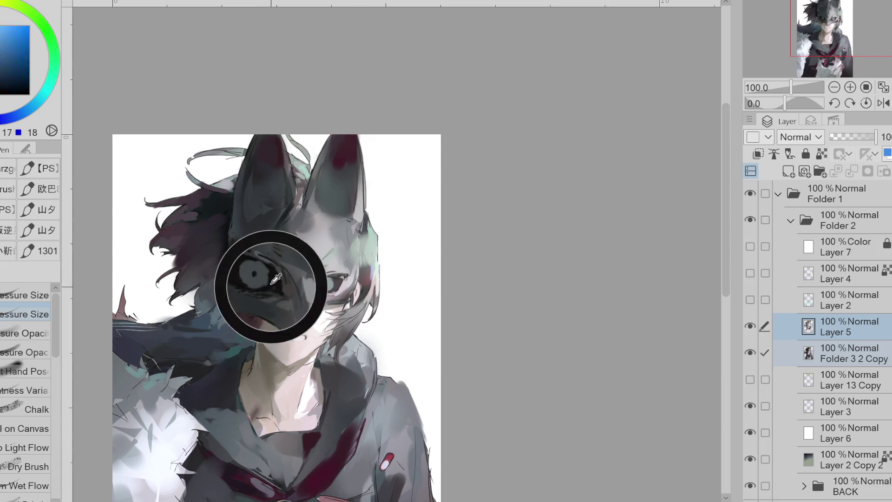
pyautogui.scroll(1, 290, 272)
pyautogui.press('[')
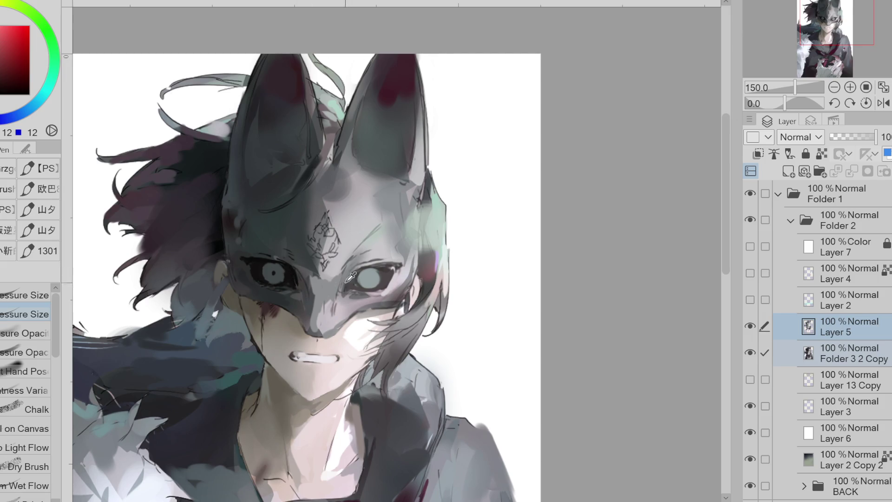
pyautogui.press(']')
pyautogui.press(']')
pyautogui.hotkey('ctrl', 'shift', 'n')
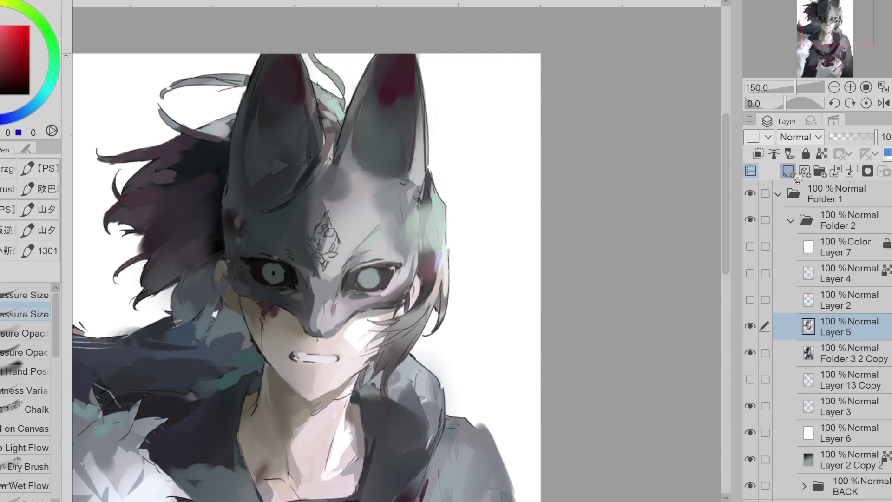
# Step: Draw thin lines across the mask's nose bridge and along its lower-left edge
pyautogui.moveTo(302, 296); pyautogui.dragTo(339, 299)
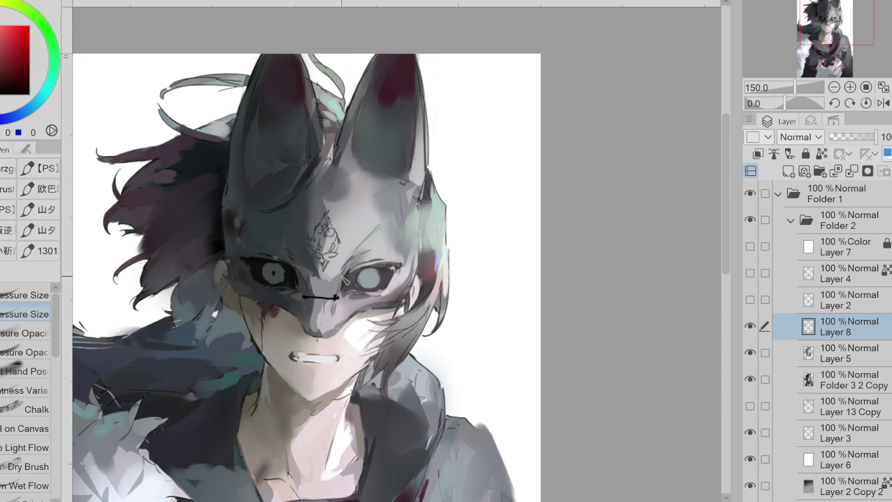
pyautogui.hotkey('ctrl', 'z')
pyautogui.moveTo(304, 295); pyautogui.dragTo(334, 296)
pyautogui.moveTo(239, 299); pyautogui.dragTo(306, 326)
pyautogui.press('e')
pyautogui.press('b')
pyautogui.moveTo(327, 298)
pyautogui.mouseDown()
pyautogui.moveTo(321, 291)
pyautogui.moveTo(341, 301)
pyautogui.mouseUp()
pyautogui.moveTo(337, 296); pyautogui.dragTo(342, 292)
# Step: Outline the right eye's inner corner and upper lid, and darken the left iris ring
pyautogui.keyDown('alt'); pyautogui.click(274, 295); pyautogui.keyUp('alt')
pyautogui.press('x')
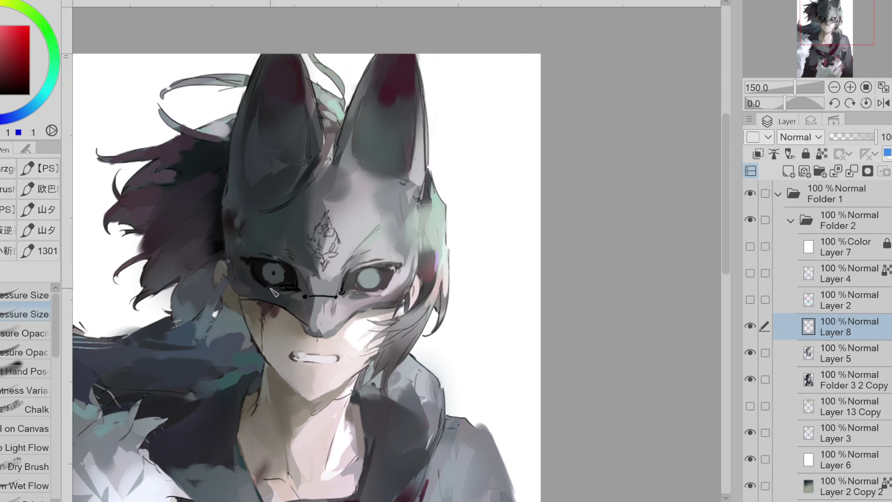
pyautogui.keyDown('alt'); pyautogui.click(294, 287); pyautogui.keyUp('alt')
pyautogui.keyDown('alt'); pyautogui.click(345, 284); pyautogui.keyUp('alt')
pyautogui.press('x')
pyautogui.keyDown('alt'); pyautogui.click(298, 281); pyautogui.keyUp('alt')
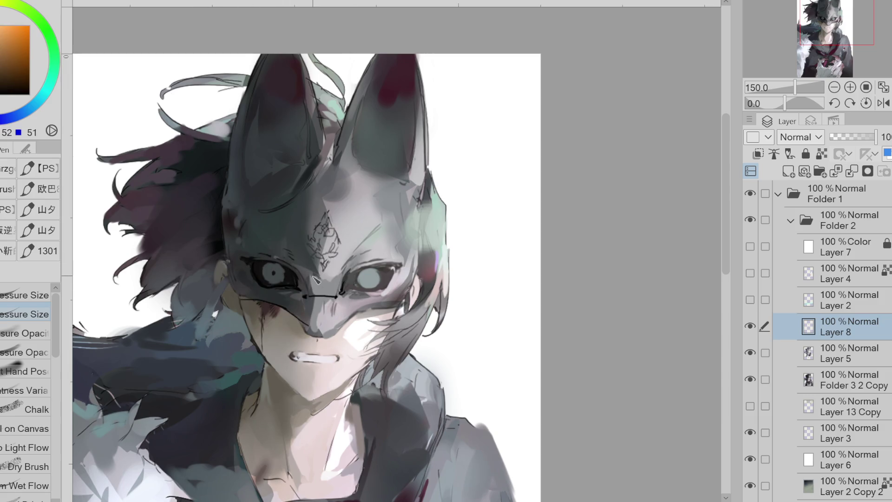
pyautogui.keyDown('alt'); pyautogui.click(346, 284); pyautogui.keyUp('alt')
pyautogui.moveTo(344, 293)
pyautogui.mouseDown()
pyautogui.moveTo(345, 280)
pyautogui.moveTo(391, 266)
pyautogui.mouseUp()
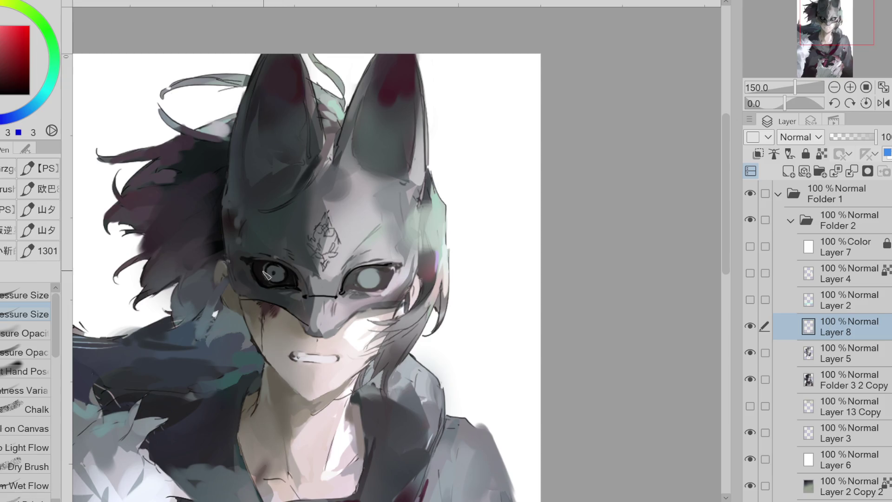
pyautogui.keyDown('alt'); pyautogui.click(283, 277); pyautogui.keyUp('alt')
pyautogui.moveTo(281, 284)
pyautogui.mouseDown()
pyautogui.moveTo(272, 269)
pyautogui.moveTo(280, 283)
pyautogui.moveTo(277, 275)
pyautogui.mouseUp()
# Step: Lighten the left iris with grey, then paint a dark spiral ring inside the right iris
pyautogui.keyDown('alt'); pyautogui.click(275, 271); pyautogui.keyUp('alt')
pyautogui.keyDown('alt'); pyautogui.click(277, 277); pyautogui.keyUp('alt')
pyautogui.keyDown('alt'); pyautogui.click(288, 274); pyautogui.keyUp('alt')
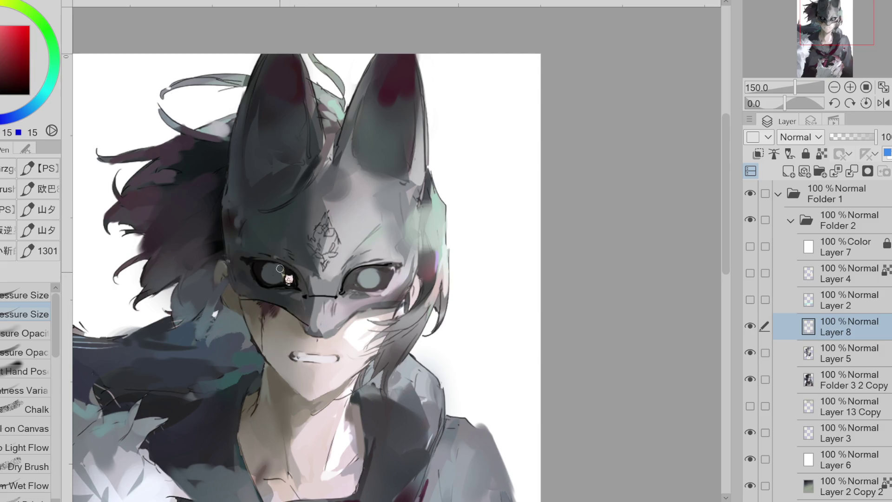
pyautogui.keyDown('alt'); pyautogui.click(380, 275); pyautogui.keyUp('alt')
pyautogui.keyDown('alt'); pyautogui.click(383, 277); pyautogui.keyUp('alt')
pyautogui.keyDown('alt'); pyautogui.click(398, 276); pyautogui.keyUp('alt')
pyautogui.keyDown('alt'); pyautogui.click(389, 267); pyautogui.keyUp('alt')
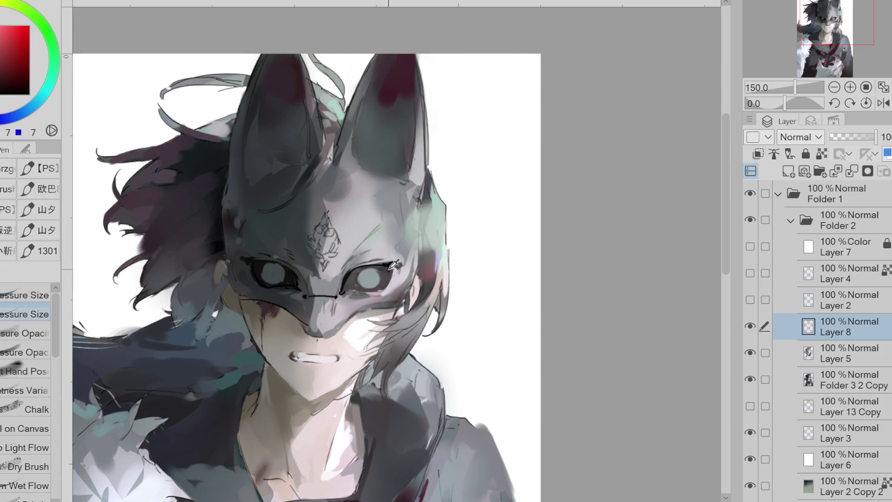
pyautogui.keyDown('alt'); pyautogui.click(394, 266); pyautogui.keyUp('alt')
pyautogui.keyDown('alt'); pyautogui.click(395, 269); pyautogui.keyUp('alt')
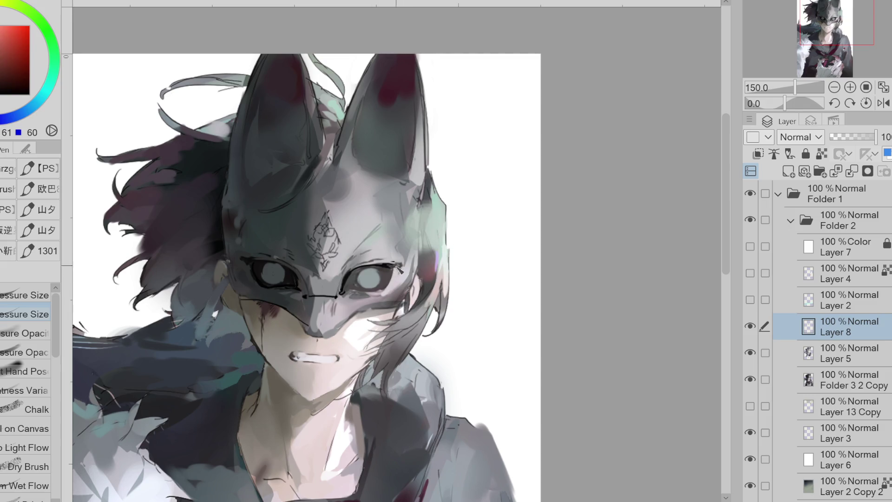
pyautogui.keyDown('alt'); pyautogui.click(390, 275); pyautogui.keyUp('alt')
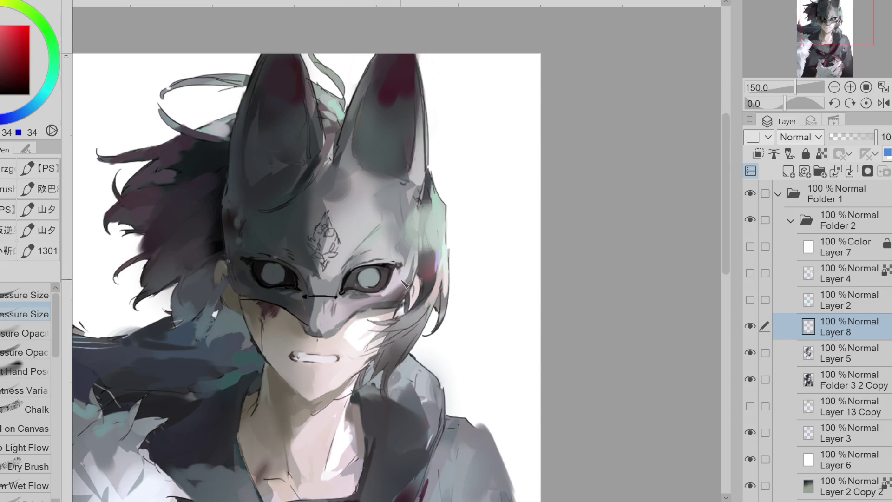
pyautogui.keyDown('alt'); pyautogui.click(256, 271); pyautogui.keyUp('alt')
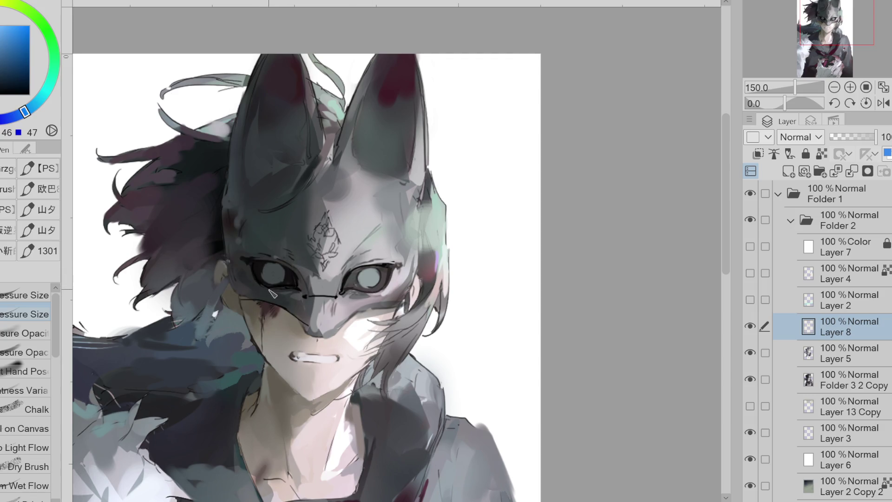
pyautogui.keyDown('alt'); pyautogui.click(266, 265); pyautogui.keyUp('alt')
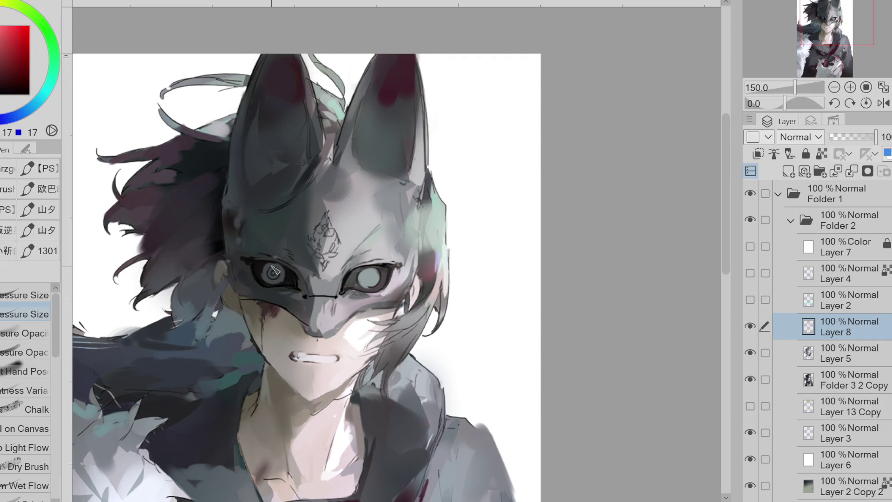
pyautogui.moveTo(369, 277); pyautogui.dragTo(388, 272)
pyautogui.press('g')
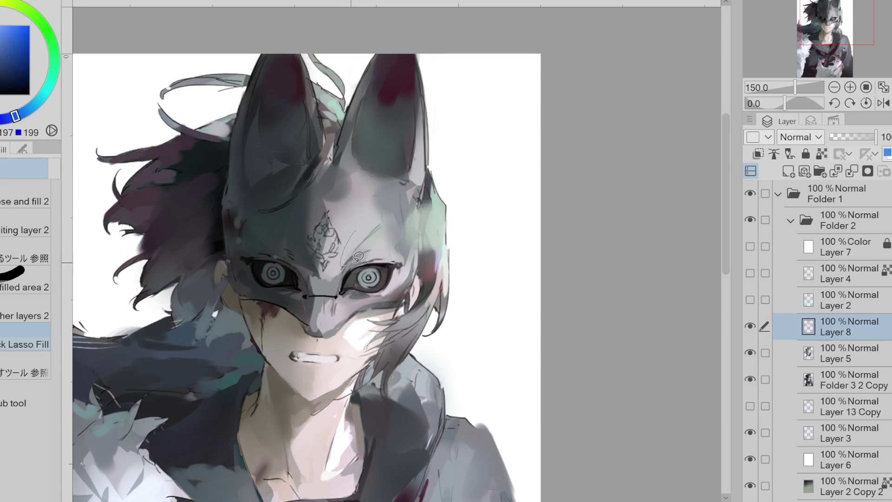
pyautogui.press('e')
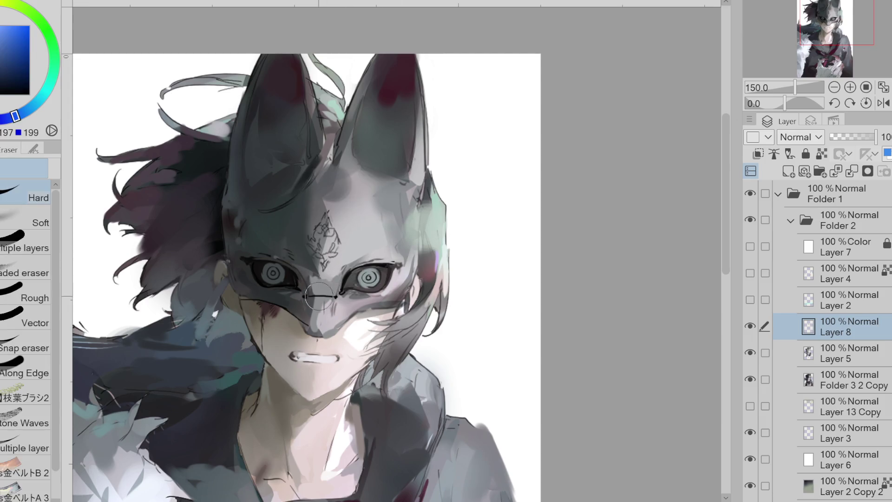
pyautogui.press('p')
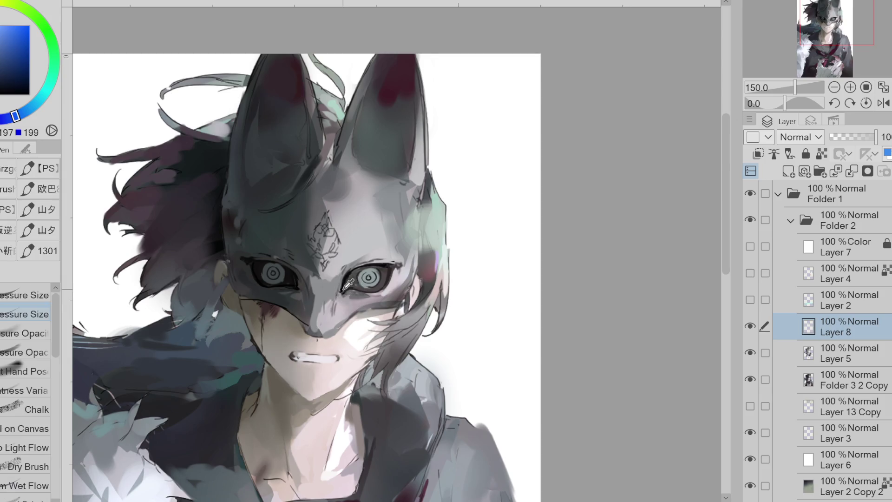
pyautogui.press('e')
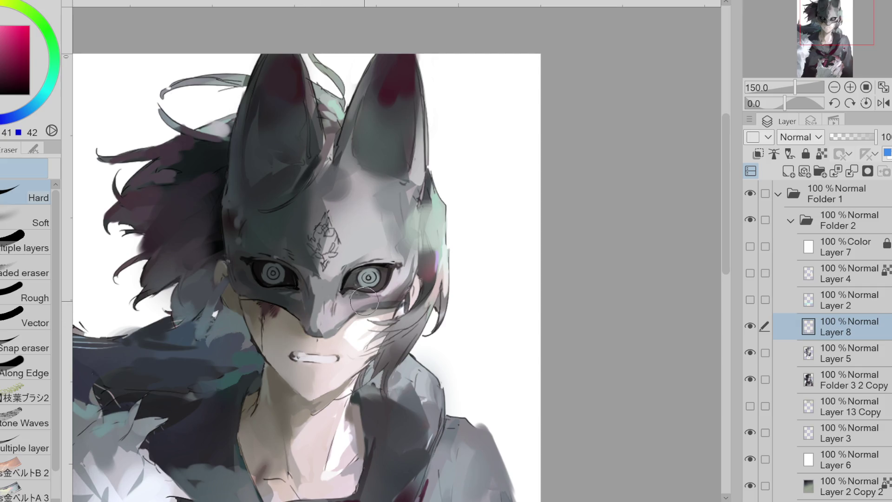
pyautogui.press('j')
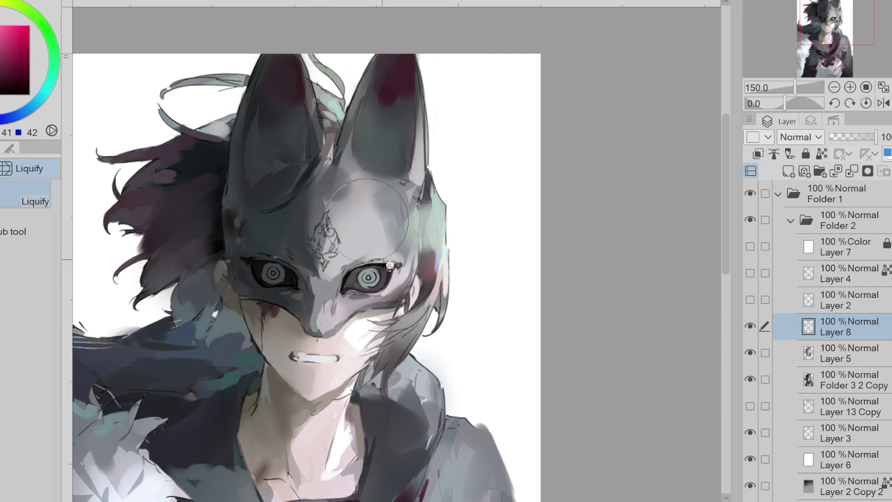
pyautogui.press('p')
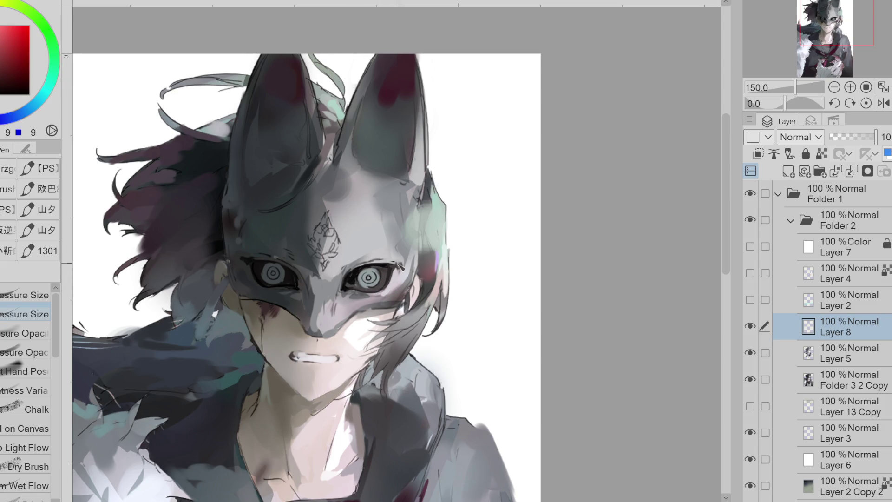
pyautogui.press('e')
pyautogui.press('p')
pyautogui.keyDown('alt'); pyautogui.click(398, 265); pyautogui.keyUp('alt')
pyautogui.keyDown('alt'); pyautogui.click(372, 286); pyautogui.keyUp('alt')
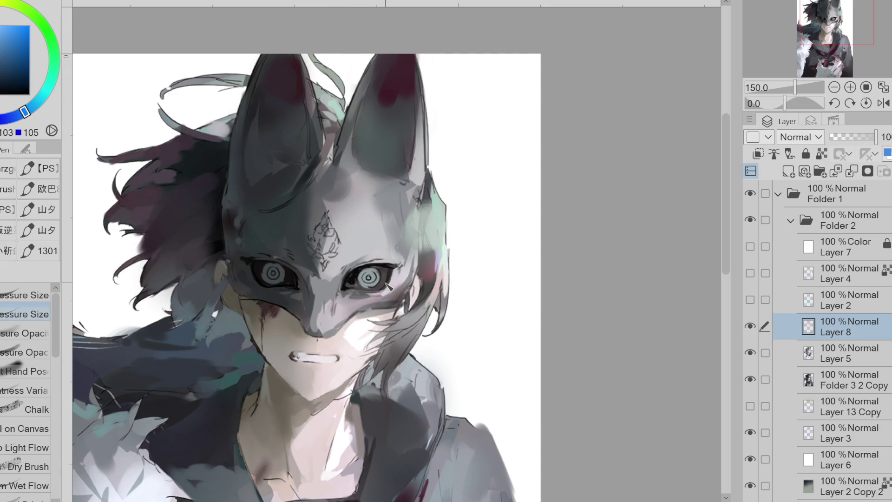
pyautogui.keyDown('alt'); pyautogui.click(386, 283); pyautogui.keyUp('alt')
pyautogui.keyDown('alt'); pyautogui.click(387, 284); pyautogui.keyUp('alt')
pyautogui.keyDown('alt'); pyautogui.click(357, 281); pyautogui.keyUp('alt')
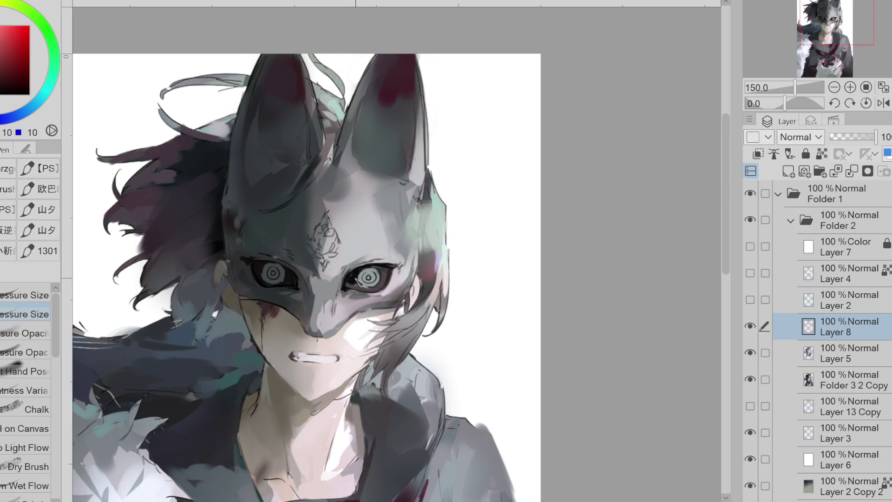
pyautogui.keyDown('alt'); pyautogui.click(372, 270); pyautogui.keyUp('alt')
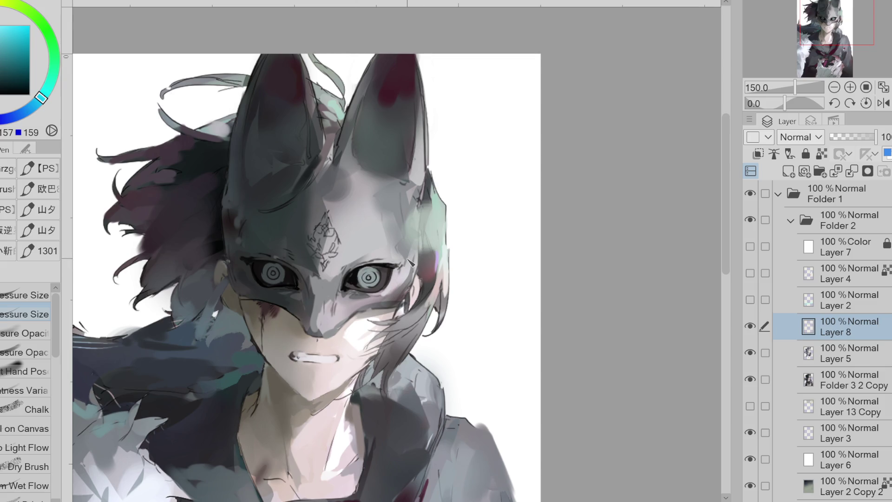
pyautogui.press('e')
pyautogui.moveTo(362, 275); pyautogui.dragTo(377, 279)
pyautogui.moveTo(265, 271); pyautogui.dragTo(283, 275)
pyautogui.hotkey('ctrl', 'z')
pyautogui.hotkey('ctrl', 'z')
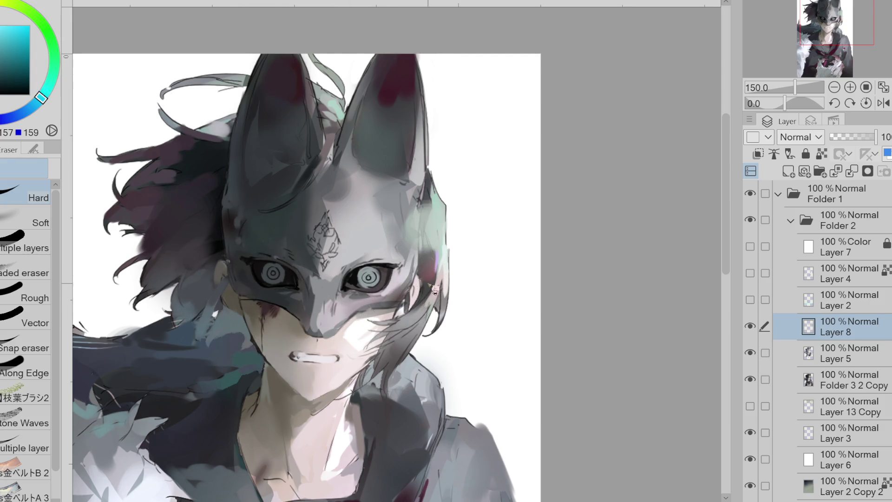
pyautogui.hotkey('ctrl', 'y')
pyautogui.hotkey('ctrl', 'y')
pyautogui.hotkey('ctrl', 'z')
pyautogui.hotkey('ctrl', 'z')
pyautogui.hotkey('ctrl', 'y')
pyautogui.hotkey('ctrl', 'y')
pyautogui.hotkey('ctrl', 'z')
pyautogui.hotkey('ctrl', 'z')
pyautogui.hotkey('ctrl', 'y')
pyautogui.hotkey('ctrl', 'z')
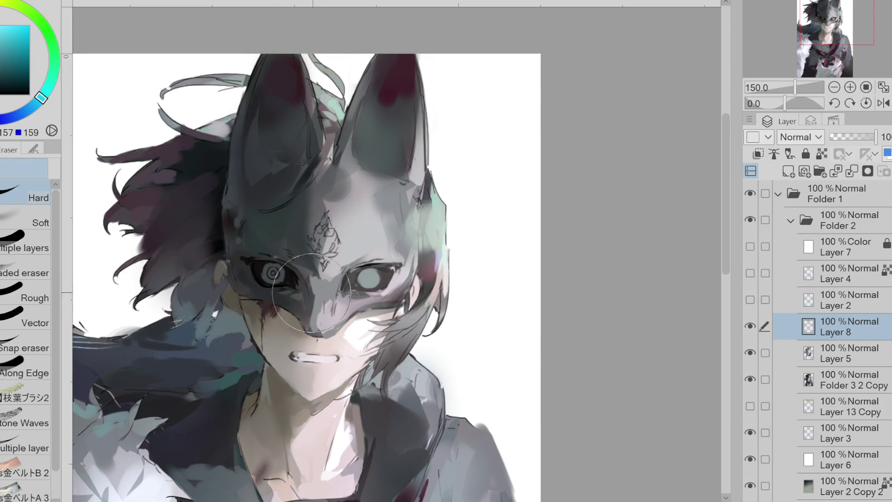
pyautogui.hotkey('ctrl', 'z')
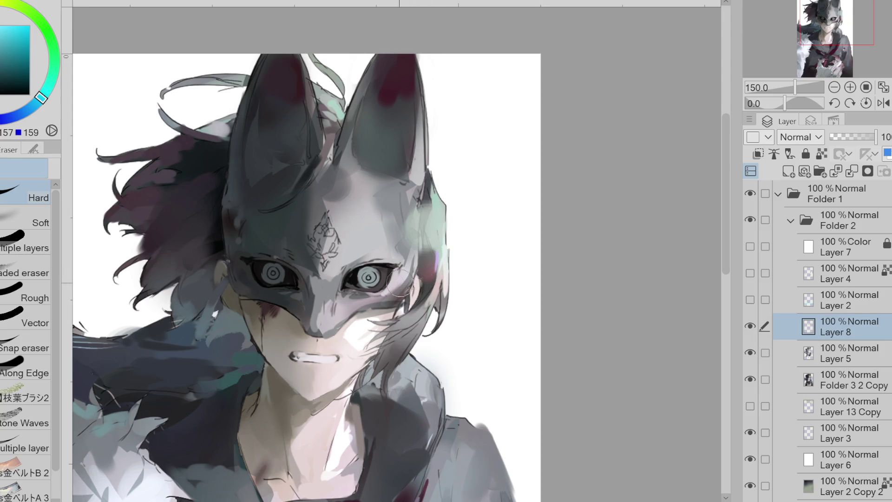
pyautogui.keyDown('alt'); pyautogui.click(393, 286); pyautogui.keyUp('alt')
pyautogui.press('p')
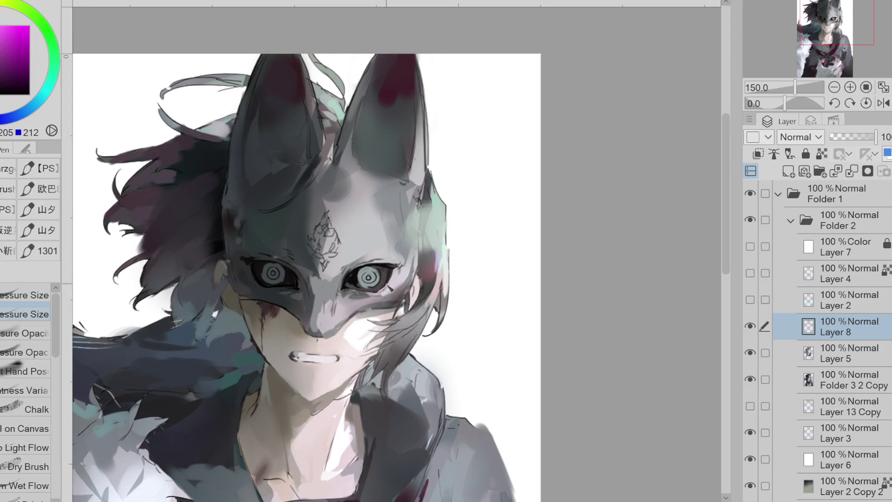
# Step: Sample colours around the right eye, paint dark teal over the left eye, then undo it
pyautogui.keyDown('alt'); pyautogui.click(365, 299); pyautogui.keyUp('alt')
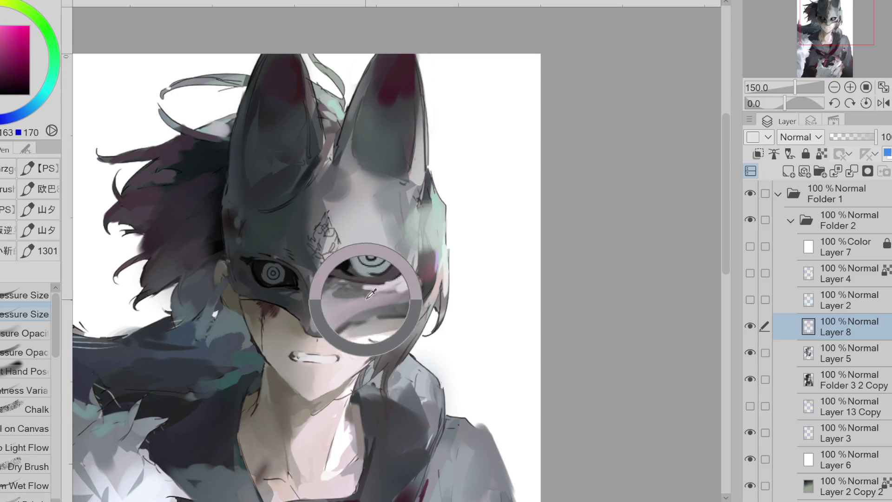
pyautogui.keyDown('alt'); pyautogui.click(372, 291); pyautogui.keyUp('alt')
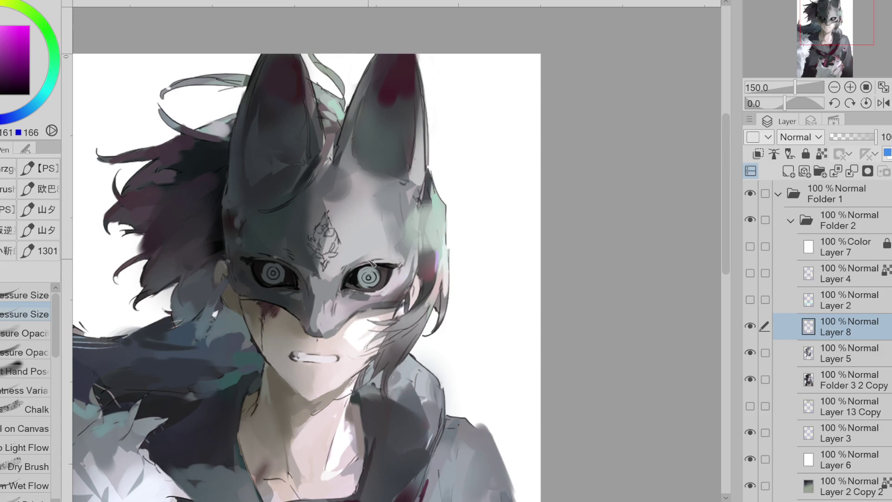
pyautogui.keyDown('alt'); pyautogui.click(398, 255); pyautogui.keyUp('alt')
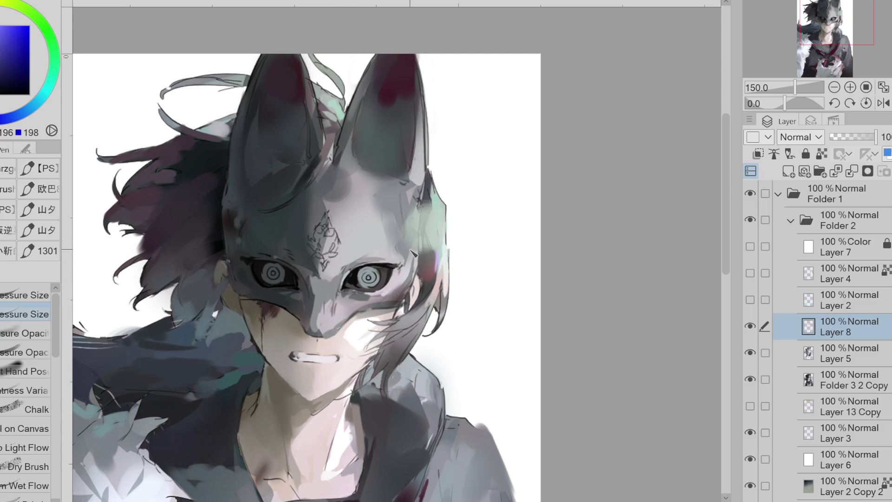
pyautogui.keyDown('alt'); pyautogui.click(268, 265); pyautogui.keyUp('alt')
pyautogui.moveTo(255, 272); pyautogui.dragTo(316, 279)
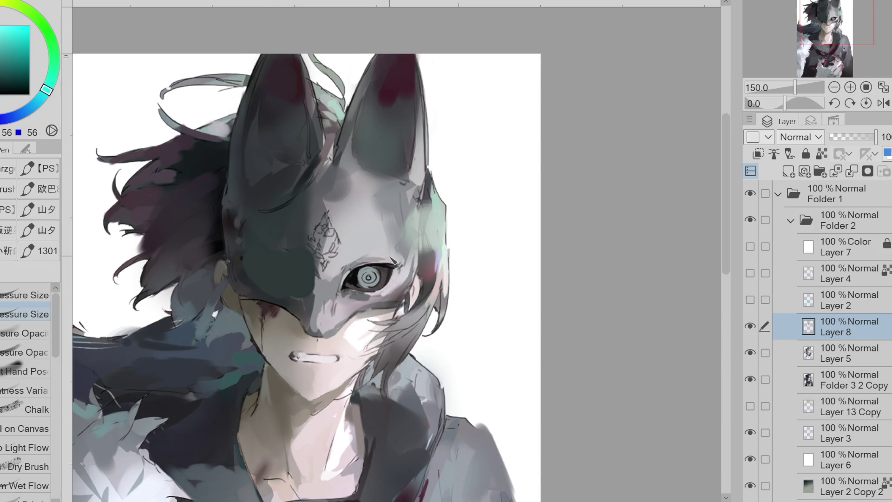
pyautogui.hotkey('ctrl', 'z')
pyautogui.hotkey('ctrl', 'z')
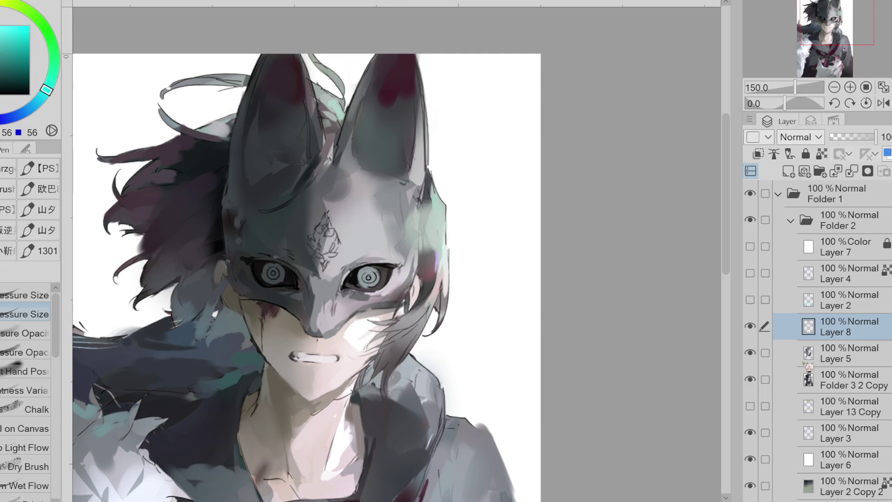
# Step: Resample light grey, dark teals and dark blues around both mask eyes
pyautogui.keyDown('alt'); pyautogui.click(371, 278); pyautogui.keyUp('alt')
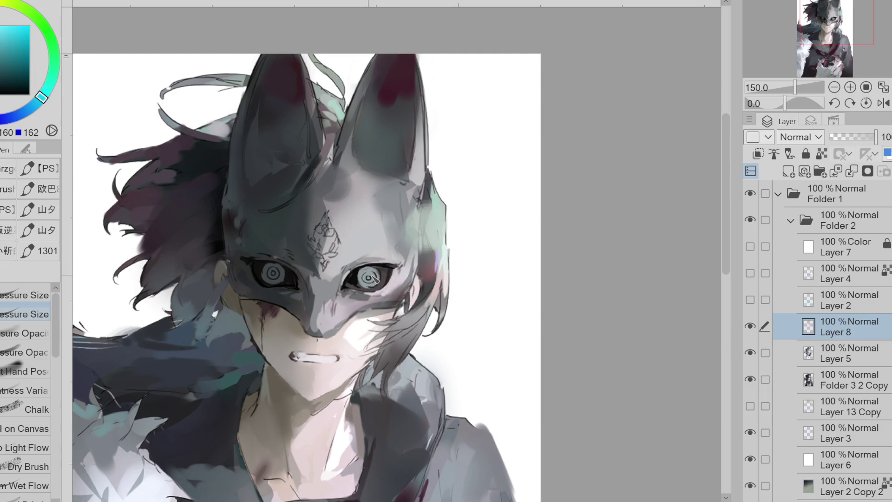
pyautogui.keyDown('alt'); pyautogui.click(272, 270); pyautogui.keyUp('alt')
pyautogui.keyDown('alt'); pyautogui.click(358, 268); pyautogui.keyUp('alt')
pyautogui.keyDown('alt'); pyautogui.click(351, 279); pyautogui.keyUp('alt')
pyautogui.keyDown('alt'); pyautogui.click(306, 278); pyautogui.keyUp('alt')
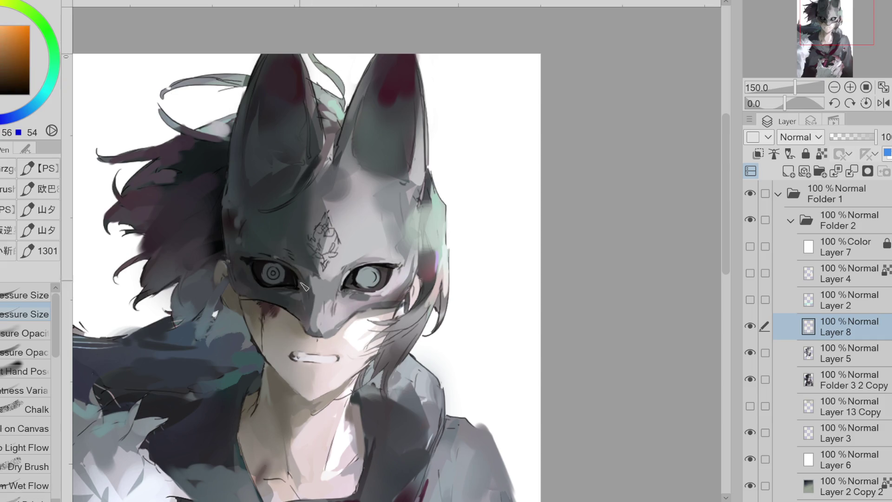
pyautogui.keyDown('alt'); pyautogui.click(253, 278); pyautogui.keyUp('alt')
pyautogui.keyDown('alt'); pyautogui.click(242, 261); pyautogui.keyUp('alt')
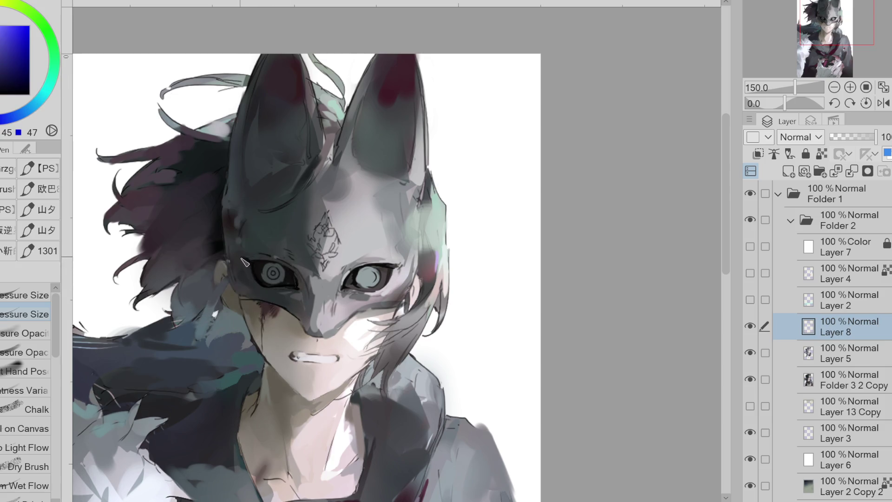
pyautogui.keyDown('alt'); pyautogui.click(257, 265); pyautogui.keyUp('alt')
pyautogui.keyDown('alt'); pyautogui.click(259, 260); pyautogui.keyUp('alt')
# Step: Sample an orange-brown face tone, switch to the eraser, and toggle Layer 5 to compare
pyautogui.keyDown('alt'); pyautogui.click(308, 278); pyautogui.keyUp('alt')
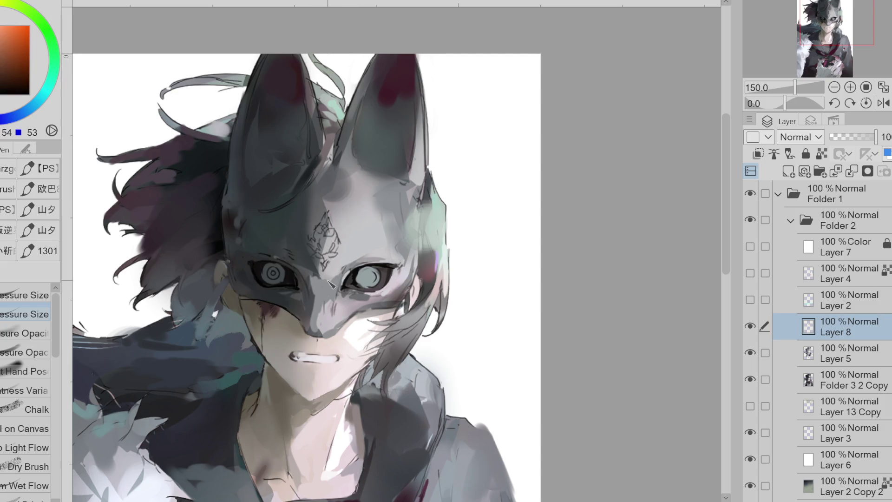
pyautogui.press('e')
pyautogui.click(753, 354)
pyautogui.click(751, 354)
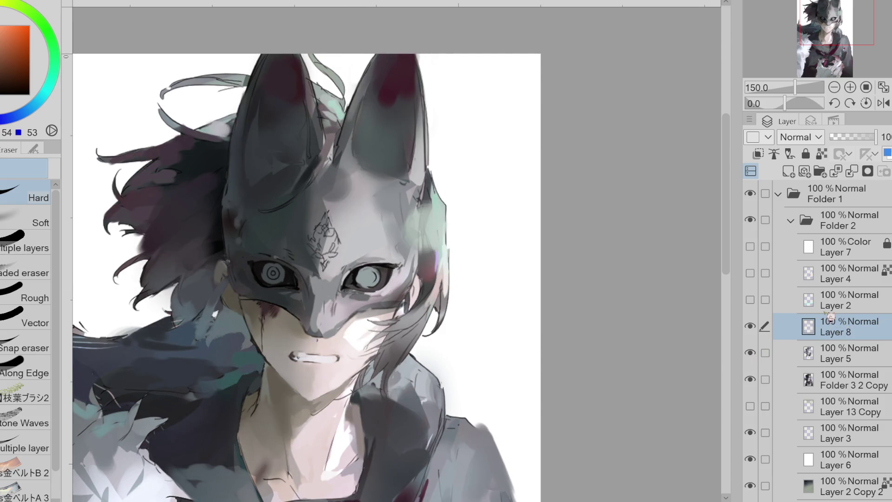
# Step: On Layer 5, darken the shading around the right eye and toggle Layers 5 and 8 to compare
pyautogui.click(839, 350)
pyautogui.moveTo(409, 279)
pyautogui.mouseDown()
pyautogui.moveTo(371, 283)
pyautogui.moveTo(390, 278)
pyautogui.moveTo(325, 307)
pyautogui.moveTo(344, 316)
pyautogui.moveTo(363, 306)
pyautogui.moveTo(255, 281)
pyautogui.moveTo(278, 276)
pyautogui.moveTo(316, 288)
pyautogui.moveTo(251, 279)
pyautogui.moveTo(292, 262)
pyautogui.mouseUp()
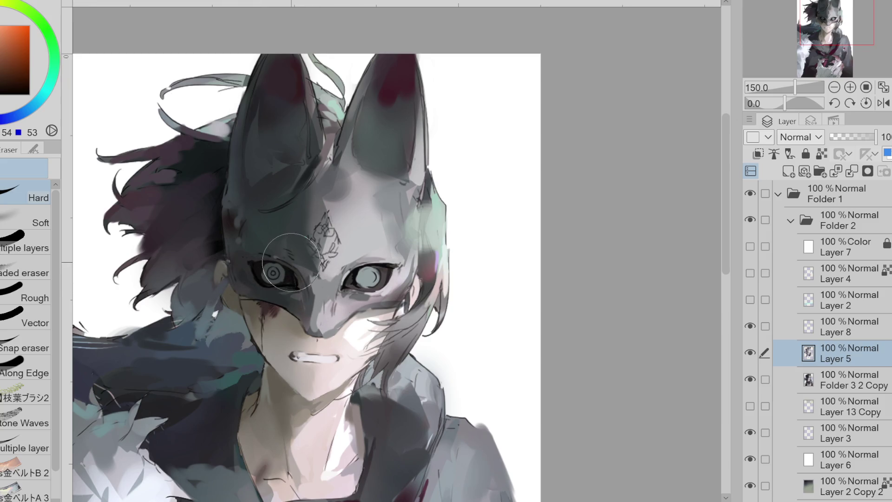
pyautogui.click(750, 326)
pyautogui.click(750, 352)
pyautogui.hotkey('ctrl', '-')
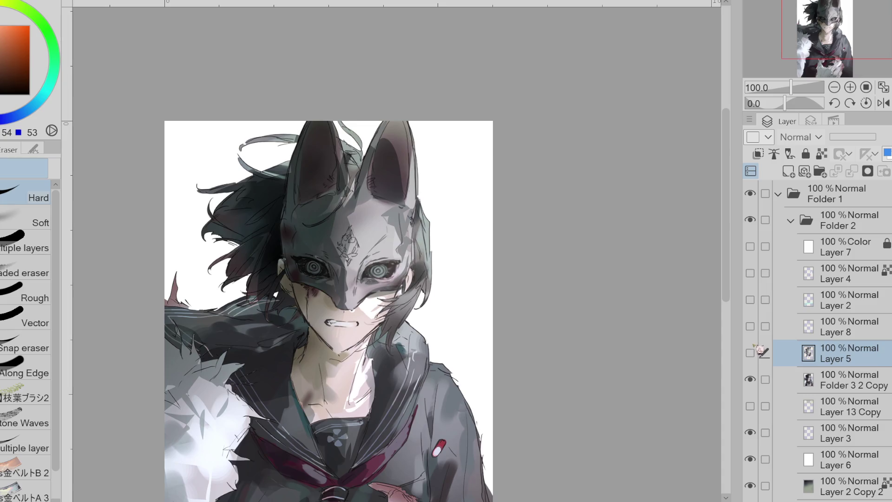
pyautogui.click(752, 352)
pyautogui.click(752, 352)
pyautogui.click(752, 352)
pyautogui.click(752, 326)
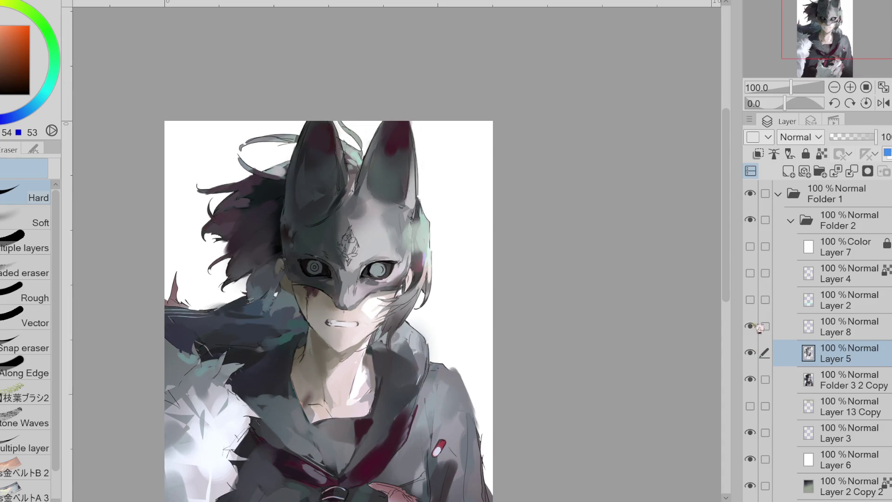
# Step: Paint a spiral into the left mask eye on Layer 5, then merge Layer 8 down into it
pyautogui.hotkey('alt', ']')
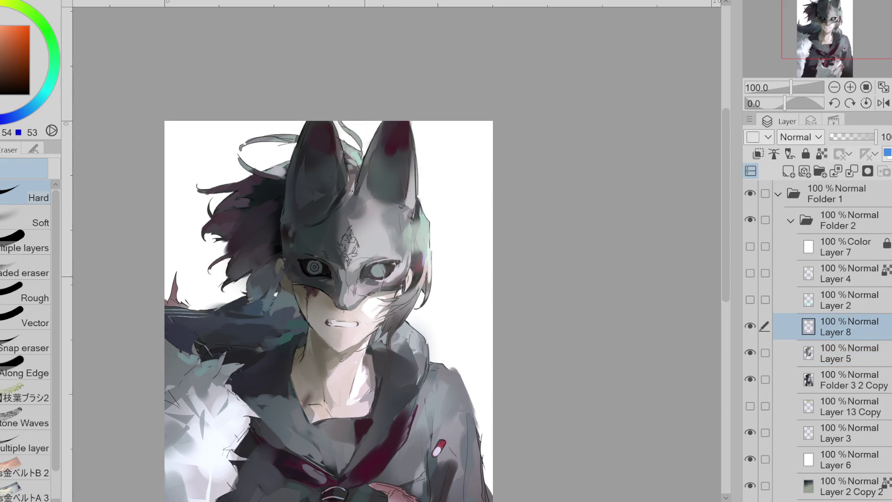
pyautogui.hotkey('alt', '[')
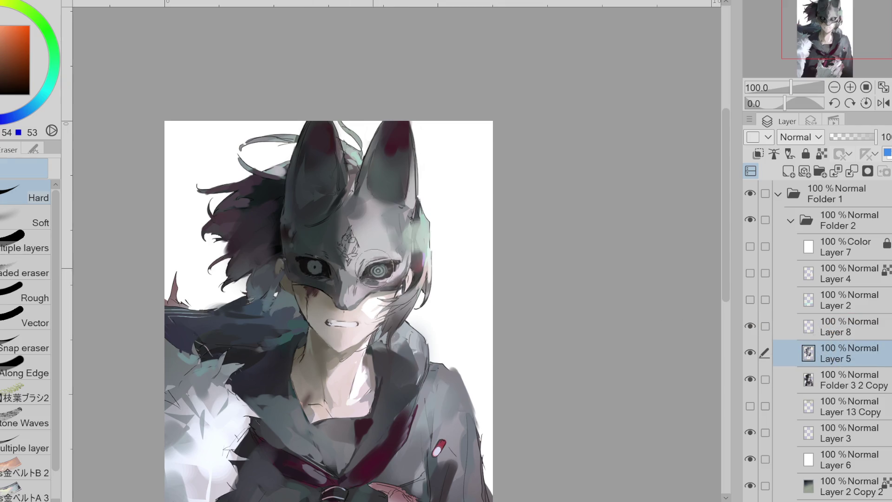
pyautogui.moveTo(315, 267); pyautogui.dragTo(325, 274)
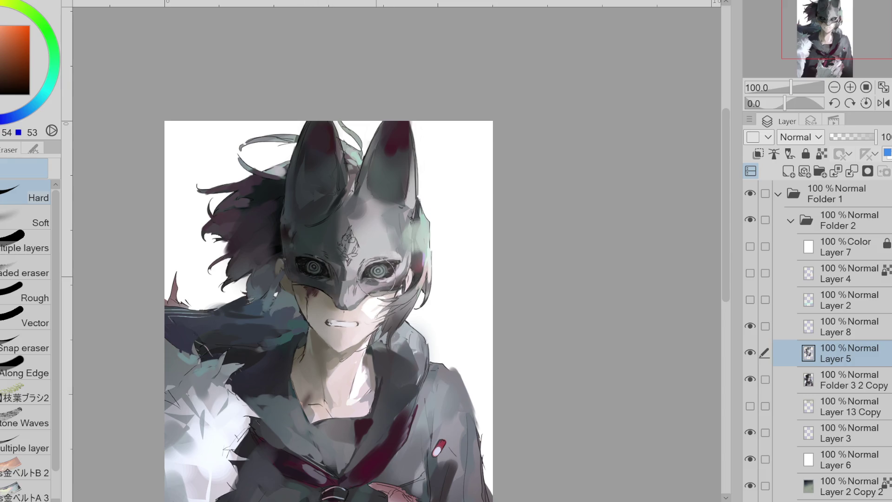
pyautogui.click(860, 338)
pyautogui.click(750, 325)
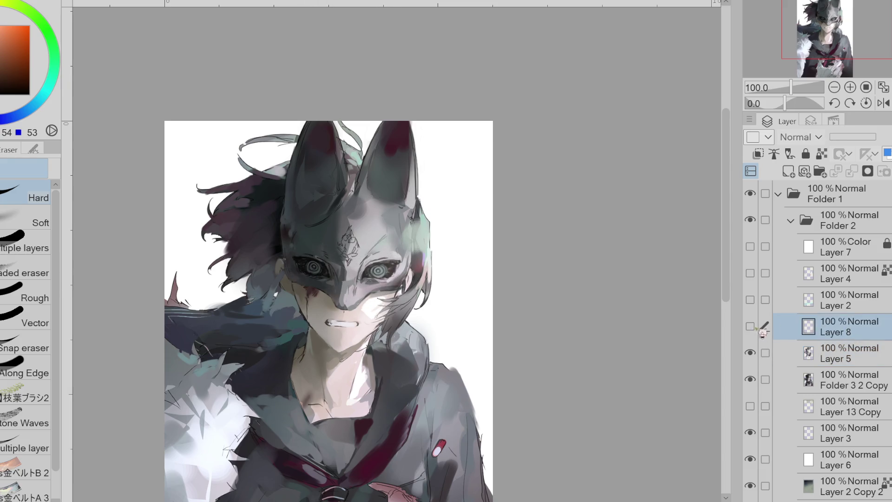
pyautogui.click(749, 325)
pyautogui.click(750, 326)
pyautogui.click(750, 326)
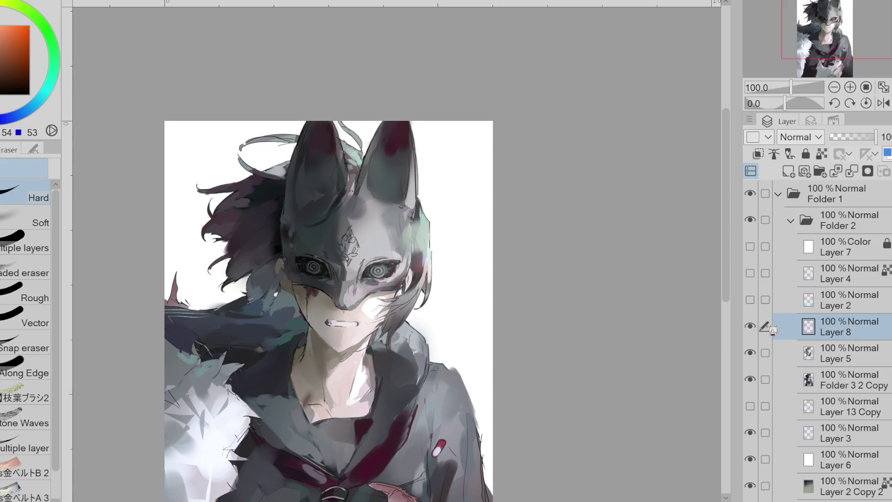
pyautogui.hotkey('ctrl', 'e')
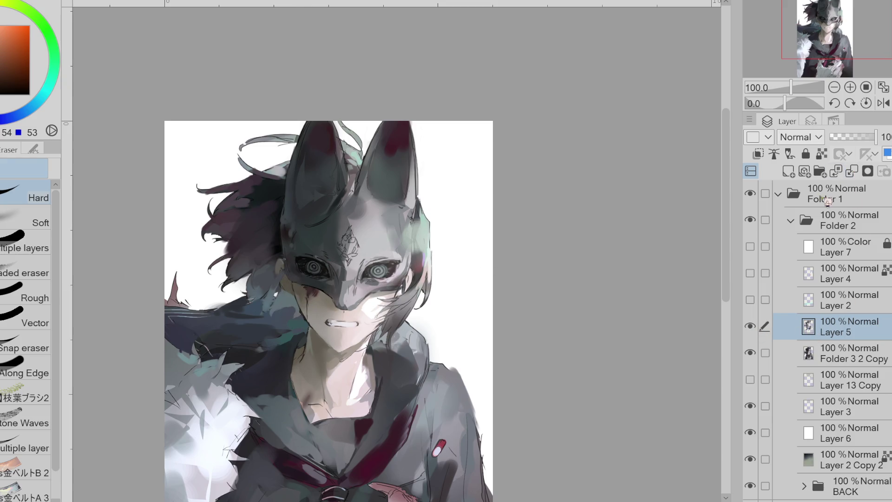
pyautogui.press('p')
pyautogui.scroll(1, 374, 323)
pyautogui.keyDown('alt'); pyautogui.click(273, 314); pyautogui.keyUp('alt')
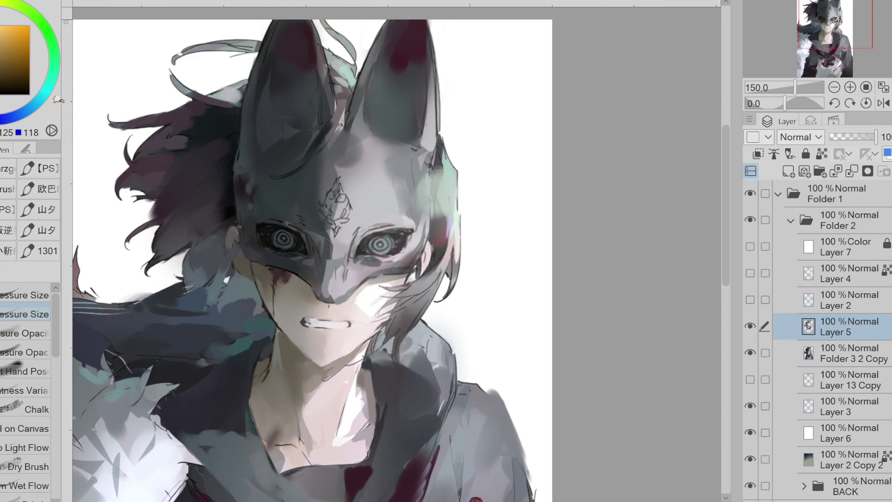
pyautogui.click(12, 74)
pyautogui.click(41, 97)
pyautogui.scroll(4, 254, 263)
pyautogui.press('x')
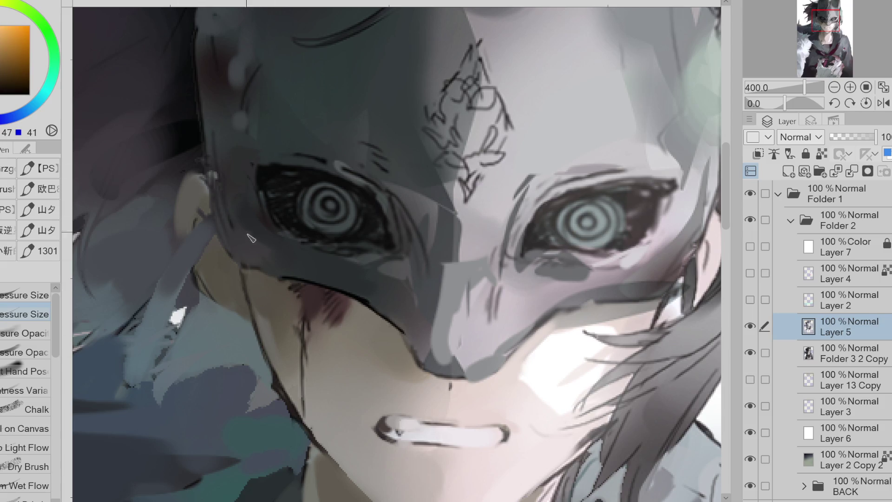
pyautogui.scroll(-2, 250, 238)
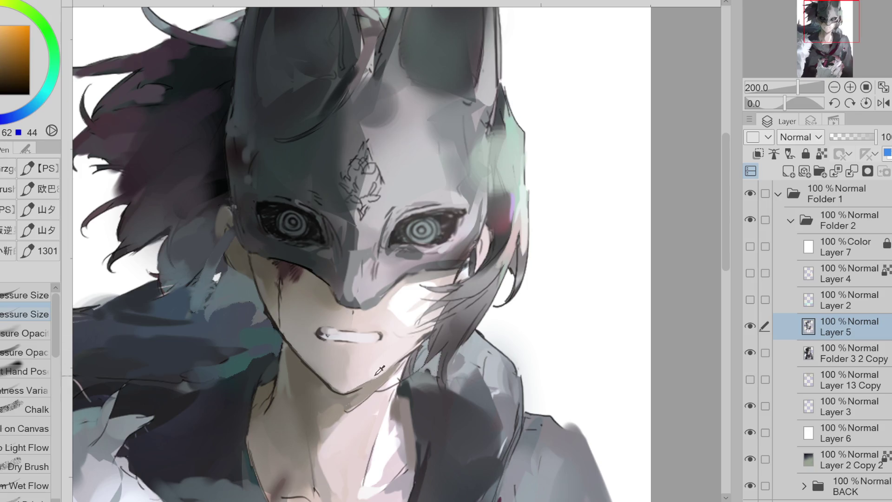
# Step: Sample dark and orange-brown tones around the mouth and draw a dark lower-lip line beneath the teeth
pyautogui.keyDown('alt'); pyautogui.click(425, 340); pyautogui.keyUp('alt')
pyautogui.keyDown('alt'); pyautogui.click(365, 387); pyautogui.keyUp('alt')
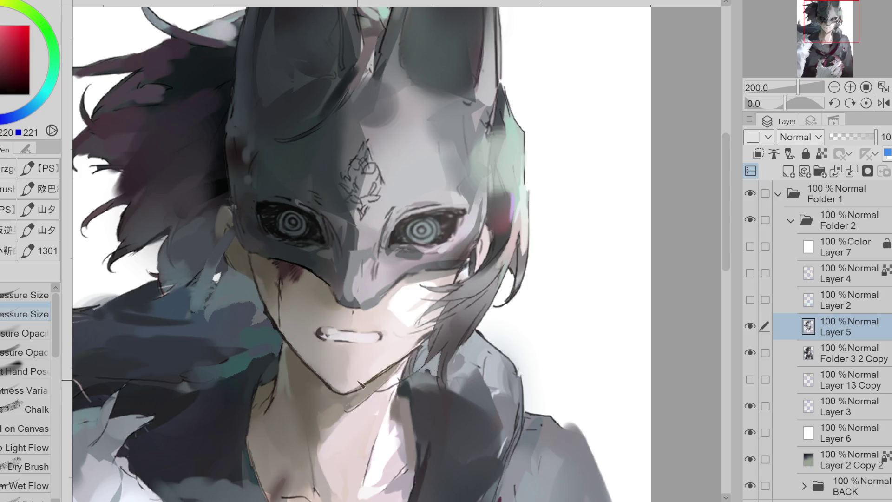
pyautogui.keyDown('alt'); pyautogui.click(326, 331); pyautogui.keyUp('alt')
pyautogui.scroll(2, 325, 333)
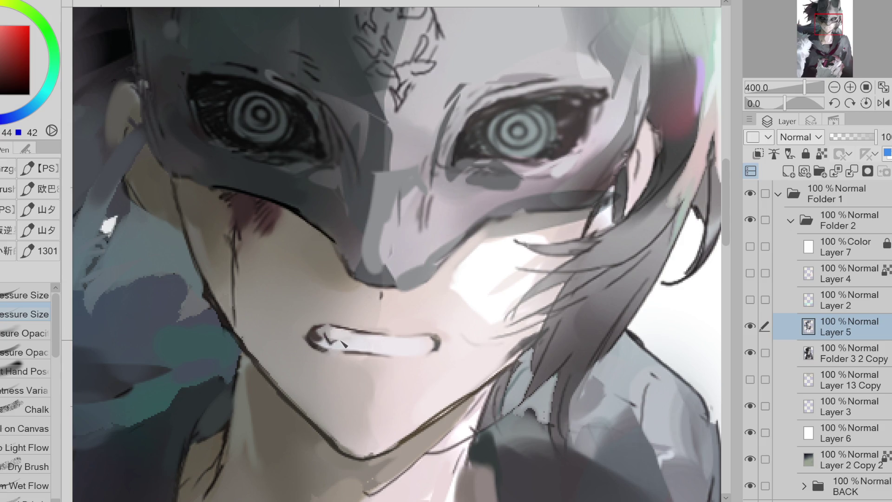
pyautogui.keyDown('alt'); pyautogui.click(318, 345); pyautogui.keyUp('alt')
pyautogui.keyDown('alt'); pyautogui.click(319, 344); pyautogui.keyUp('alt')
pyautogui.keyDown('alt'); pyautogui.click(418, 331); pyautogui.keyUp('alt')
pyautogui.keyDown('alt'); pyautogui.click(415, 340); pyautogui.keyUp('alt')
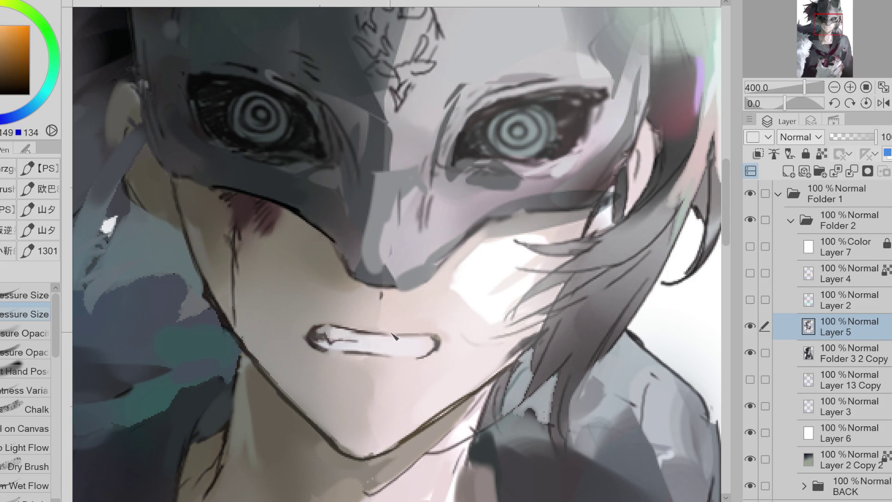
pyautogui.moveTo(355, 373); pyautogui.dragTo(388, 375)
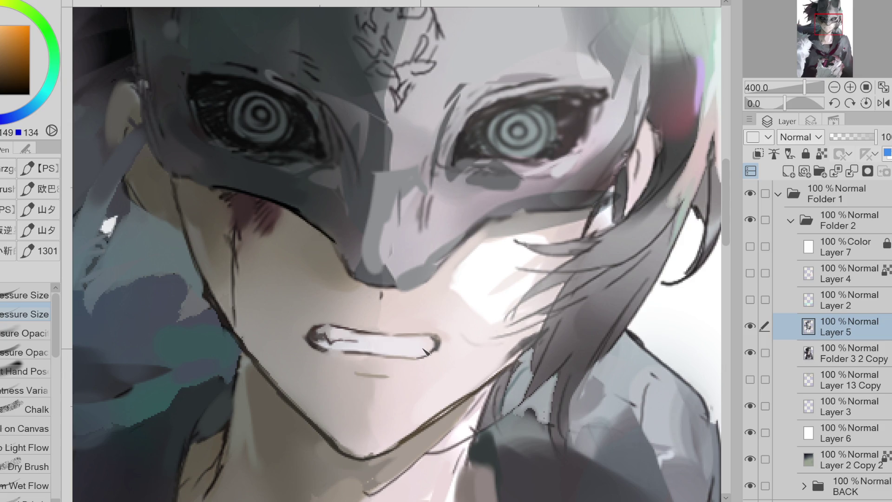
# Step: Repaint the teeth in a pale pink with short lighter strokes, sampling tones beside them
pyautogui.keyDown('alt'); pyautogui.click(351, 334); pyautogui.keyUp('alt')
pyautogui.moveTo(355, 339)
pyautogui.mouseDown()
pyautogui.moveTo(433, 335)
pyautogui.moveTo(392, 354)
pyautogui.mouseUp()
pyautogui.keyDown('alt'); pyautogui.click(420, 335); pyautogui.keyUp('alt')
pyautogui.keyDown('alt'); pyautogui.click(437, 341); pyautogui.keyUp('alt')
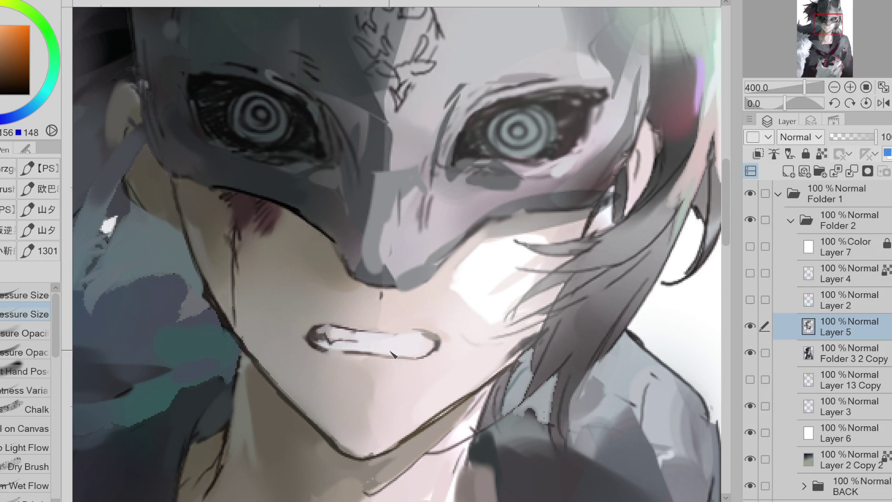
pyautogui.keyDown('alt'); pyautogui.click(437, 342); pyautogui.keyUp('alt')
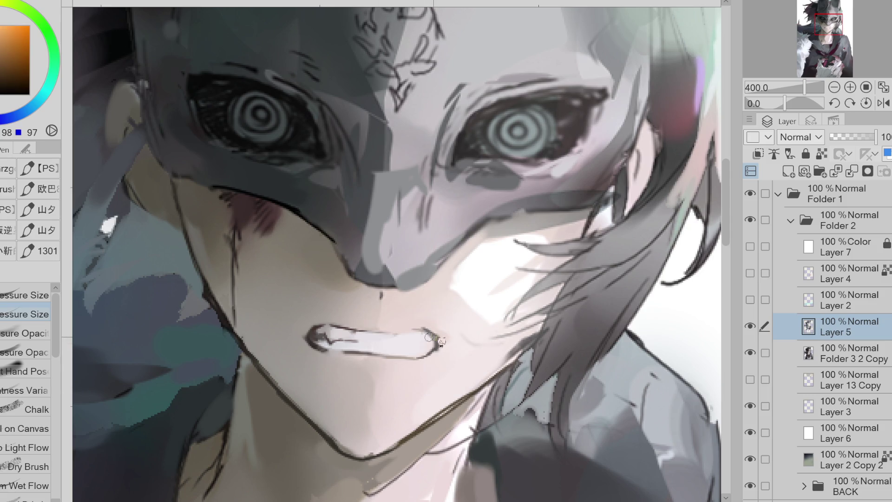
pyautogui.keyDown('alt'); pyautogui.click(429, 336); pyautogui.keyUp('alt')
pyautogui.scroll(-2, 445, 338)
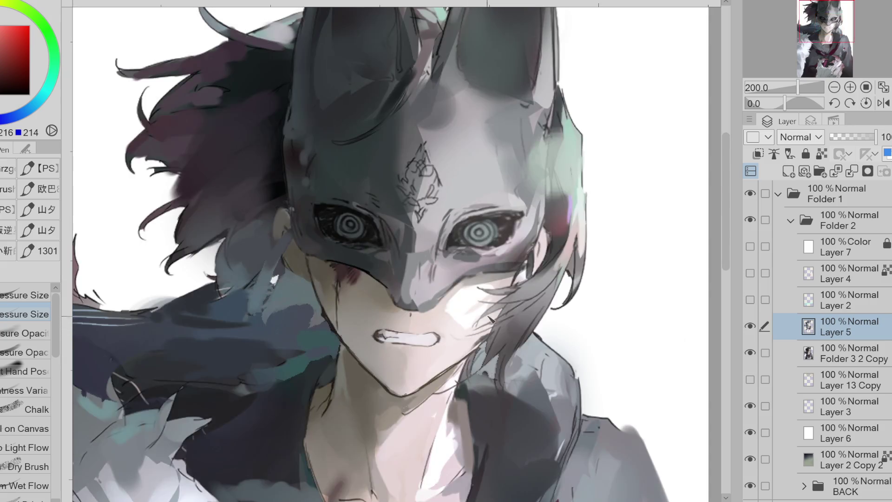
# Step: Sample light, dark red and very dark tones around the teeth, toggling eraser and pen
pyautogui.keyDown('alt'); pyautogui.click(434, 350); pyautogui.keyUp('alt')
pyautogui.keyDown('alt'); pyautogui.click(433, 333); pyautogui.keyUp('alt')
pyautogui.keyDown('alt'); pyautogui.click(433, 336); pyautogui.keyUp('alt')
pyautogui.keyDown('alt'); pyautogui.click(418, 336); pyautogui.keyUp('alt')
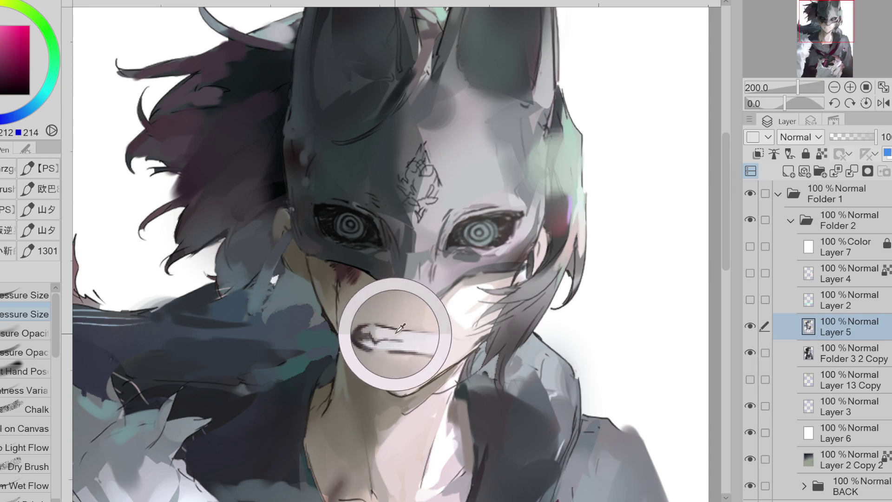
pyautogui.press('e')
pyautogui.keyDown('alt'); pyautogui.click(428, 332); pyautogui.keyUp('alt')
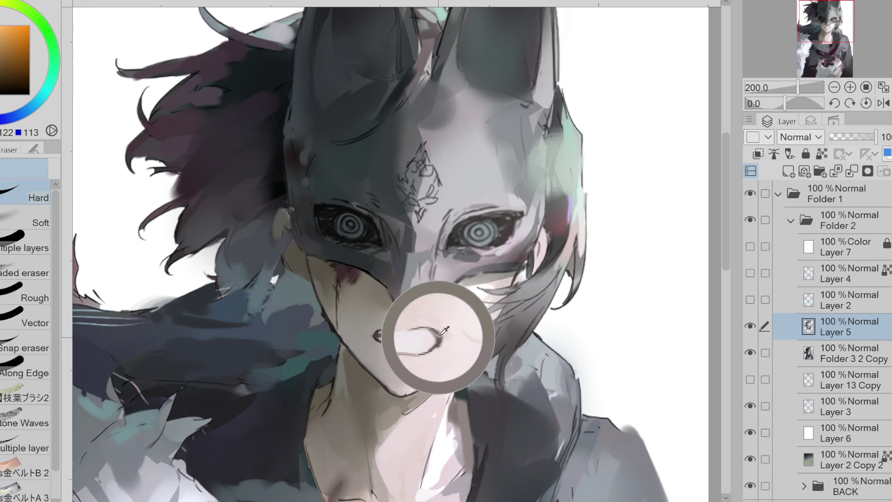
pyautogui.press('p')
pyautogui.keyDown('alt'); pyautogui.click(381, 333); pyautogui.keyUp('alt')
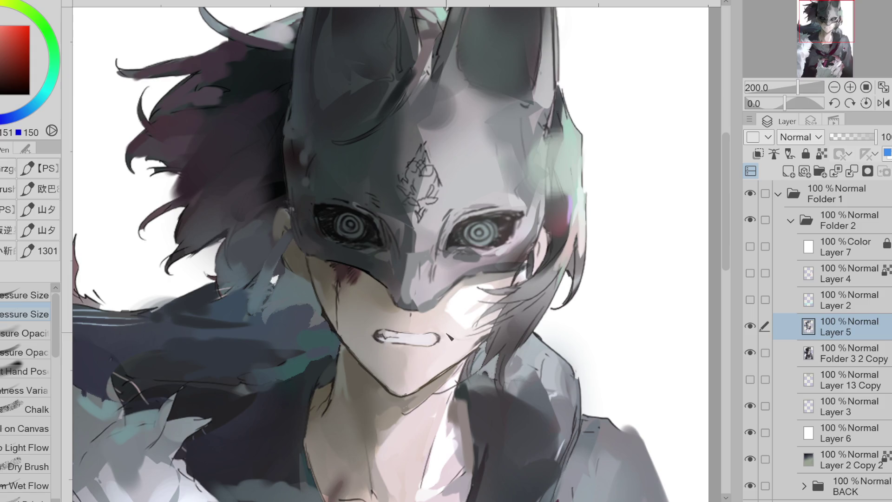
pyautogui.keyDown('alt'); pyautogui.click(464, 309); pyautogui.keyUp('alt')
# Step: Sample a dark brown and darken and thicken the chin line under the mouth
pyautogui.keyDown('alt'); pyautogui.click(164, 118); pyautogui.keyUp('alt')
pyautogui.keyDown('alt'); pyautogui.click(396, 390); pyautogui.keyUp('alt')
pyautogui.keyDown('alt'); pyautogui.click(399, 396); pyautogui.keyUp('alt')
pyautogui.keyDown('alt'); pyautogui.click(401, 395); pyautogui.keyUp('alt')
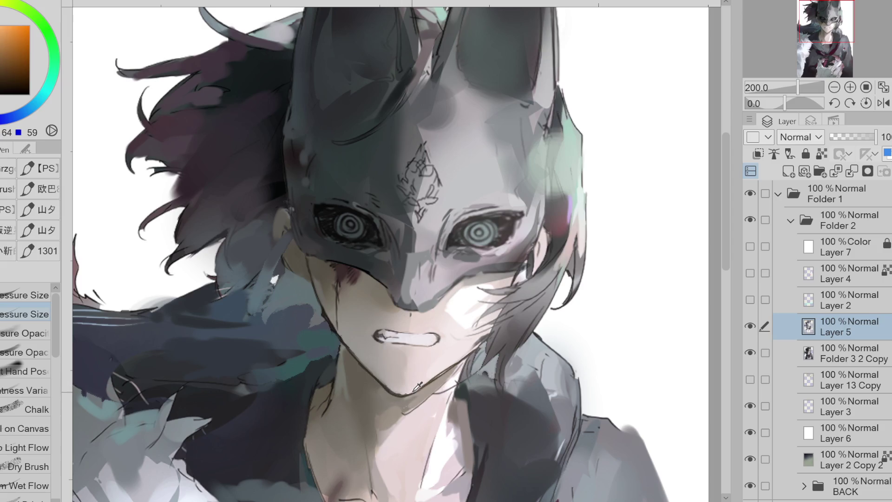
pyautogui.moveTo(408, 398); pyautogui.dragTo(391, 390)
# Step: Sample mid-tones and orange-browns near the chin, then pick a light reddish colour
pyautogui.keyDown('alt'); pyautogui.click(409, 393); pyautogui.keyUp('alt')
pyautogui.keyDown('alt'); pyautogui.click(409, 395); pyautogui.keyUp('alt')
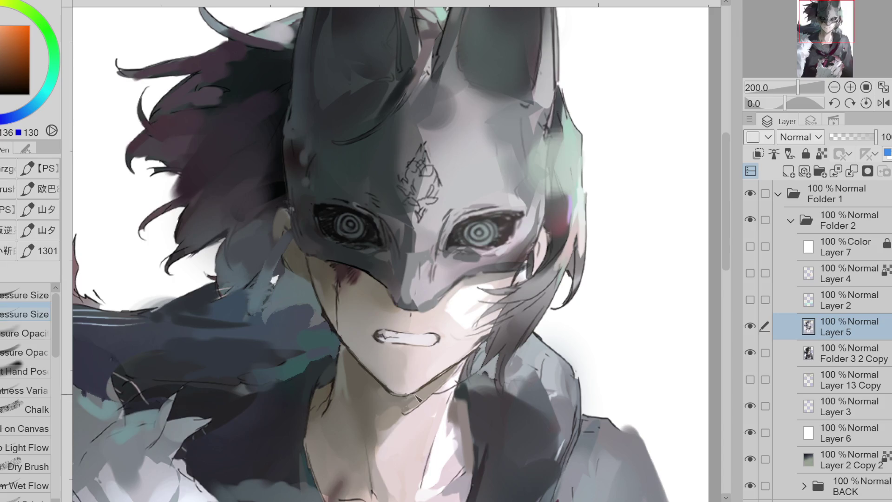
pyautogui.keyDown('alt'); pyautogui.click(417, 389); pyautogui.keyUp('alt')
pyautogui.keyDown('alt'); pyautogui.click(424, 386); pyautogui.keyUp('alt')
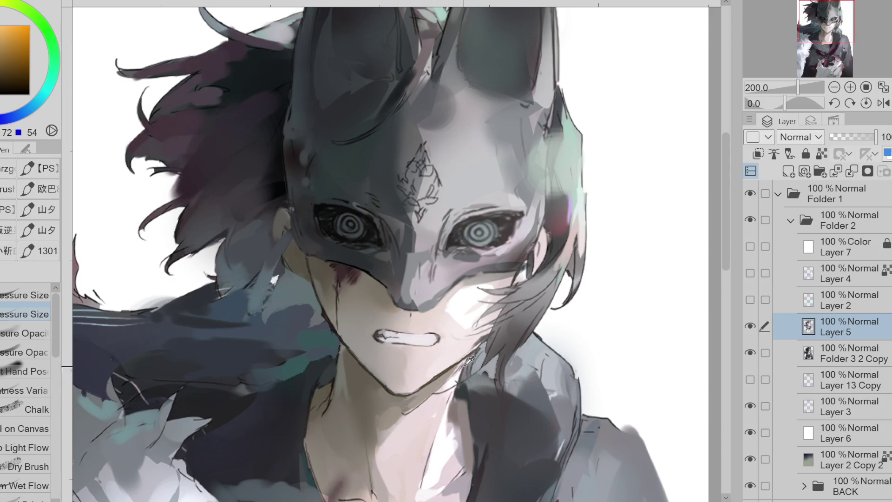
pyautogui.keyDown('alt'); pyautogui.click(463, 290); pyautogui.keyUp('alt')
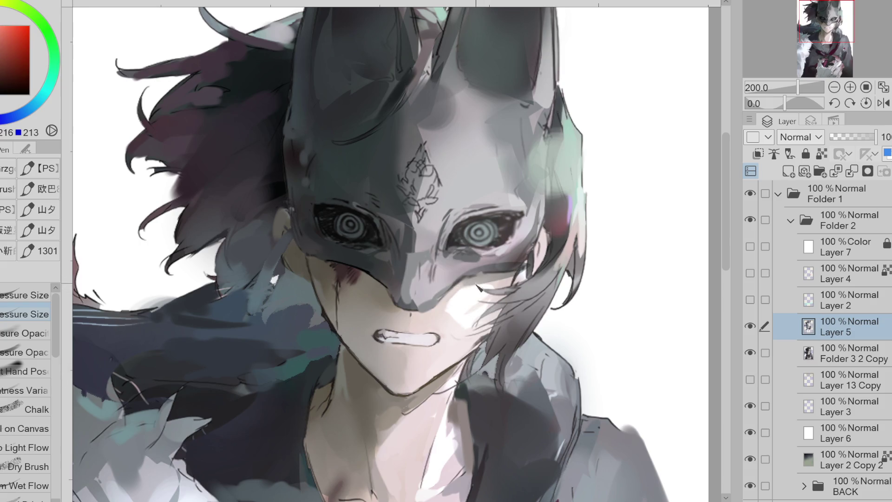
pyautogui.scroll(-2, 459, 199)
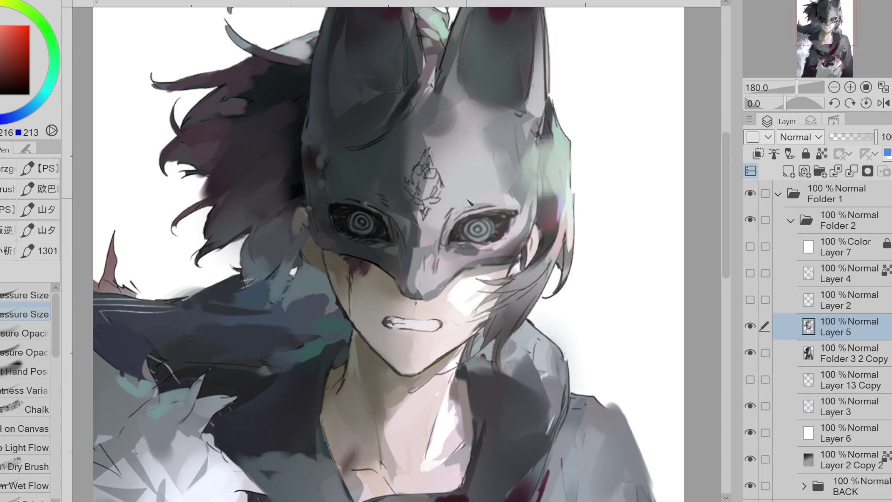
# Step: Select Folder 3 2 Copy and Layer 5 together and switch to Liquify
pyautogui.click(816, 359)
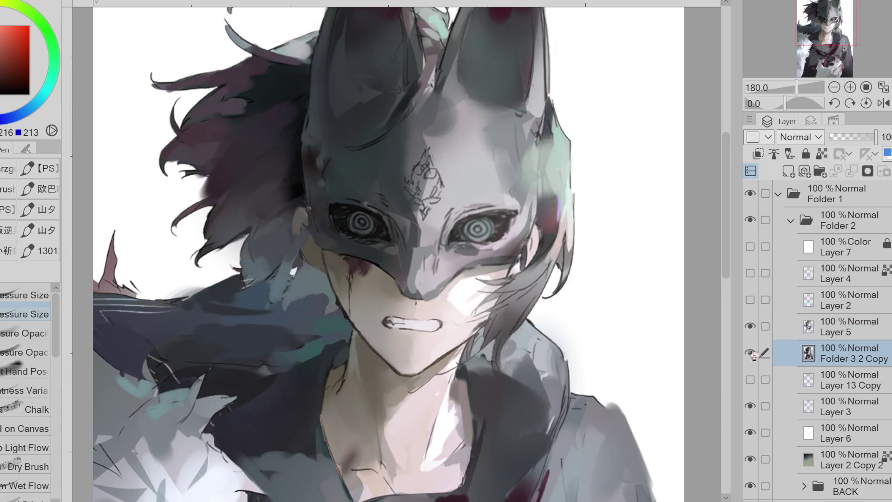
pyautogui.click(765, 327)
pyautogui.press('j')
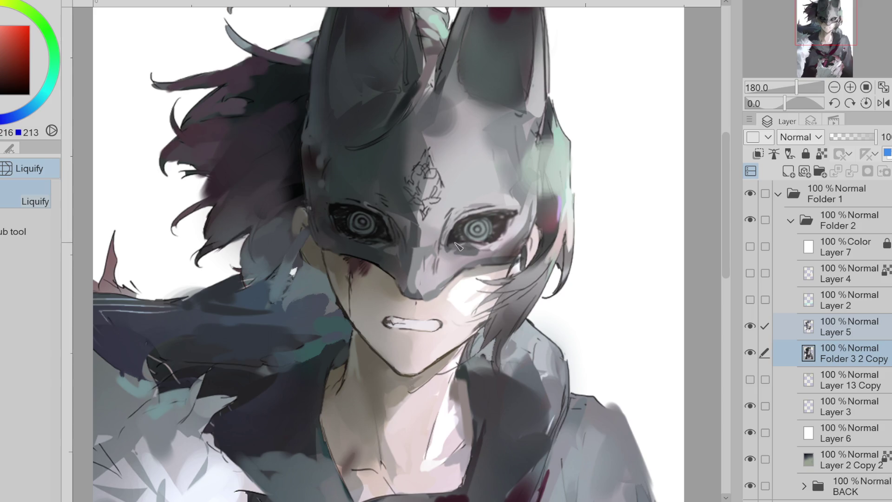
# Step: Resize the Liquify brush to about 137 and push the hair beside the mask into shape
pyautogui.click(10, 148)
pyautogui.moveTo(140, 198); pyautogui.dragTo(506, 199)
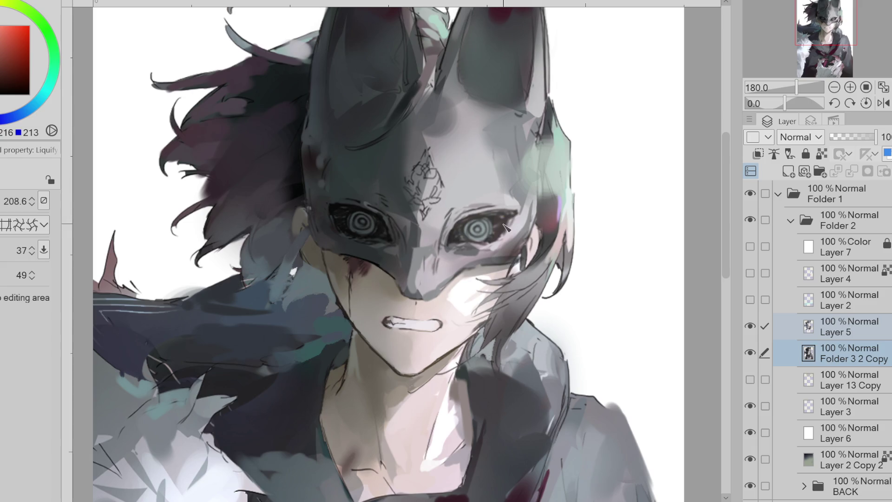
pyautogui.moveTo(571, 234)
pyautogui.mouseDown()
pyautogui.moveTo(520, 218)
pyautogui.moveTo(564, 222)
pyautogui.mouseUp()
pyautogui.keyDown('alt'); pyautogui.click(514, 264); pyautogui.keyUp('alt')
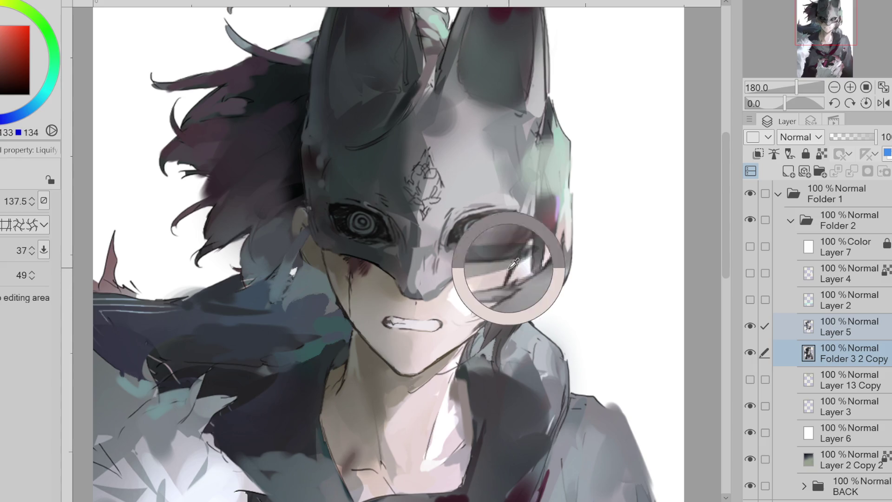
# Step: With a hard brush at about 25.8, paint small reddish and white strokes on the hair strands
pyautogui.press('b')
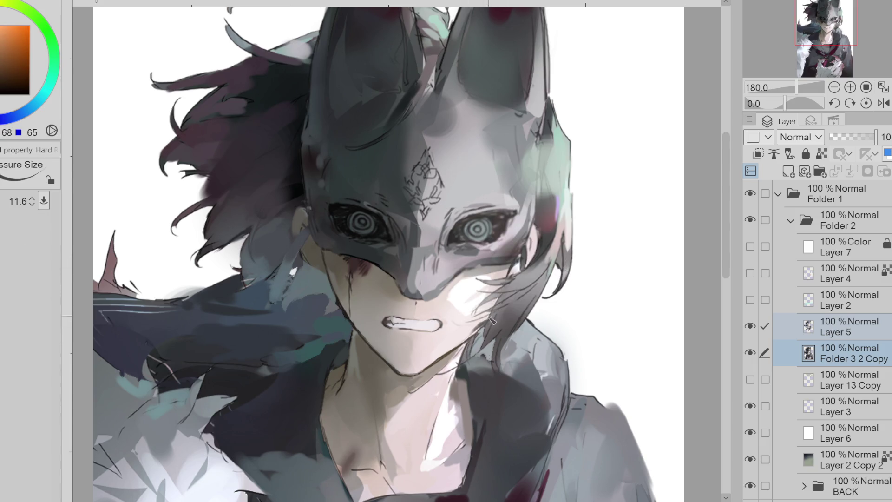
pyautogui.keyDown('alt'); pyautogui.click(511, 283); pyautogui.keyUp('alt')
pyautogui.moveTo(511, 284)
pyautogui.mouseDown()
pyautogui.moveTo(521, 297)
pyautogui.moveTo(502, 311)
pyautogui.moveTo(513, 300)
pyautogui.moveTo(488, 284)
pyautogui.moveTo(496, 279)
pyautogui.mouseUp()
pyautogui.keyDown('alt'); pyautogui.click(504, 305); pyautogui.keyUp('alt')
pyautogui.keyDown('alt'); pyautogui.click(506, 316); pyautogui.keyUp('alt')
pyautogui.keyDown('alt'); pyautogui.click(505, 315); pyautogui.keyUp('alt')
pyautogui.keyDown('alt'); pyautogui.click(486, 281); pyautogui.keyUp('alt')
pyautogui.keyDown('alt'); pyautogui.click(553, 210); pyautogui.keyUp('alt')
# Step: Shrink the brush to about 21 and paint light blue strokes on the strands by the right eye
pyautogui.keyDown('alt'); pyautogui.click(553, 242); pyautogui.keyUp('alt')
pyautogui.press('[')
pyautogui.keyDown('alt'); pyautogui.click(522, 262); pyautogui.keyUp('alt')
pyautogui.press('[')
pyautogui.keyDown('alt'); pyautogui.click(520, 260); pyautogui.keyUp('alt')
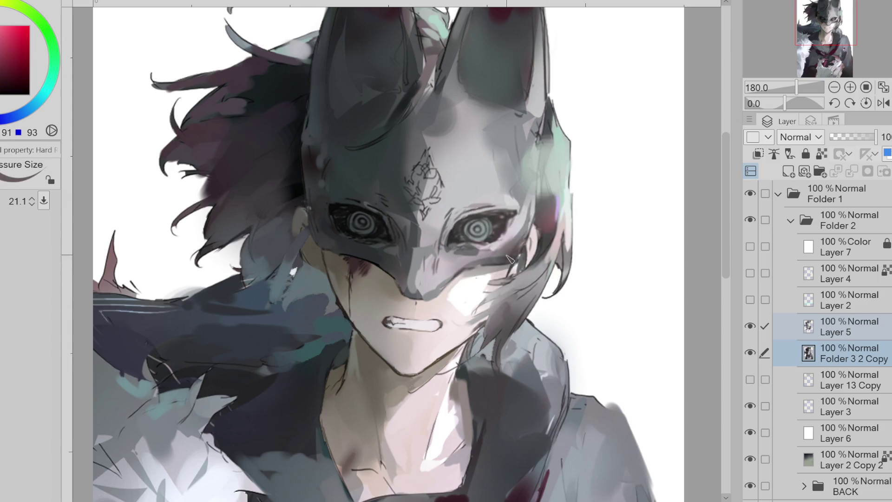
pyautogui.keyDown('alt'); pyautogui.click(511, 259); pyautogui.keyUp('alt')
pyautogui.moveTo(532, 218); pyautogui.dragTo(506, 260)
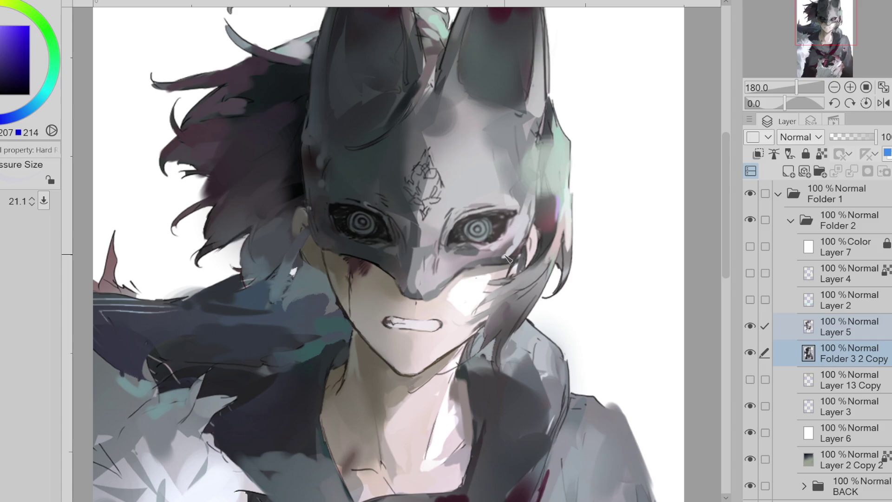
pyautogui.moveTo(528, 215); pyautogui.dragTo(508, 259)
pyautogui.moveTo(532, 212); pyautogui.dragTo(518, 248)
# Step: Enlarge the brush to about 43, sample dark magenta and teal from the mask, and activate Layer 5
pyautogui.keyDown('alt'); pyautogui.click(513, 244); pyautogui.keyUp('alt')
pyautogui.press(']')
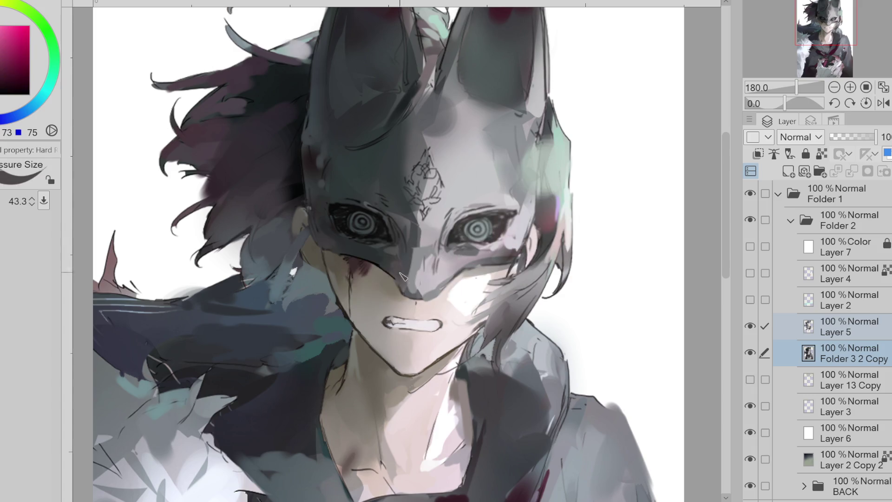
pyautogui.keyDown('alt'); pyautogui.click(370, 256); pyautogui.keyUp('alt')
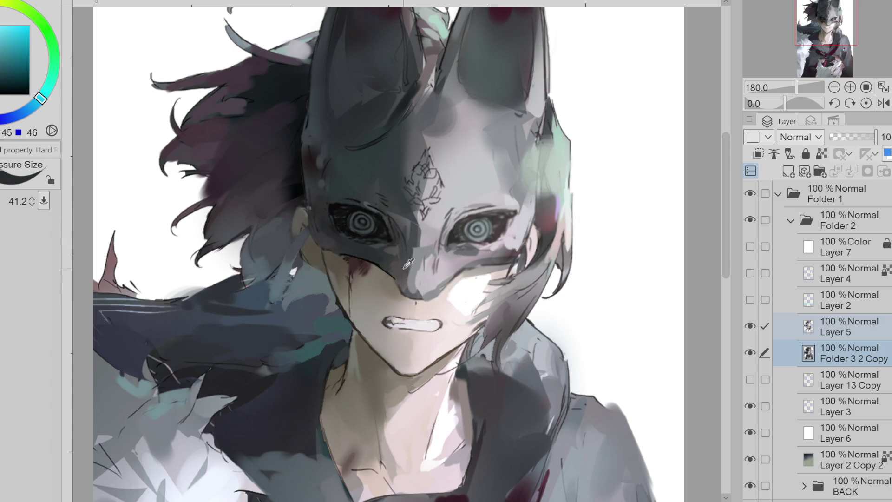
pyautogui.keyDown('alt'); pyautogui.click(402, 265); pyautogui.keyUp('alt')
pyautogui.keyDown('ctrl'); pyautogui.keyDown('shift'); pyautogui.click(396, 258); pyautogui.keyUp('shift'); pyautogui.keyUp('ctrl')
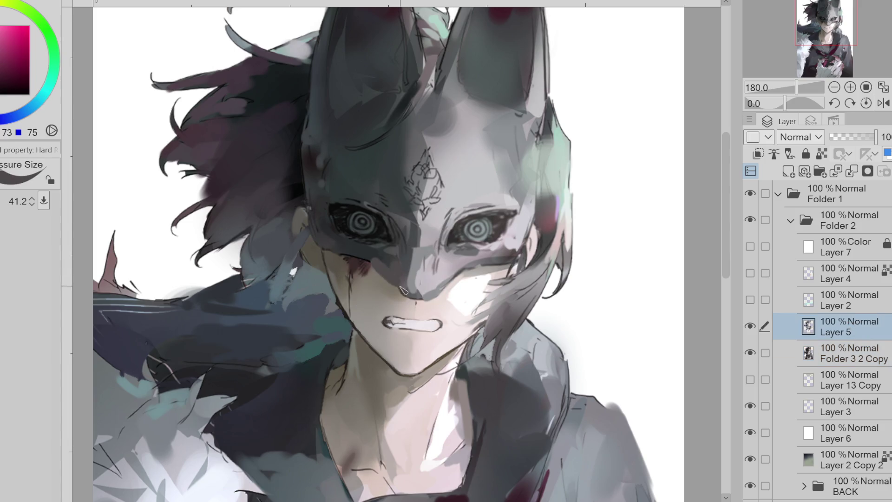
pyautogui.keyDown('alt'); pyautogui.click(398, 262); pyautogui.keyUp('alt')
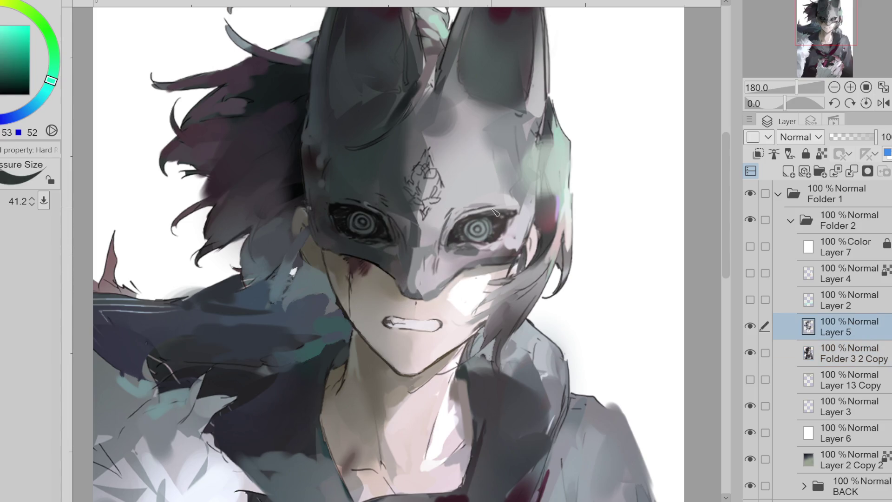
# Step: Liquify the forehead pattern and right eye downward, then reduce the warp brush size
pyautogui.press('j')
pyautogui.click(765, 353)
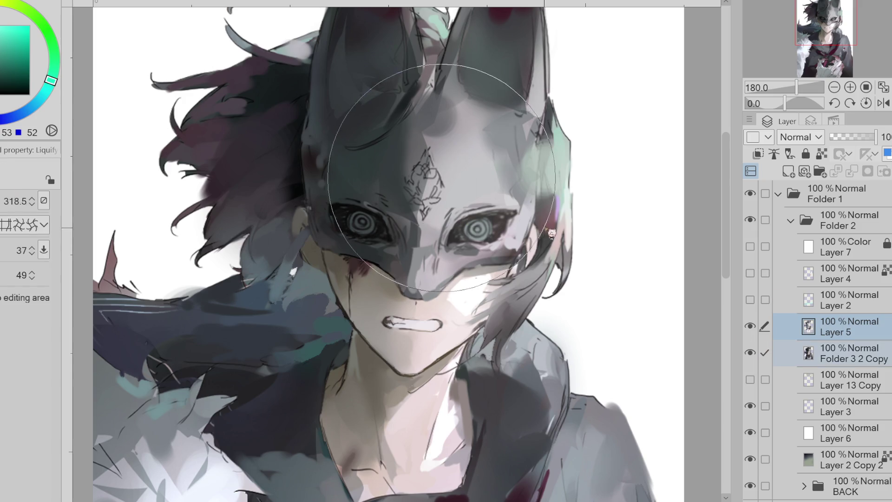
pyautogui.moveTo(435, 192)
pyautogui.mouseDown()
pyautogui.moveTo(437, 213)
pyautogui.moveTo(470, 227)
pyautogui.moveTo(430, 216)
pyautogui.moveTo(428, 231)
pyautogui.moveTo(390, 226)
pyautogui.mouseUp()
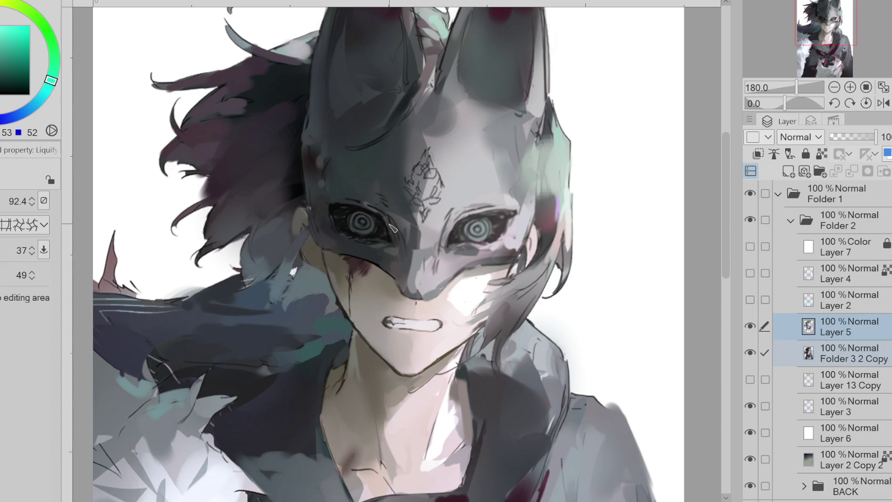
pyautogui.moveTo(513, 243); pyautogui.dragTo(503, 241)
# Step: With a smaller hard brush, paint dark red hair strands under the right eye
pyautogui.press('b')
pyautogui.moveTo(507, 204); pyautogui.dragTo(516, 213)
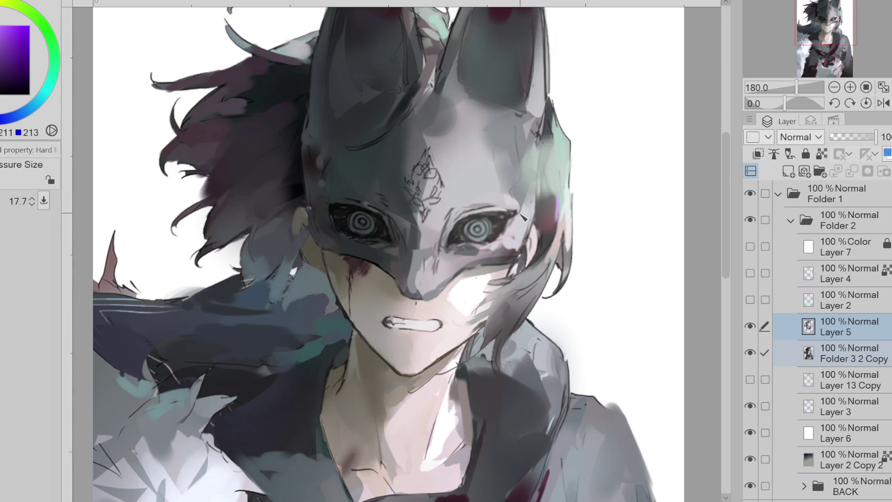
pyautogui.keyDown('alt'); pyautogui.click(453, 216); pyautogui.keyUp('alt')
pyautogui.keyDown('alt'); pyautogui.click(541, 213); pyautogui.keyUp('alt')
pyautogui.keyDown('alt'); pyautogui.click(543, 210); pyautogui.keyUp('alt')
pyautogui.moveTo(541, 192); pyautogui.dragTo(510, 277)
pyautogui.moveTo(535, 217); pyautogui.dragTo(502, 267)
# Step: Sample a purple and add a short dark strand at the right hair edge
pyautogui.keyDown('alt'); pyautogui.click(540, 241); pyautogui.keyUp('alt')
pyautogui.keyDown('alt'); pyautogui.click(539, 231); pyautogui.keyUp('alt')
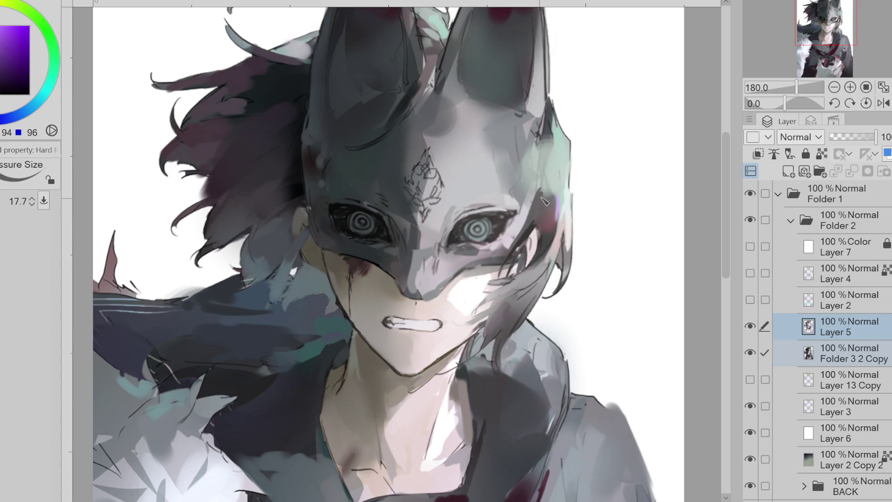
pyautogui.moveTo(555, 192); pyautogui.dragTo(549, 220)
pyautogui.keyDown('alt'); pyautogui.click(548, 221); pyautogui.keyUp('alt')
pyautogui.keyDown('alt'); pyautogui.click(561, 201); pyautogui.keyUp('alt')
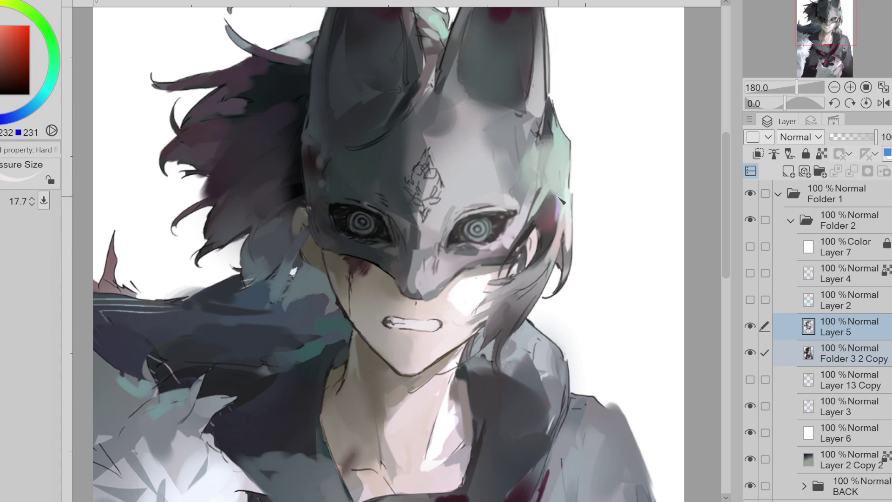
# Step: Shade teal softly along the mask's right edge, then add dark blue strokes and hair beside the right eye
pyautogui.keyDown('alt'); pyautogui.click(539, 172); pyautogui.keyUp('alt')
pyautogui.press('b')
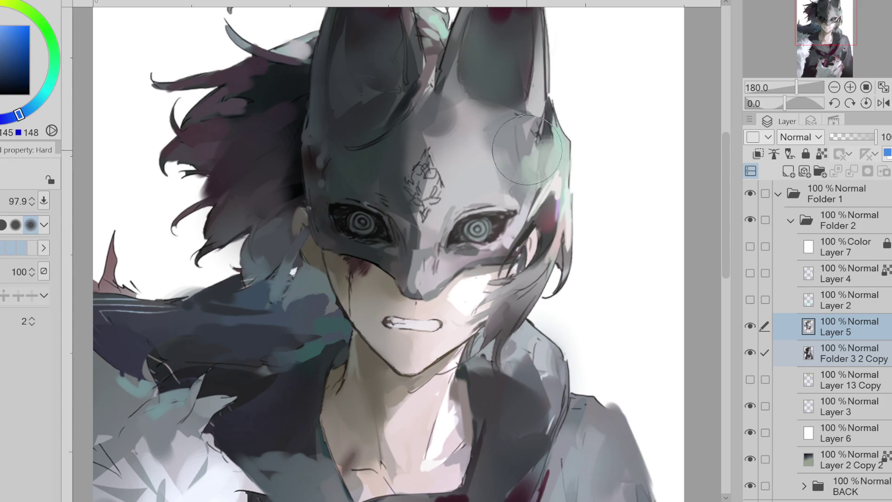
pyautogui.moveTo(528, 150); pyautogui.dragTo(551, 176)
pyautogui.press('b')
pyautogui.keyDown('alt'); pyautogui.click(547, 159); pyautogui.keyUp('alt')
pyautogui.keyDown('alt'); pyautogui.click(547, 159); pyautogui.keyUp('alt')
pyautogui.moveTo(551, 130); pyautogui.dragTo(547, 194)
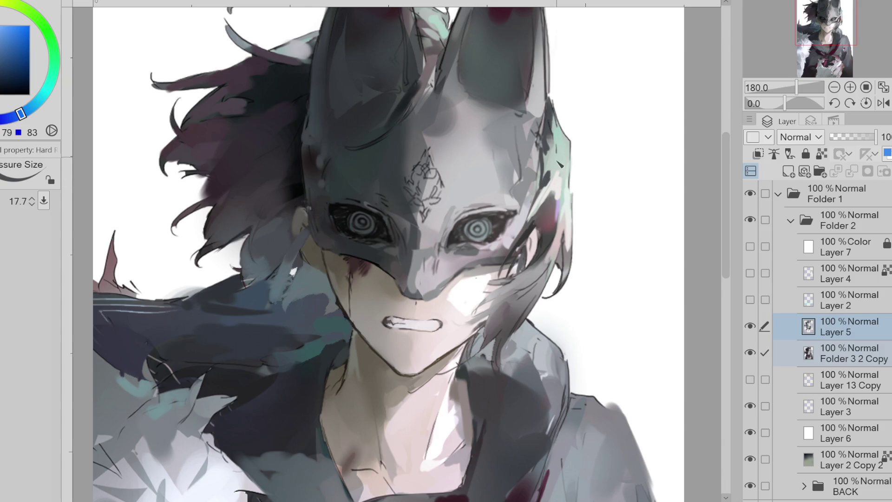
pyautogui.moveTo(560, 165); pyautogui.dragTo(529, 228)
# Step: Paint dark hair strands near the jaw, then sample a blue tone from the eye
pyautogui.keyDown('alt'); pyautogui.click(534, 207); pyautogui.keyUp('alt')
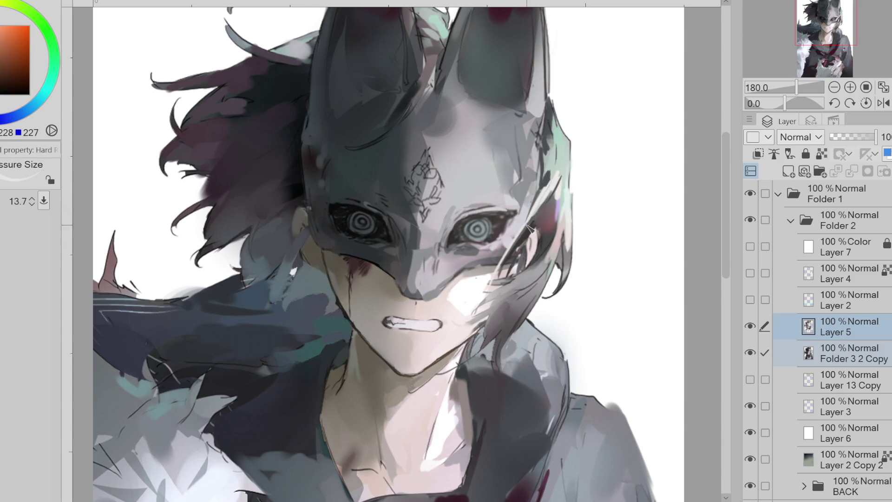
pyautogui.keyDown('alt'); pyautogui.click(507, 300); pyautogui.keyUp('alt')
pyautogui.moveTo(496, 310); pyautogui.dragTo(459, 339)
pyautogui.moveTo(511, 296)
pyautogui.mouseDown()
pyautogui.moveTo(467, 341)
pyautogui.moveTo(461, 301)
pyautogui.mouseUp()
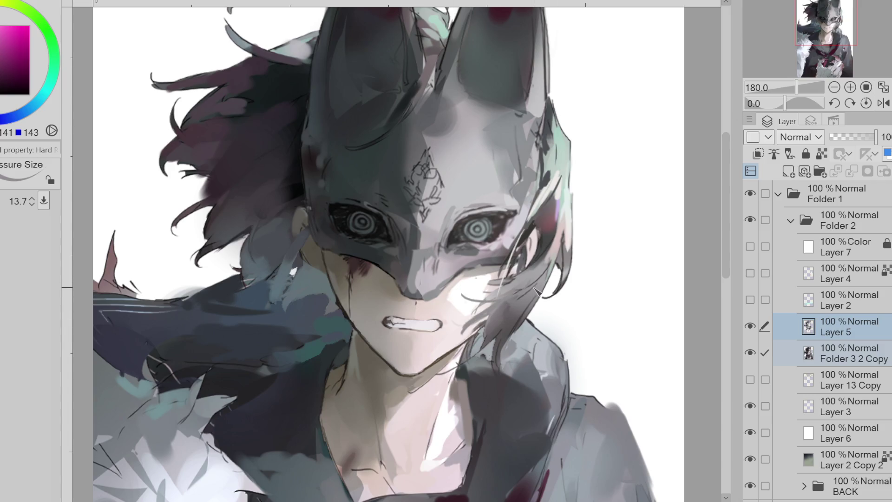
pyautogui.keyDown('alt'); pyautogui.click(450, 251); pyautogui.keyUp('alt')
pyautogui.keyDown('alt'); pyautogui.click(454, 244); pyautogui.keyUp('alt')
pyautogui.keyDown('alt'); pyautogui.click(458, 222); pyautogui.keyUp('alt')
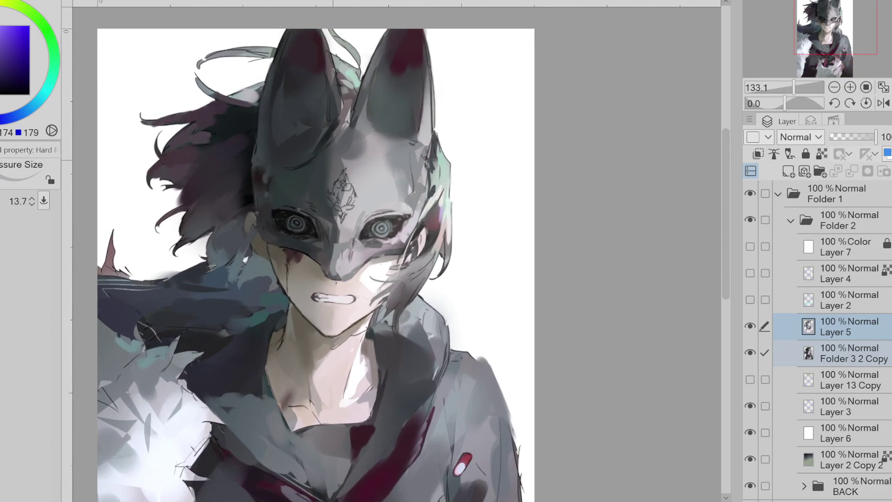
# Step: Zoom out and sample blue-grey, dark red, light, green and purple tones from the portrait
pyautogui.hotkey('ctrl', 'alt', '0')
pyautogui.scroll(-1, 319, 278)
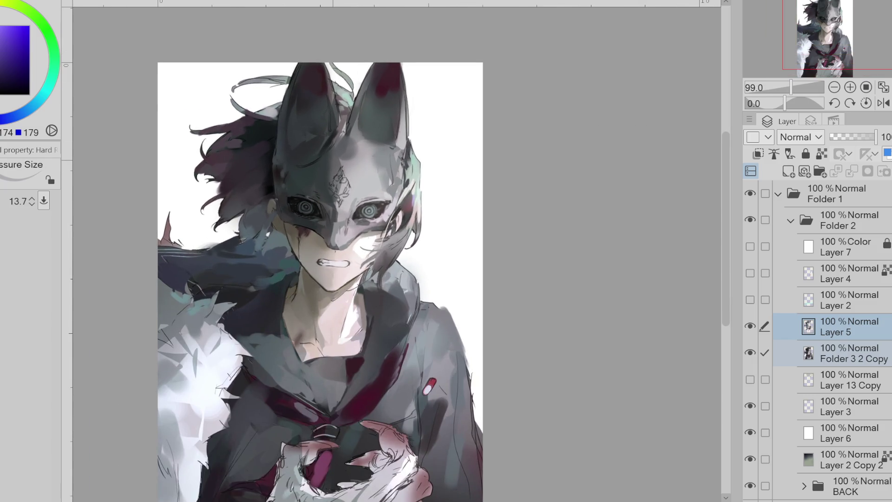
pyautogui.keyDown('alt'); pyautogui.click(239, 186); pyautogui.keyUp('alt')
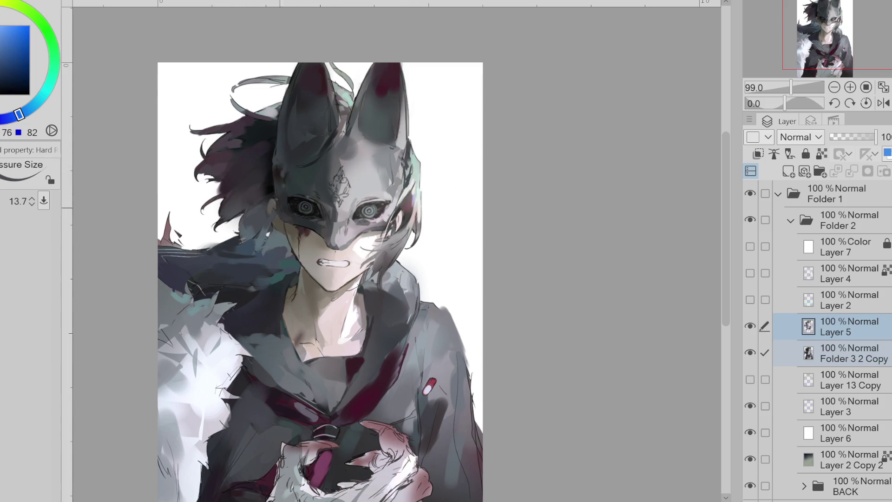
pyautogui.press('p')
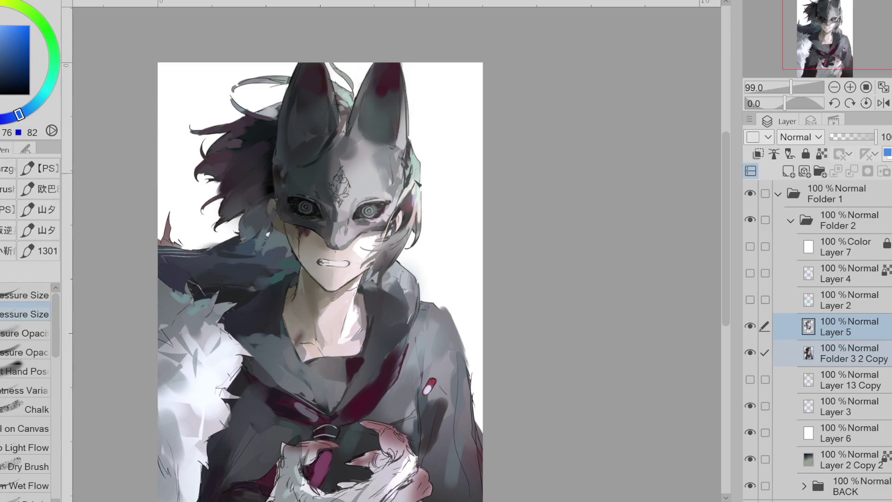
pyautogui.keyDown('alt'); pyautogui.click(413, 197); pyautogui.keyUp('alt')
pyautogui.keyDown('alt'); pyautogui.click(414, 223); pyautogui.keyUp('alt')
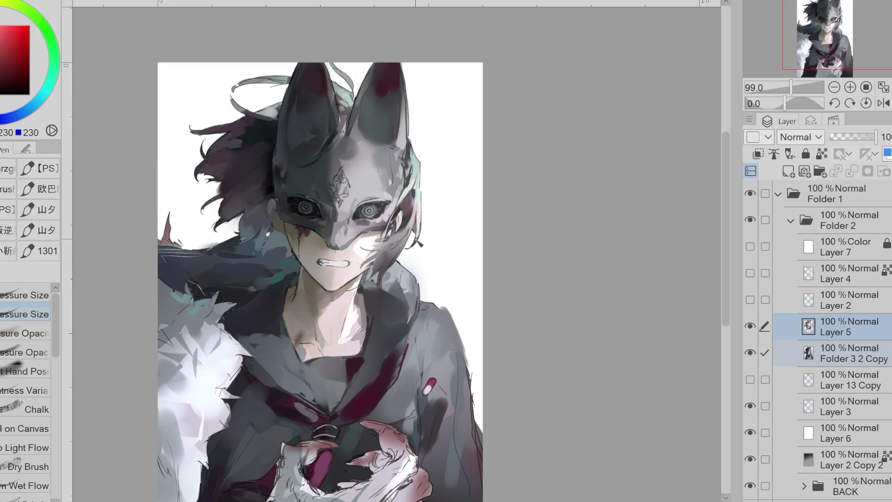
pyautogui.keyDown('alt'); pyautogui.click(408, 232); pyautogui.keyUp('alt')
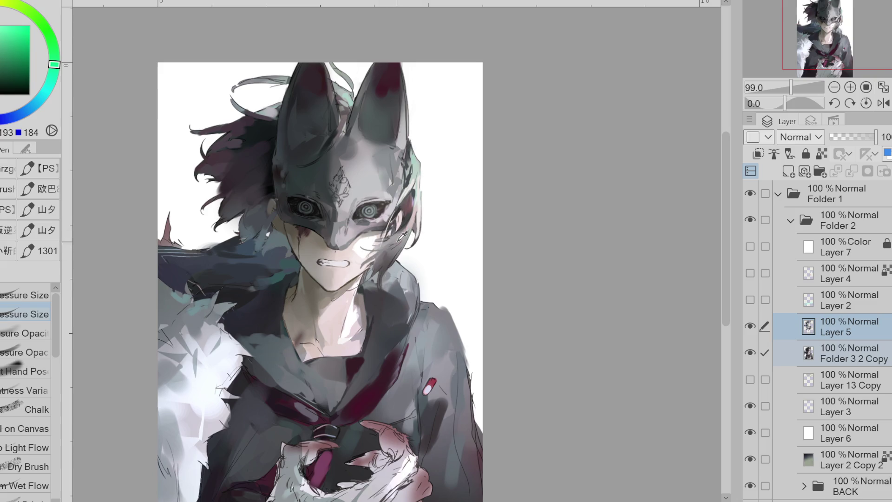
pyautogui.keyDown('alt'); pyautogui.click(416, 232); pyautogui.keyUp('alt')
# Step: Erase on Layer 5 to lighten the right eye's dark spiral and rework the hair and shoulder left of the face
pyautogui.press('e')
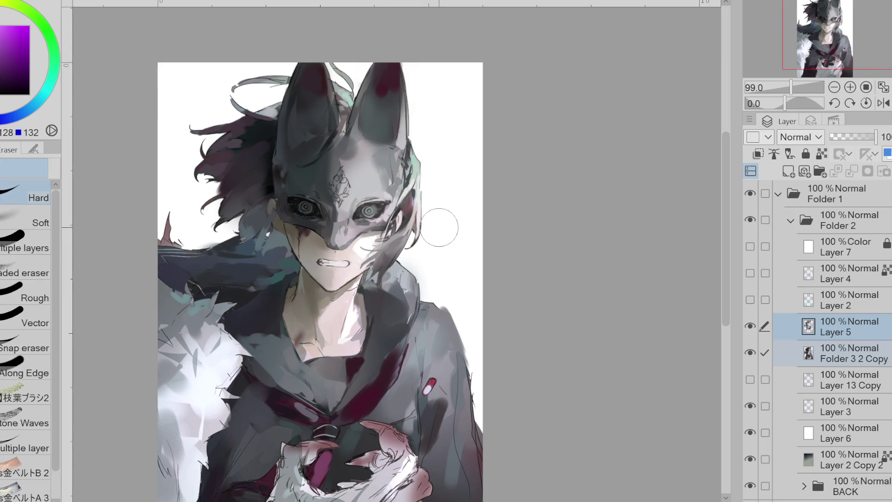
pyautogui.hotkey('alt', '[')
pyautogui.press('[')
pyautogui.press('[')
pyautogui.press('[')
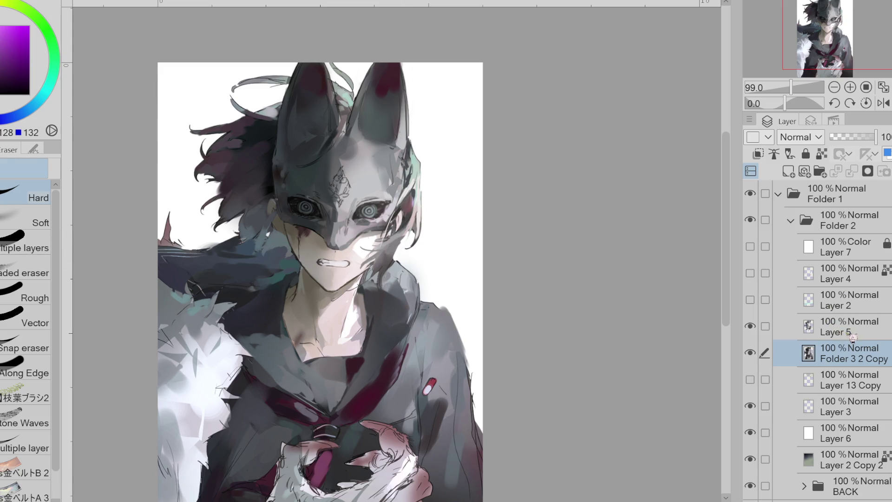
pyautogui.hotkey('alt', ']')
pyautogui.moveTo(373, 201); pyautogui.dragTo(370, 213)
pyautogui.press(']')
pyautogui.press(']')
pyautogui.press(']')
pyautogui.press('[')
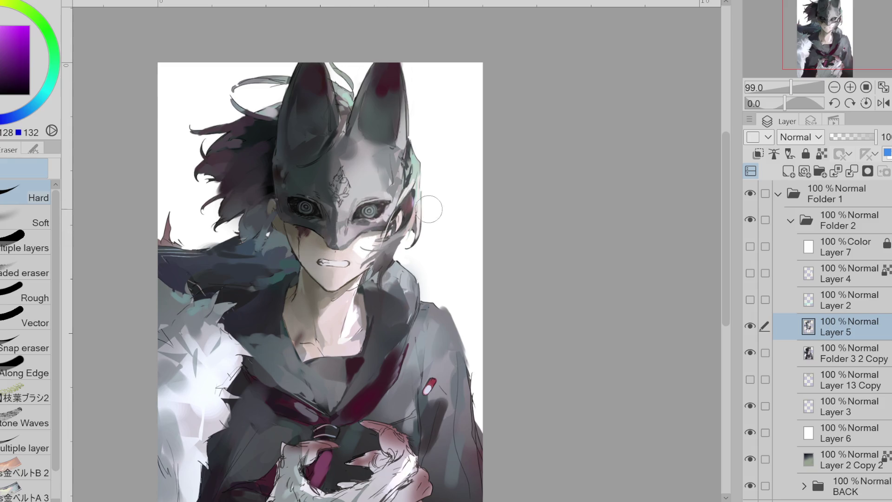
pyautogui.moveTo(271, 213); pyautogui.dragTo(244, 274)
pyautogui.moveTo(283, 240)
pyautogui.mouseDown()
pyautogui.moveTo(267, 211)
pyautogui.moveTo(233, 238)
pyautogui.moveTo(261, 204)
pyautogui.moveTo(260, 228)
pyautogui.mouseUp()
# Step: Back on the pen, pick dark blue, teal and navy, then sample progressively darker purples from the hair
pyautogui.keyDown('alt'); pyautogui.click(270, 197); pyautogui.keyUp('alt')
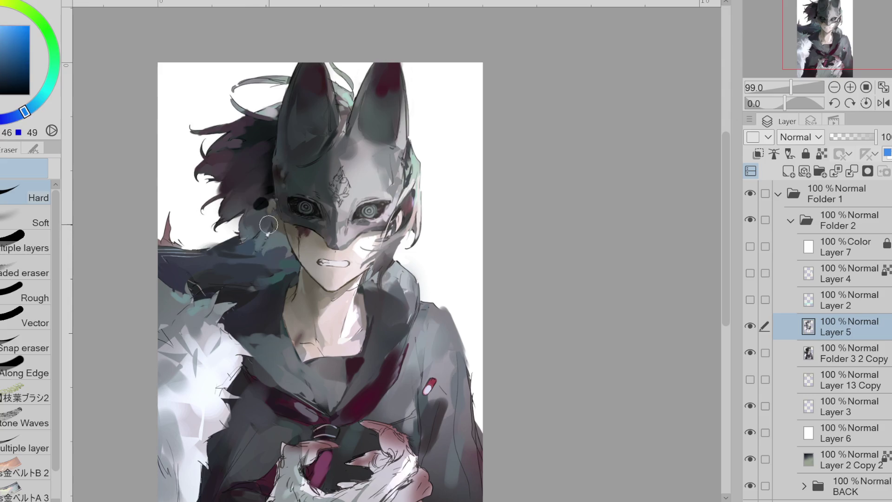
pyautogui.press('p')
pyautogui.keyDown('alt'); pyautogui.click(263, 209); pyautogui.keyUp('alt')
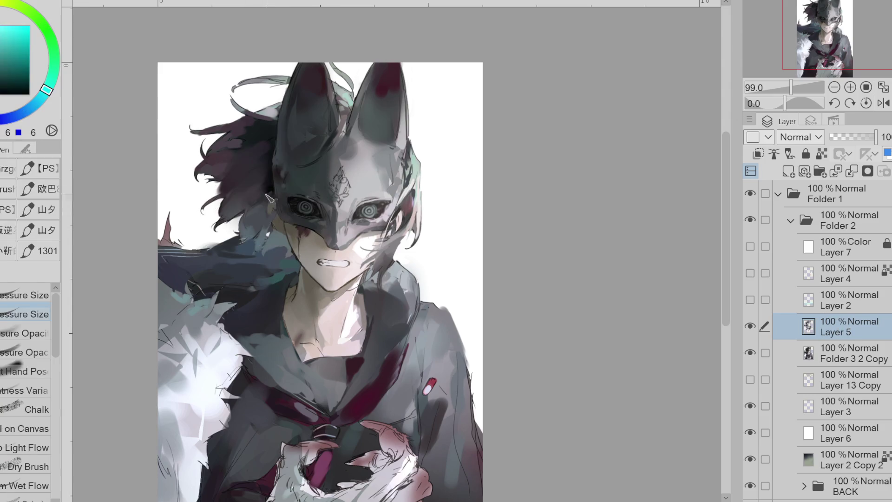
pyautogui.keyDown('alt'); pyautogui.click(241, 208); pyautogui.keyUp('alt')
pyautogui.keyDown('alt'); pyautogui.click(225, 194); pyautogui.keyUp('alt')
pyautogui.keyDown('alt'); pyautogui.click(217, 202); pyautogui.keyUp('alt')
pyautogui.keyDown('alt'); pyautogui.click(224, 193); pyautogui.keyUp('alt')
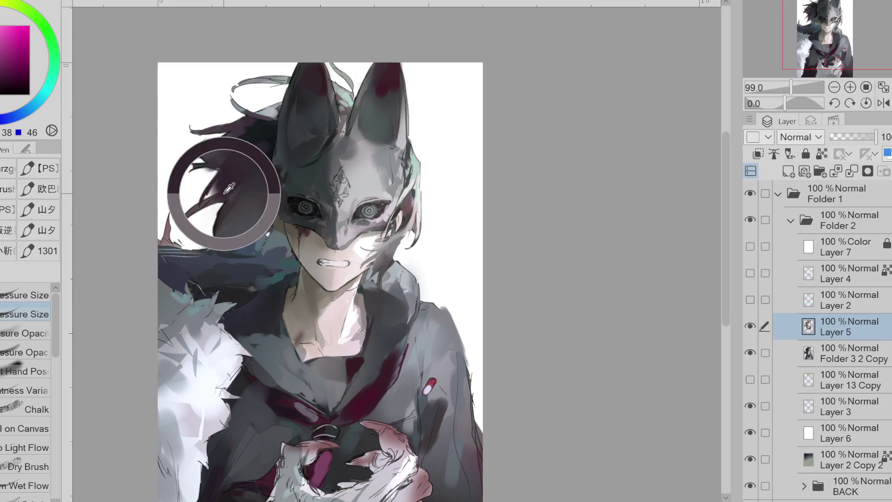
pyautogui.keyDown('alt'); pyautogui.click(229, 208); pyautogui.keyUp('alt')
pyautogui.keyDown('alt'); pyautogui.click(250, 191); pyautogui.keyUp('alt')
pyautogui.keyDown('alt'); pyautogui.click(251, 201); pyautogui.keyUp('alt')
pyautogui.keyDown('alt'); pyautogui.click(265, 182); pyautogui.keyUp('alt')
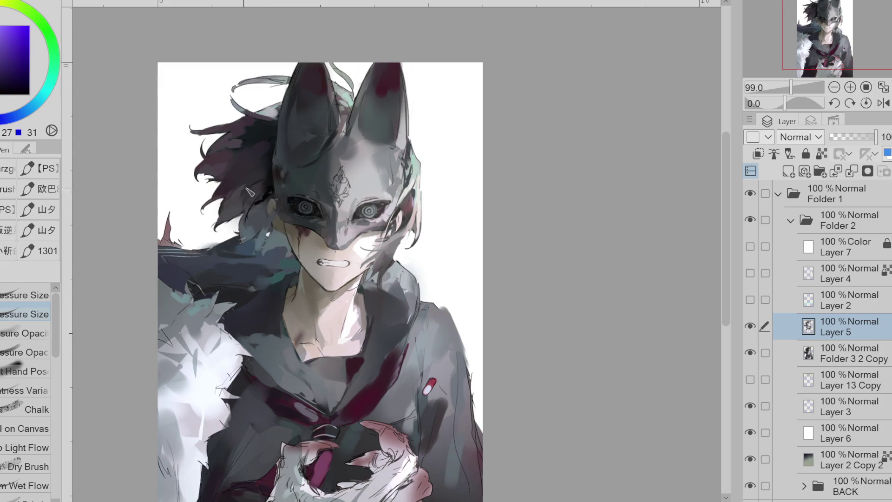
# Step: Sample skin and orange-brown tones and add a small stroke at the nose tip
pyautogui.keyDown('alt'); pyautogui.click(343, 254); pyautogui.keyUp('alt')
pyautogui.scroll(1, 343, 251)
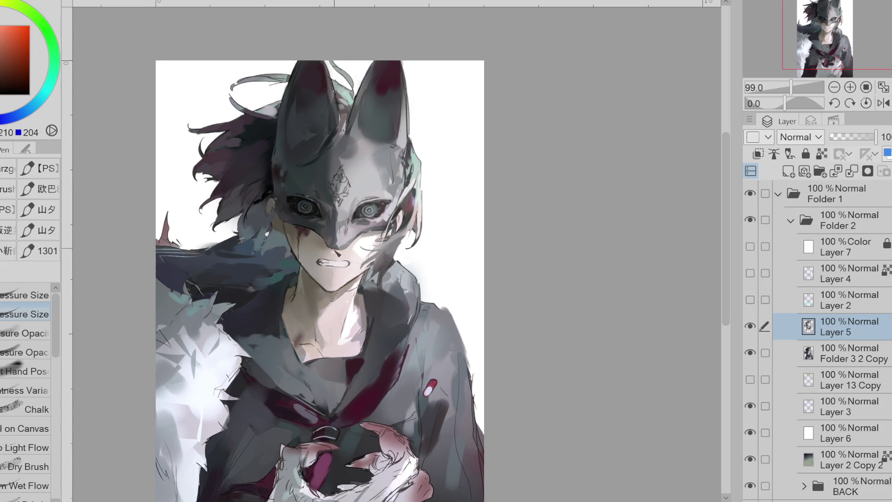
pyautogui.keyDown('alt'); pyautogui.click(335, 251); pyautogui.keyUp('alt')
pyautogui.moveTo(334, 255); pyautogui.dragTo(346, 257)
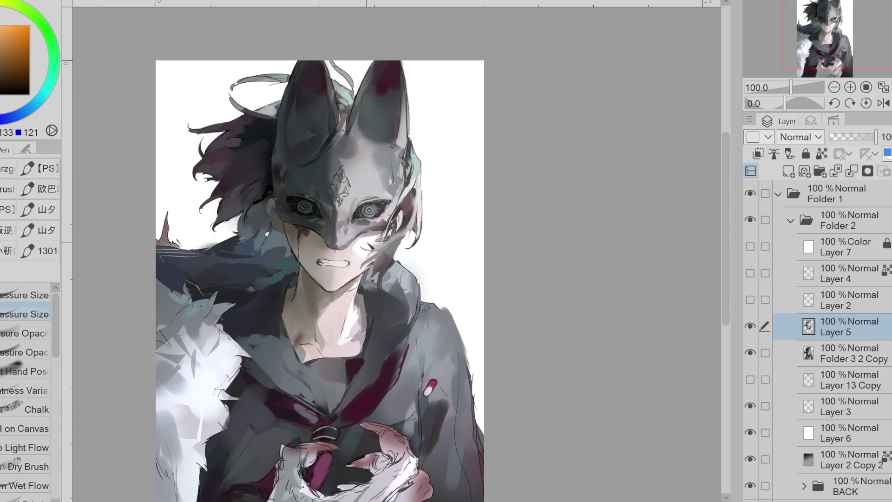
pyautogui.press('j')
pyautogui.press('e')
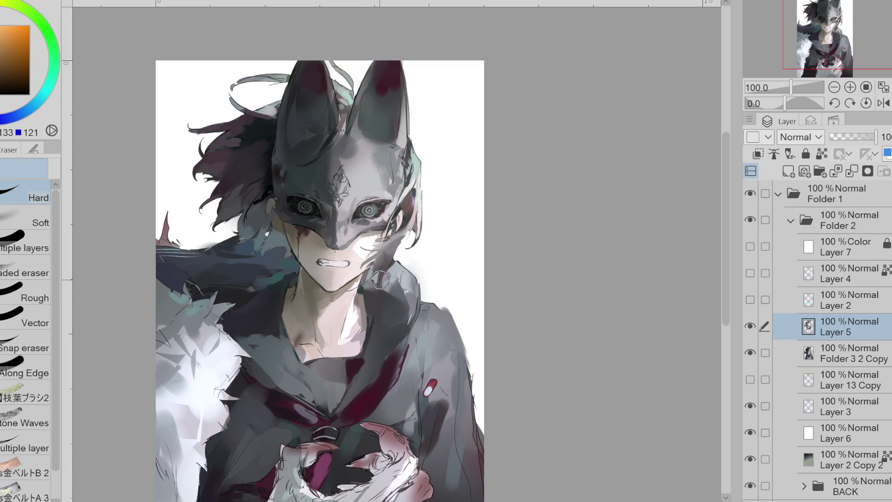
# Step: Sample magenta, skin, grey and teal tones from the cheek and the mask's hair edge
pyautogui.press('j')
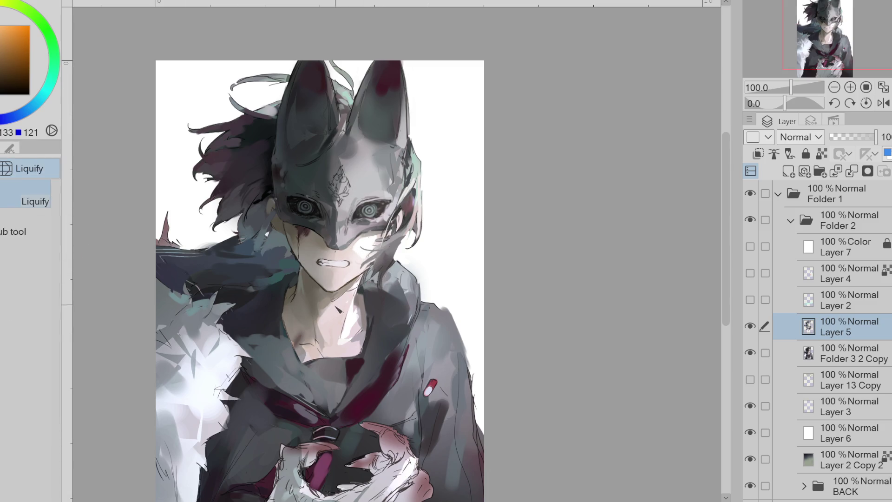
pyautogui.press('b')
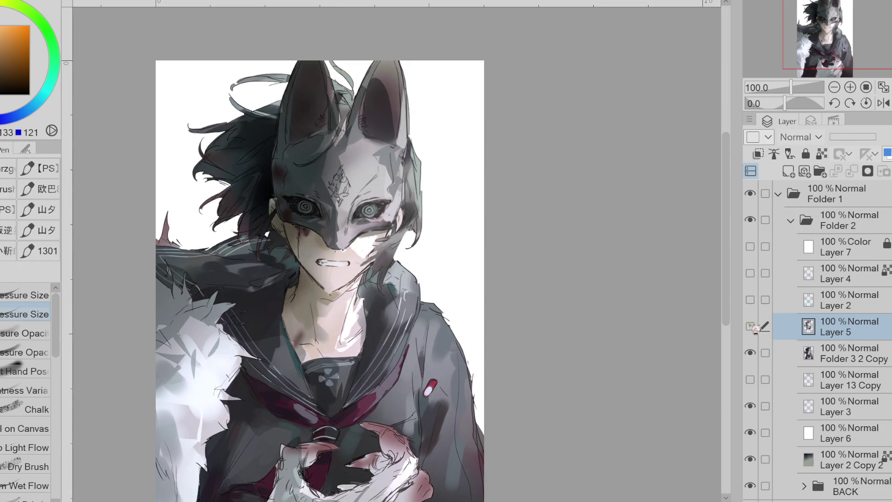
pyautogui.keyDown('alt'); pyautogui.click(399, 243); pyautogui.keyUp('alt')
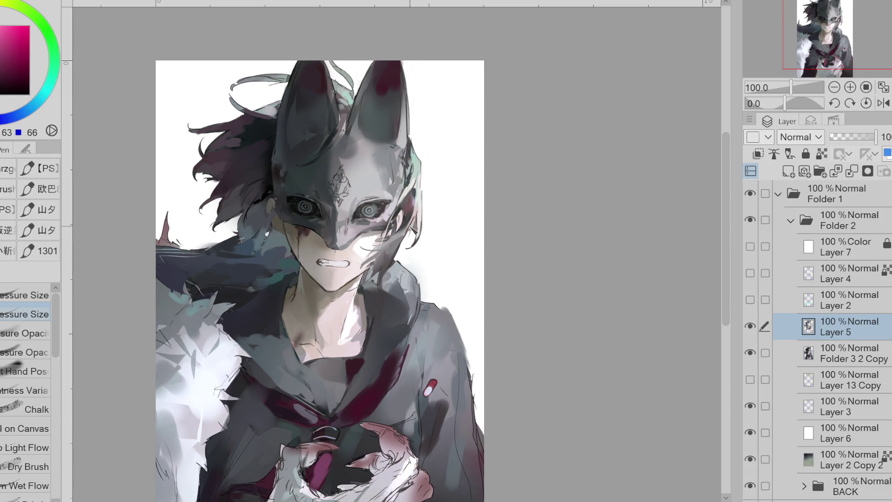
pyautogui.keyDown('alt'); pyautogui.click(403, 242); pyautogui.keyUp('alt')
pyautogui.keyDown('alt'); pyautogui.click(367, 263); pyautogui.keyUp('alt')
pyautogui.keyDown('alt'); pyautogui.click(359, 265); pyautogui.keyUp('alt')
pyautogui.keyDown('alt'); pyautogui.click(388, 241); pyautogui.keyUp('alt')
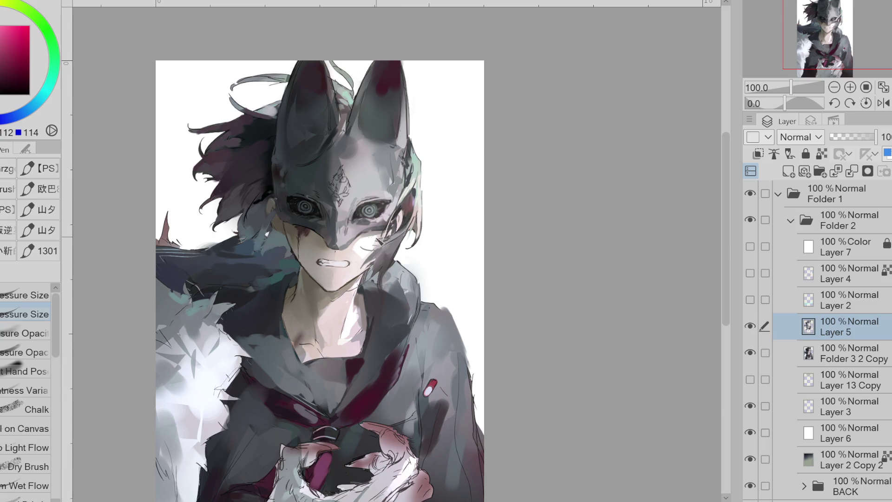
pyautogui.keyDown('alt'); pyautogui.click(397, 235); pyautogui.keyUp('alt')
pyautogui.keyDown('alt'); pyautogui.click(411, 208); pyautogui.keyUp('alt')
pyautogui.keyDown('alt'); pyautogui.click(422, 169); pyautogui.keyUp('alt')
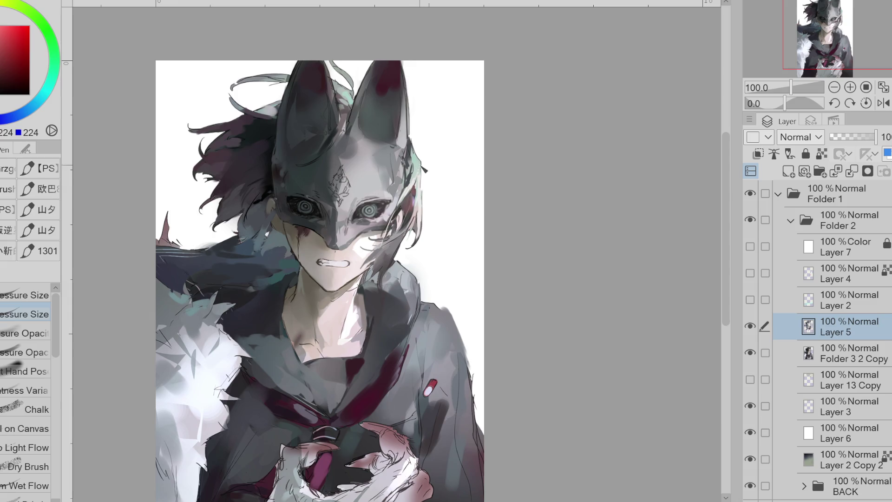
pyautogui.keyDown('alt'); pyautogui.click(411, 193); pyautogui.keyUp('alt')
# Step: Pick dark teal and magenta from the mask's ears and shade beside the mask's right eye
pyautogui.keyDown('alt'); pyautogui.click(417, 186); pyautogui.keyUp('alt')
pyautogui.keyDown('alt'); pyautogui.click(411, 156); pyautogui.keyUp('alt')
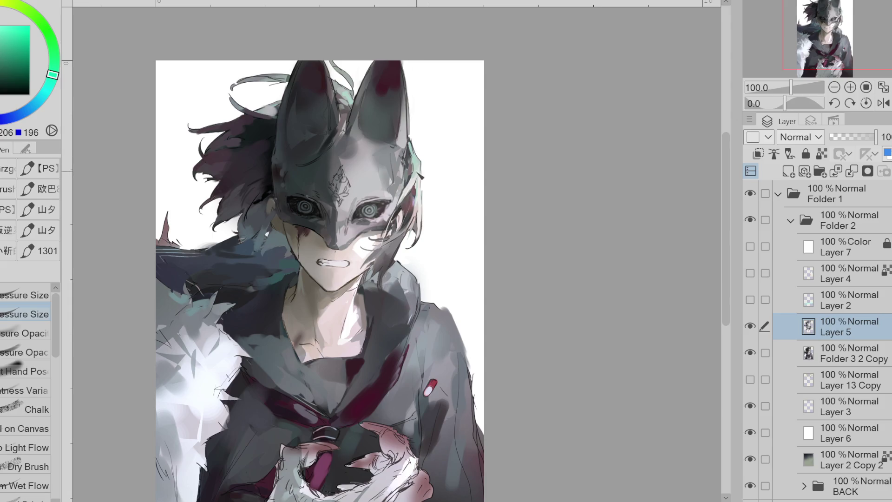
pyautogui.keyDown('alt'); pyautogui.click(418, 171); pyautogui.keyUp('alt')
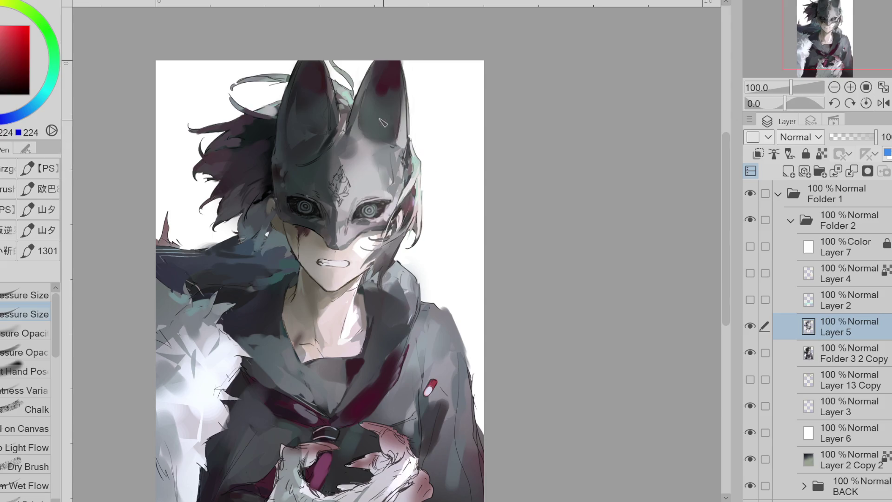
pyautogui.keyDown('alt'); pyautogui.click(339, 116); pyautogui.keyUp('alt')
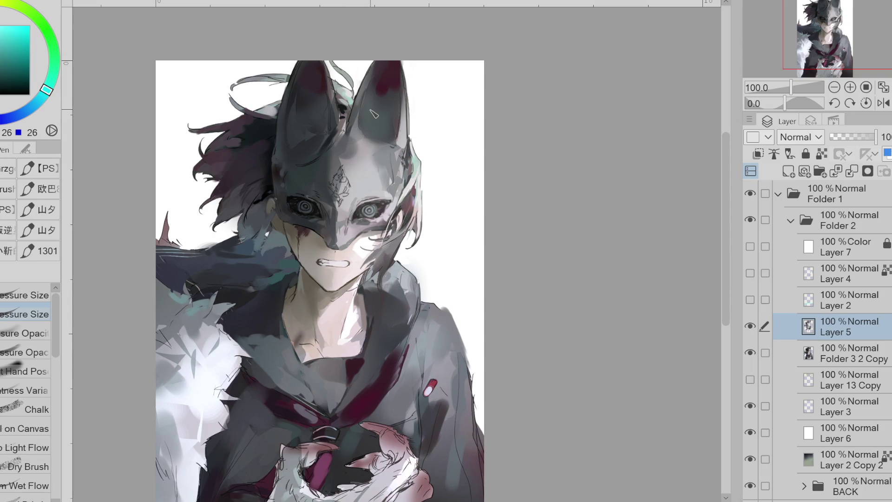
pyautogui.keyDown('alt'); pyautogui.click(343, 127); pyautogui.keyUp('alt')
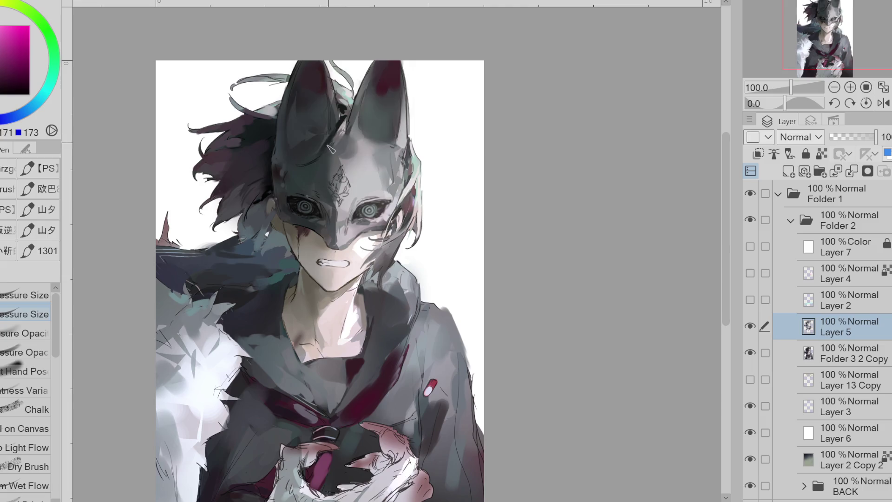
pyautogui.keyDown('alt'); pyautogui.click(420, 164); pyautogui.keyUp('alt')
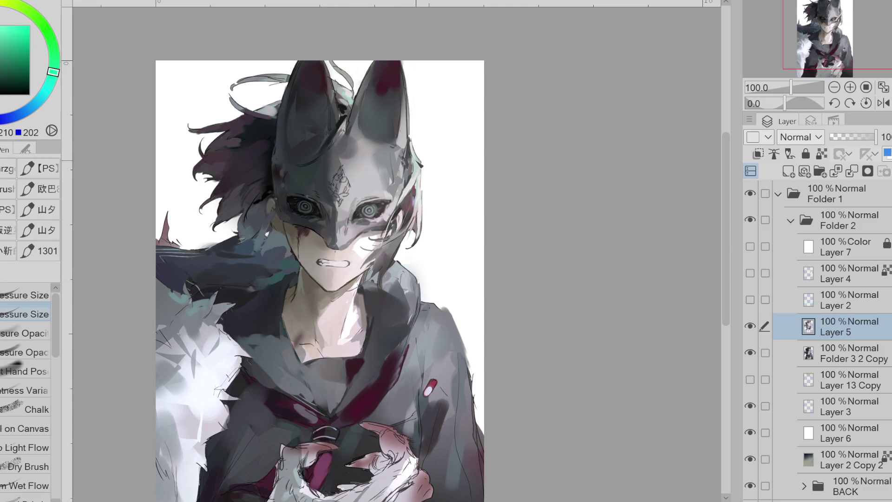
pyautogui.keyDown('alt'); pyautogui.click(337, 120); pyautogui.keyUp('alt')
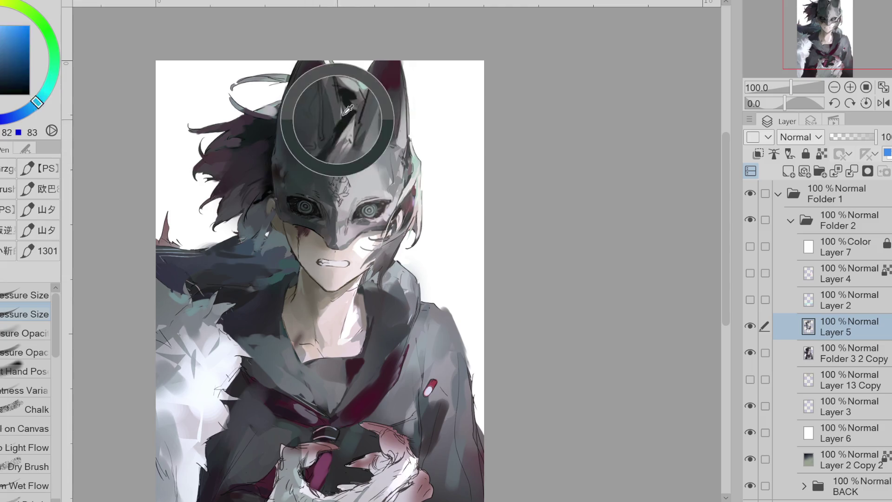
pyautogui.keyDown('alt'); pyautogui.click(345, 124); pyautogui.keyUp('alt')
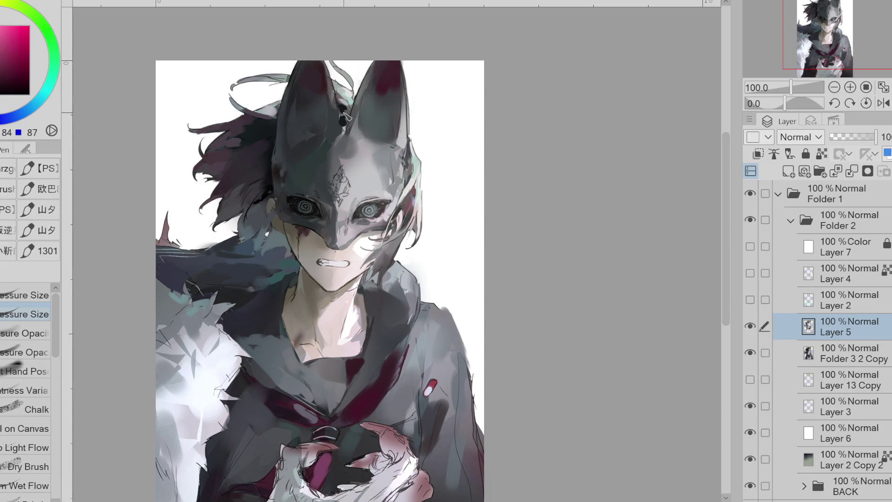
pyautogui.moveTo(371, 186); pyautogui.dragTo(394, 197)
# Step: Paint a short dark blue-grey stroke on the mask's forehead between the ears
pyautogui.keyDown('alt'); pyautogui.click(348, 117); pyautogui.keyUp('alt')
pyautogui.keyDown('alt'); pyautogui.click(348, 117); pyautogui.keyUp('alt')
pyautogui.keyDown('alt'); pyautogui.click(348, 116); pyautogui.keyUp('alt')
pyautogui.moveTo(341, 129); pyautogui.dragTo(342, 139)
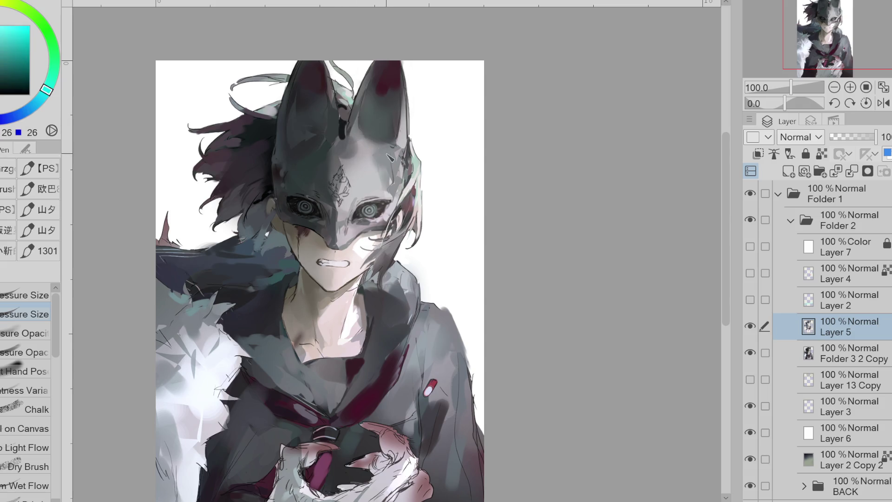
pyautogui.press('e')
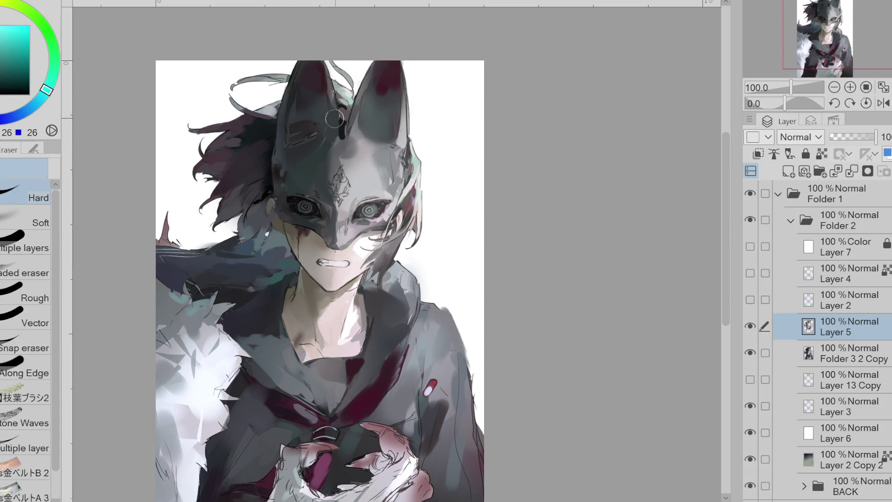
pyautogui.press('p')
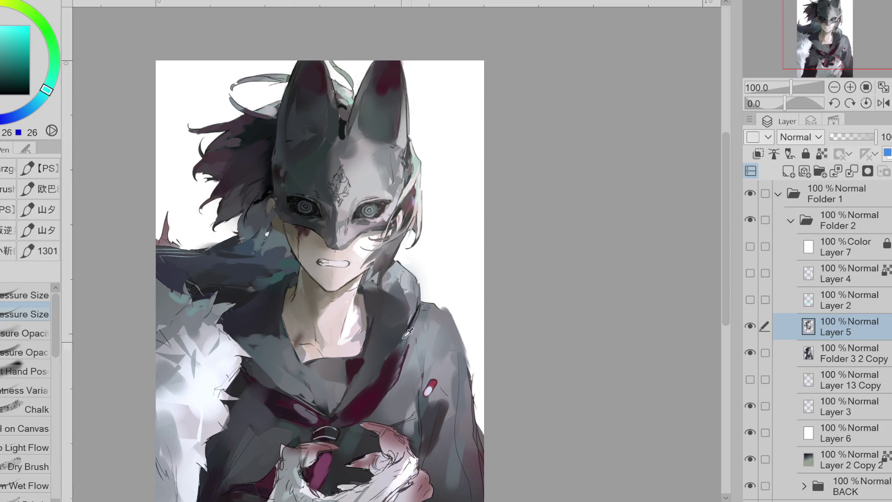
# Step: Sample blue-greys and dark collar and jacket tones from the painting
pyautogui.keyDown('alt'); pyautogui.click(418, 291); pyautogui.keyUp('alt')
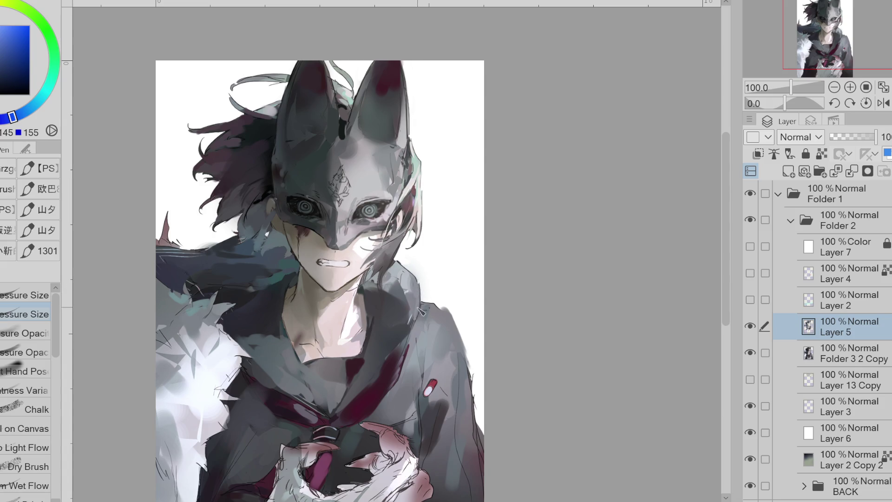
pyautogui.keyDown('alt'); pyautogui.click(411, 296); pyautogui.keyUp('alt')
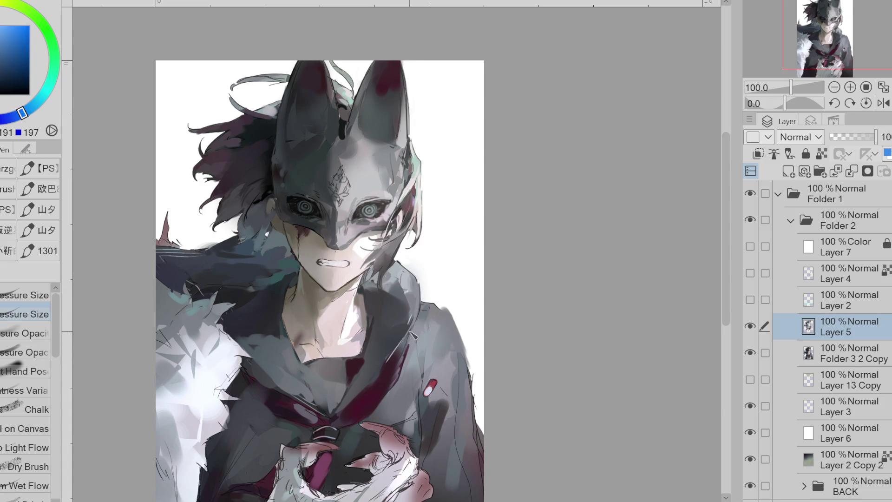
pyautogui.keyDown('alt'); pyautogui.click(405, 346); pyautogui.keyUp('alt')
pyautogui.keyDown('alt'); pyautogui.click(383, 372); pyautogui.keyUp('alt')
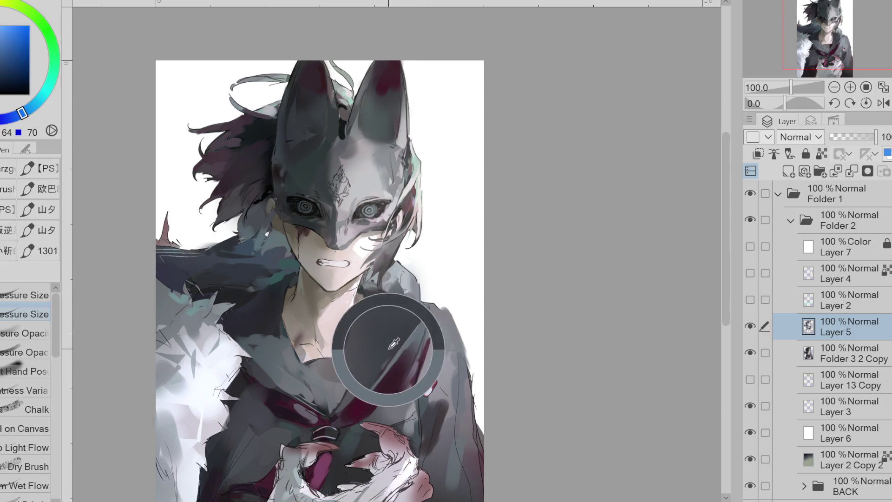
pyautogui.keyDown('alt'); pyautogui.click(366, 347); pyautogui.keyUp('alt')
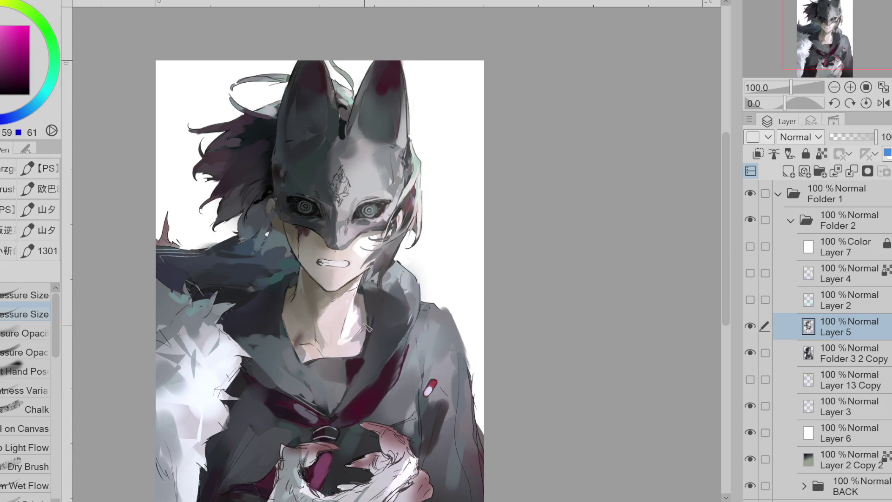
pyautogui.keyDown('alt'); pyautogui.click(362, 375); pyautogui.keyUp('alt')
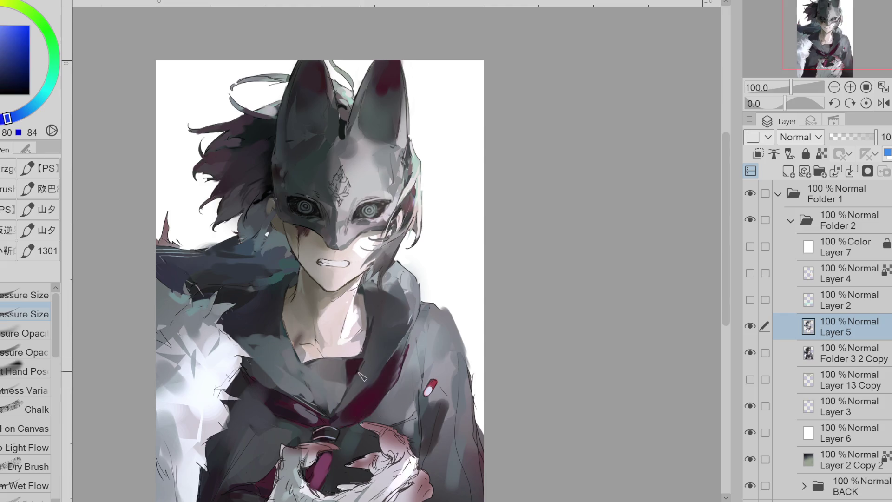
pyautogui.keyDown('alt'); pyautogui.click(342, 392); pyautogui.keyUp('alt')
pyautogui.keyDown('alt'); pyautogui.click(336, 397); pyautogui.keyUp('alt')
# Step: Switch to a pressure-opacity brush and sample jacket blues and scarf magentas
pyautogui.click(25, 333)
pyautogui.keyDown('alt'); pyautogui.click(347, 368); pyautogui.keyUp('alt')
pyautogui.keyDown('alt'); pyautogui.click(346, 372); pyautogui.keyUp('alt')
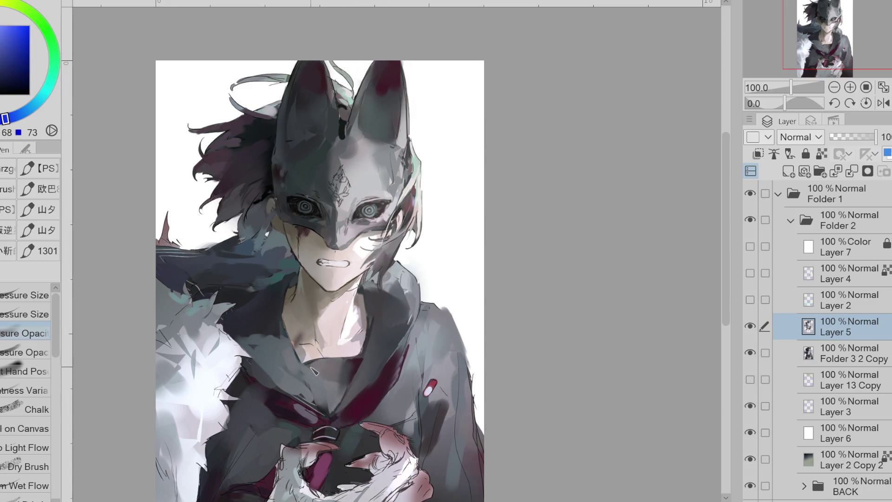
pyautogui.keyDown('alt'); pyautogui.click(326, 402); pyautogui.keyUp('alt')
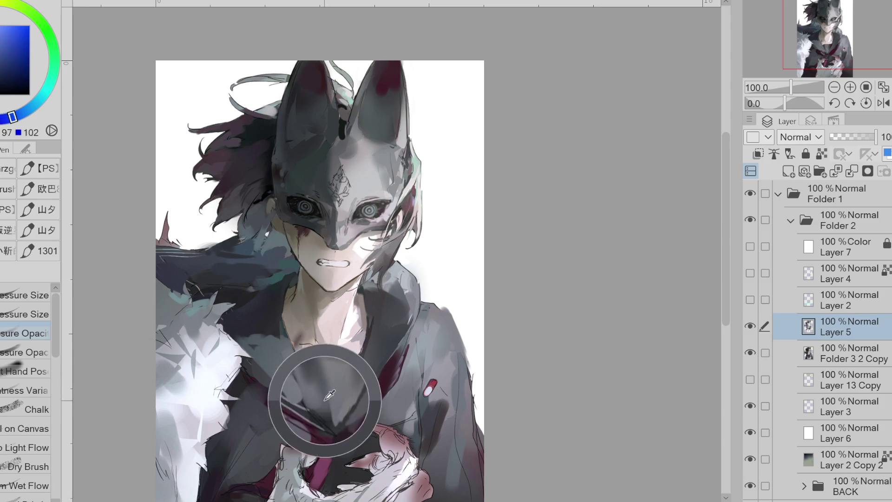
pyautogui.keyDown('alt'); pyautogui.click(328, 409); pyautogui.keyUp('alt')
pyautogui.keyDown('alt'); pyautogui.click(333, 370); pyautogui.keyUp('alt')
pyautogui.keyDown('alt'); pyautogui.click(354, 365); pyautogui.keyUp('alt')
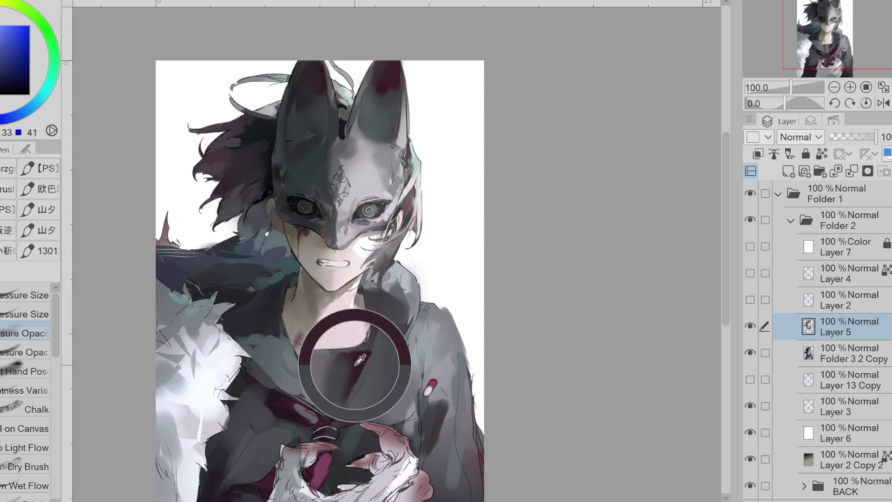
pyautogui.keyDown('alt'); pyautogui.click(324, 369); pyautogui.keyUp('alt')
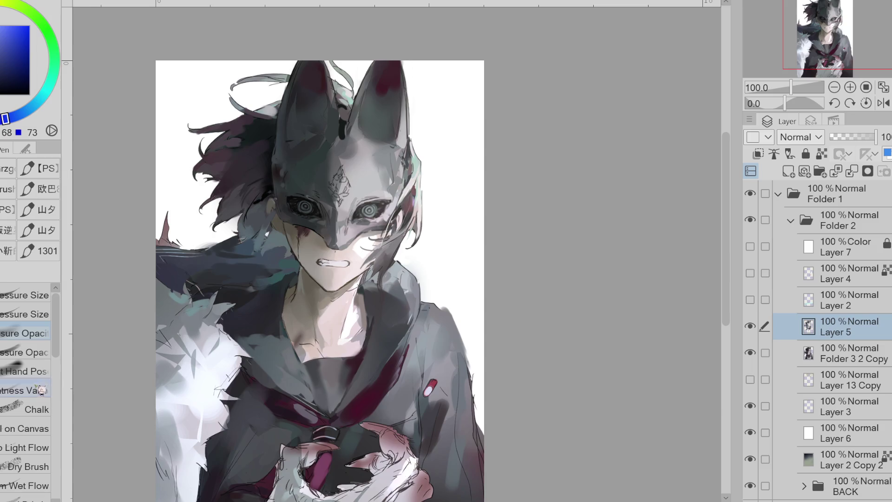
# Step: Switch to a pressure-size brush and sample purple-blues, magentas and dark greys around the collar
pyautogui.click(26, 315)
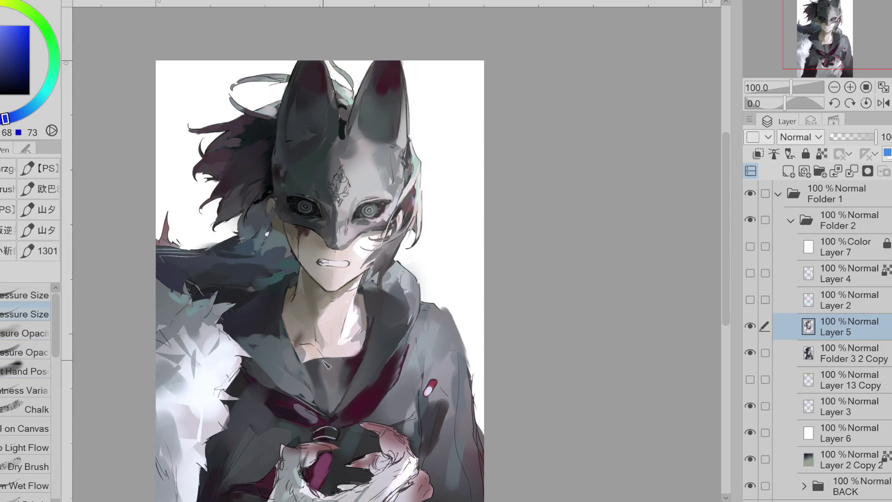
pyautogui.keyDown('alt'); pyautogui.click(373, 316); pyautogui.keyUp('alt')
pyautogui.keyDown('alt'); pyautogui.click(374, 325); pyautogui.keyUp('alt')
pyautogui.keyDown('alt'); pyautogui.click(374, 325); pyautogui.keyUp('alt')
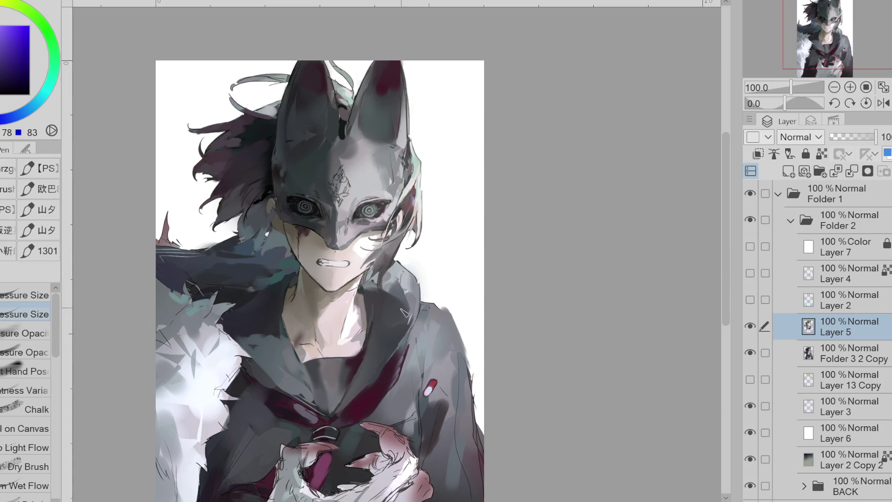
pyautogui.keyDown('alt'); pyautogui.click(374, 325); pyautogui.keyUp('alt')
pyautogui.keyDown('alt'); pyautogui.click(360, 357); pyautogui.keyUp('alt')
pyautogui.keyDown('alt'); pyautogui.click(359, 375); pyautogui.keyUp('alt')
pyautogui.keyDown('alt'); pyautogui.click(352, 390); pyautogui.keyUp('alt')
pyautogui.keyDown('alt'); pyautogui.click(423, 310); pyautogui.keyUp('alt')
pyautogui.keyDown('alt'); pyautogui.click(417, 336); pyautogui.keyUp('alt')
pyautogui.keyDown('alt'); pyautogui.click(381, 376); pyautogui.keyUp('alt')
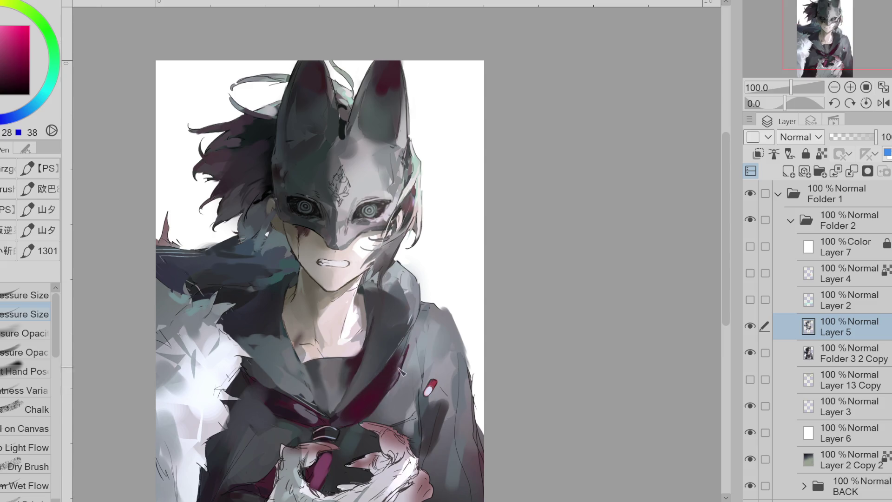
pyautogui.keyDown('alt'); pyautogui.click(412, 353); pyautogui.keyUp('alt')
# Step: Pick black and jacket blue, then paint a short dark stroke near the collar
pyautogui.keyDown('alt'); pyautogui.click(294, 212); pyautogui.keyUp('alt')
pyautogui.keyDown('alt'); pyautogui.click(386, 363); pyautogui.keyUp('alt')
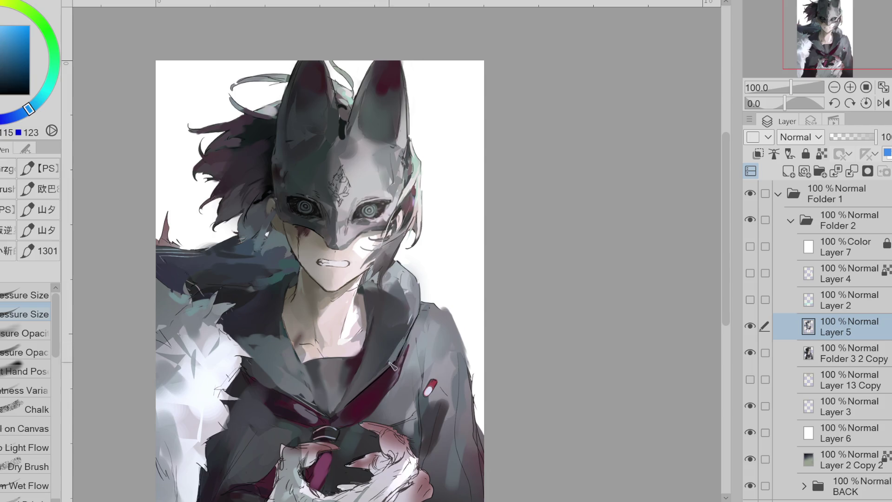
pyautogui.keyDown('alt'); pyautogui.click(385, 366); pyautogui.keyUp('alt')
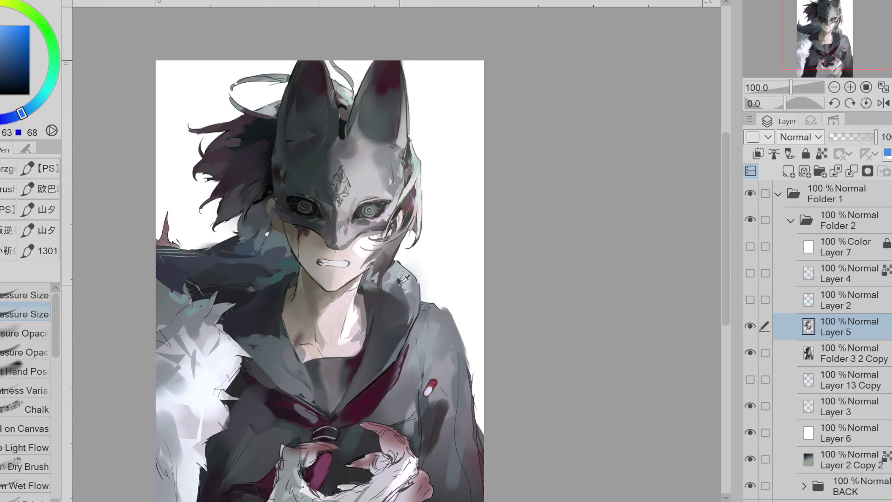
pyautogui.moveTo(358, 252); pyautogui.dragTo(364, 259)
# Step: Sample light blue-greys near the collar and the magenta-grey from the hair by the neck
pyautogui.keyDown('alt'); pyautogui.click(410, 285); pyautogui.keyUp('alt')
pyautogui.keyDown('alt'); pyautogui.click(411, 293); pyautogui.keyUp('alt')
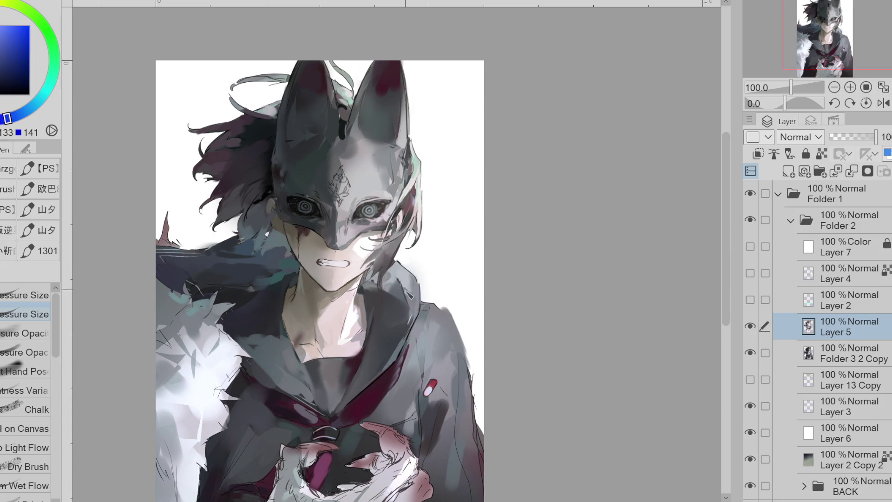
pyautogui.keyDown('alt'); pyautogui.click(423, 311); pyautogui.keyUp('alt')
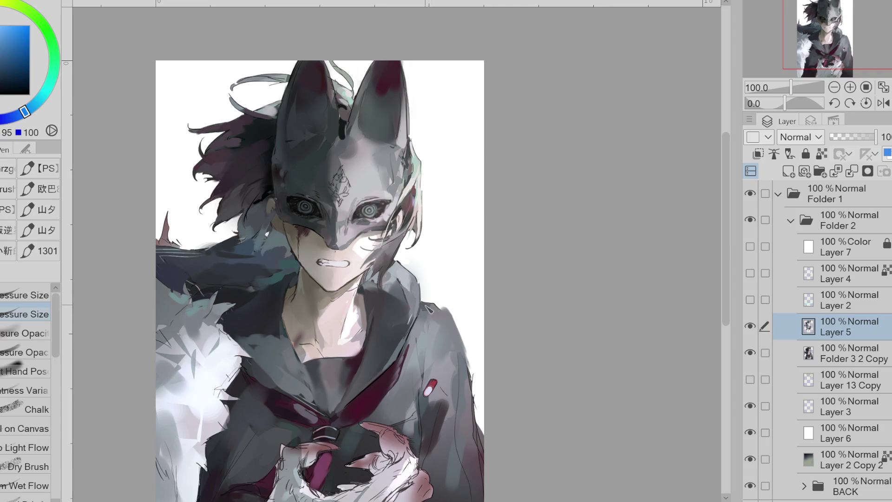
pyautogui.keyDown('alt'); pyautogui.click(377, 265); pyautogui.keyUp('alt')
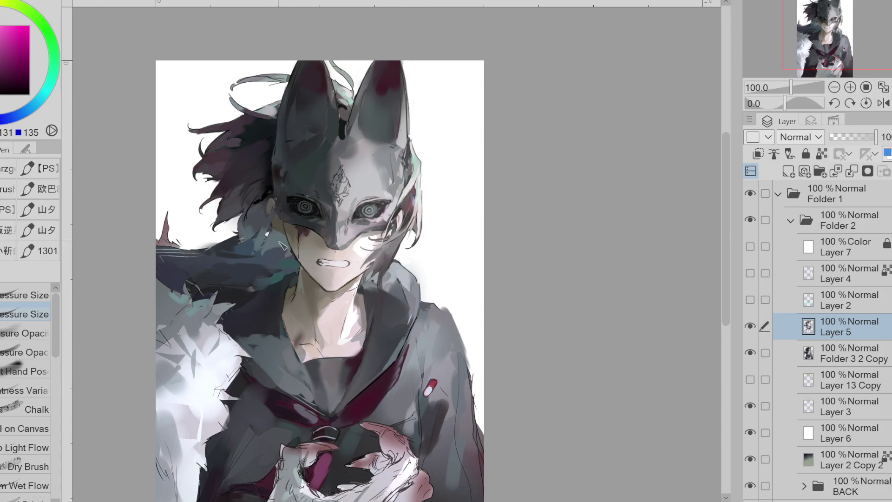
# Step: Alternate between dark blue and teal picked from the hair beside the cheek
pyautogui.keyDown('alt'); pyautogui.click(276, 258); pyautogui.keyUp('alt')
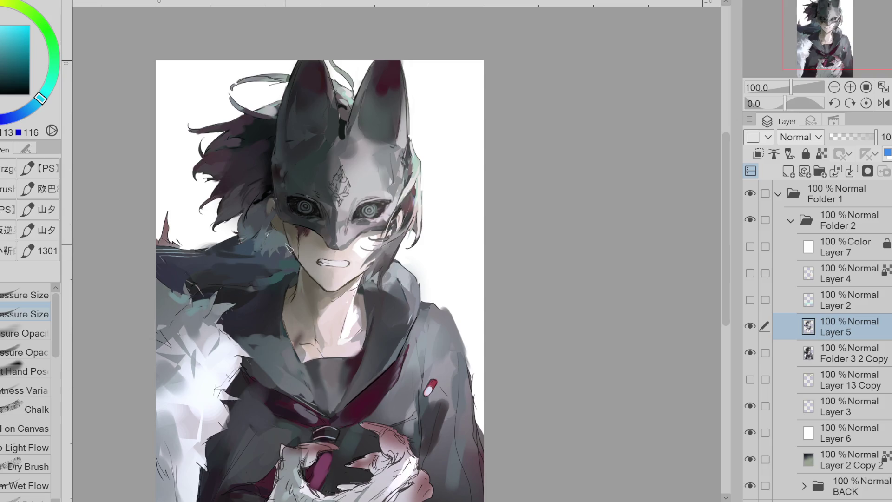
pyautogui.keyDown('alt'); pyautogui.click(286, 258); pyautogui.keyUp('alt')
pyautogui.keyDown('alt'); pyautogui.click(288, 248); pyautogui.keyUp('alt')
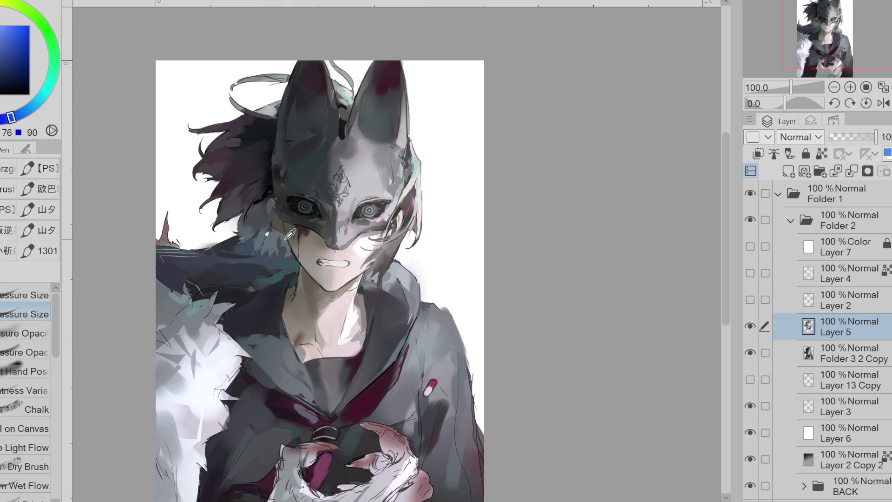
pyautogui.keyDown('alt'); pyautogui.click(290, 234); pyautogui.keyUp('alt')
pyautogui.keyDown('alt'); pyautogui.click(291, 239); pyautogui.keyUp('alt')
pyautogui.keyDown('alt'); pyautogui.click(294, 244); pyautogui.keyUp('alt')
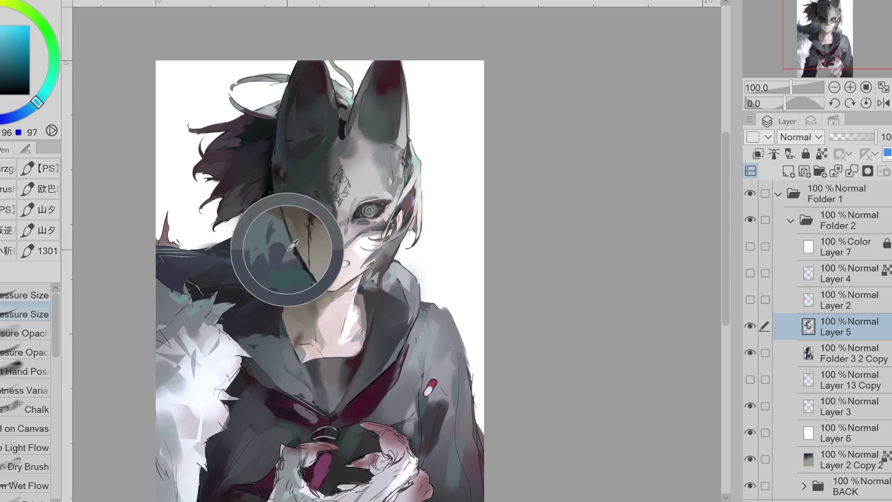
pyautogui.keyDown('alt'); pyautogui.click(281, 256); pyautogui.keyUp('alt')
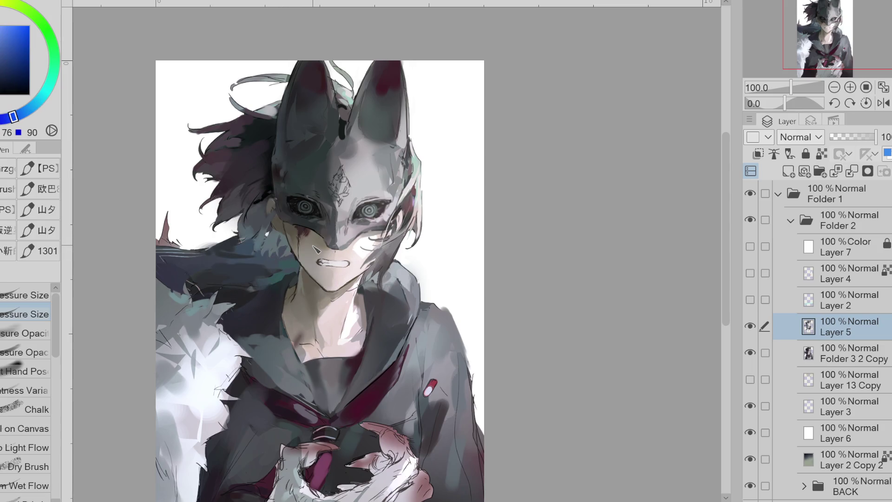
pyautogui.keyDown('alt'); pyautogui.click(288, 248); pyautogui.keyUp('alt')
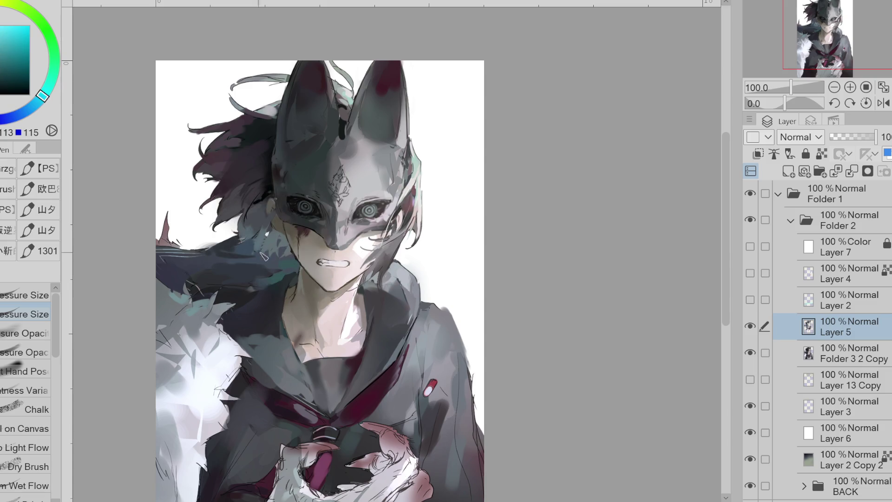
# Step: Sample mid blues, near-black shadow and light cyan to rework the cheek-side hair strands
pyautogui.keyDown('alt'); pyautogui.click(251, 240); pyautogui.keyUp('alt')
pyautogui.keyDown('alt'); pyautogui.click(268, 232); pyautogui.keyUp('alt')
pyautogui.keyDown('alt'); pyautogui.click(264, 240); pyautogui.keyUp('alt')
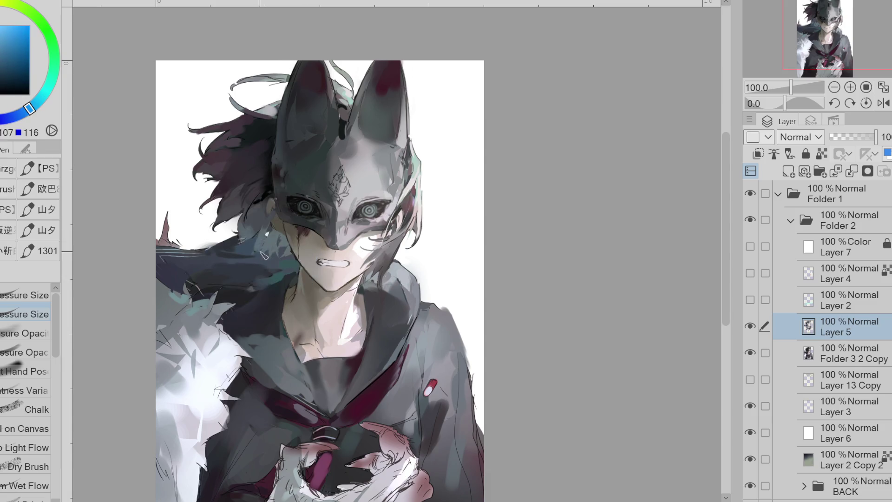
pyautogui.keyDown('alt'); pyautogui.click(263, 255); pyautogui.keyUp('alt')
pyautogui.keyDown('alt'); pyautogui.click(253, 255); pyautogui.keyUp('alt')
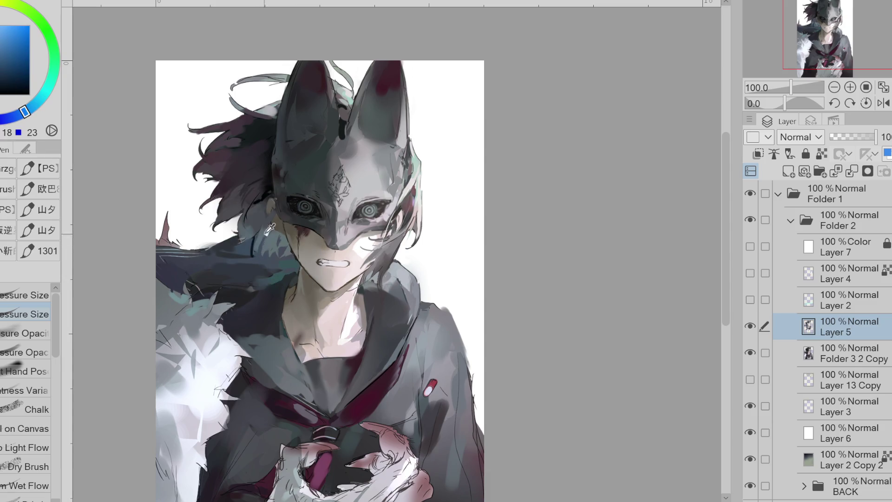
pyautogui.keyDown('alt'); pyautogui.click(264, 243); pyautogui.keyUp('alt')
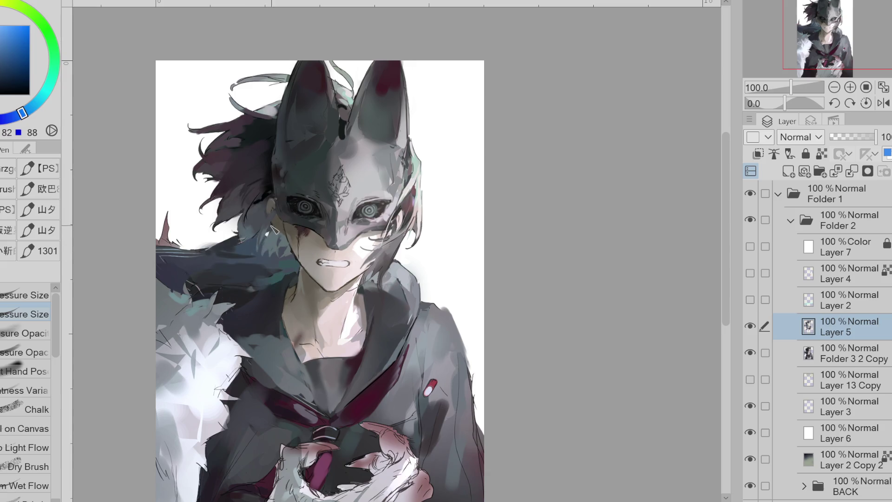
pyautogui.keyDown('alt'); pyautogui.click(258, 261); pyautogui.keyUp('alt')
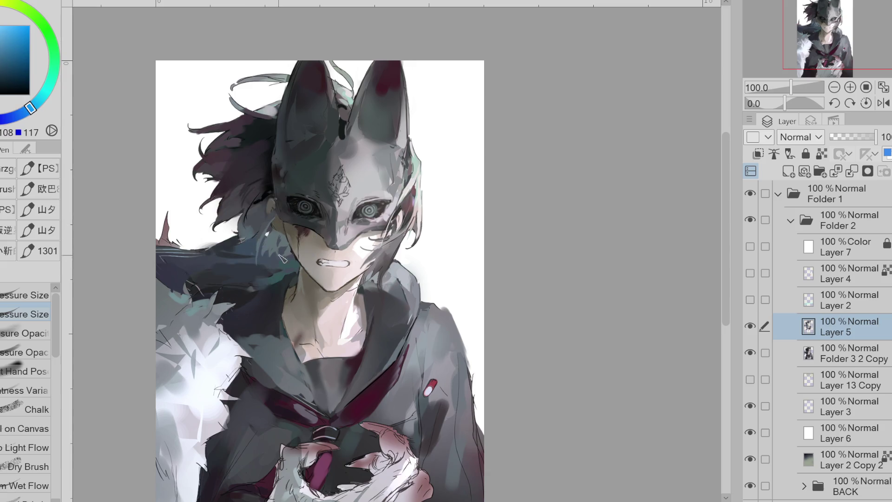
pyautogui.keyDown('alt'); pyautogui.click(272, 255); pyautogui.keyUp('alt')
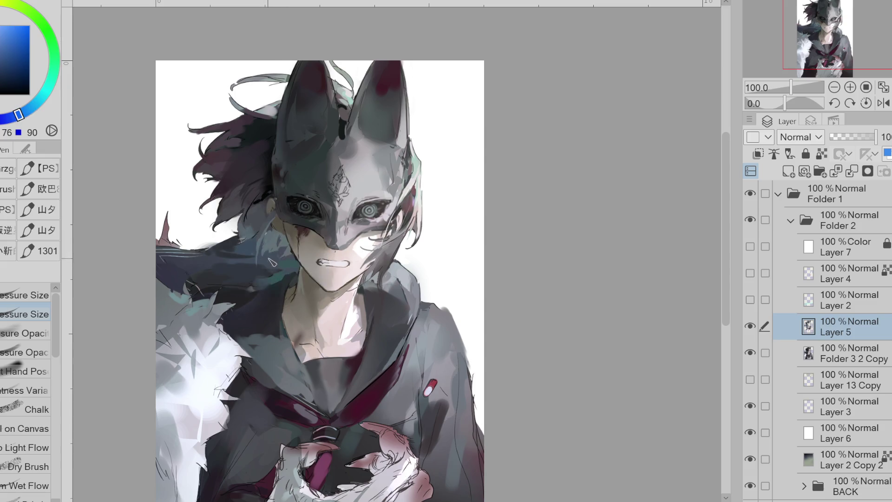
pyautogui.keyDown('alt'); pyautogui.click(260, 266); pyautogui.keyUp('alt')
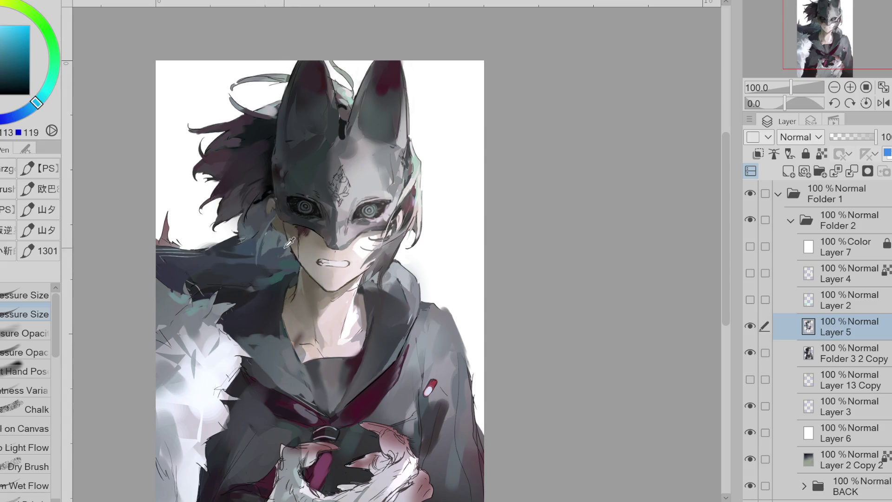
pyautogui.keyDown('alt'); pyautogui.click(272, 257); pyautogui.keyUp('alt')
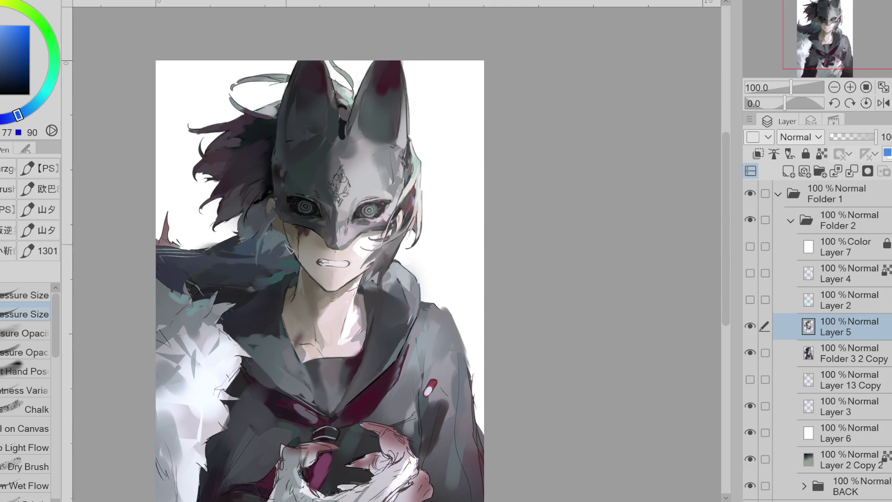
pyautogui.keyDown('alt'); pyautogui.click(292, 251); pyautogui.keyUp('alt')
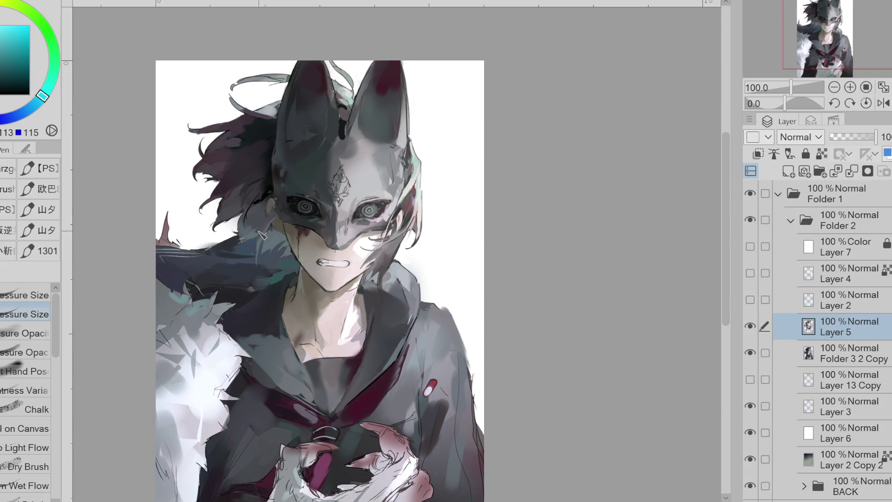
pyautogui.keyDown('alt'); pyautogui.click(268, 228); pyautogui.keyUp('alt')
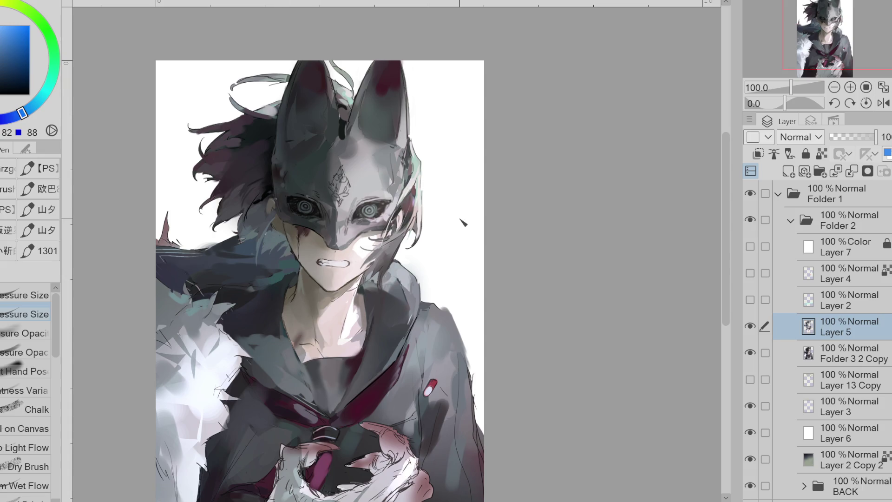
pyautogui.scroll(3, 300, 178)
# Step: Sample warm brown, muted purple and near-white tones, touching up the mask edge with the eraser
pyautogui.keyDown('alt'); pyautogui.click(268, 250); pyautogui.keyUp('alt')
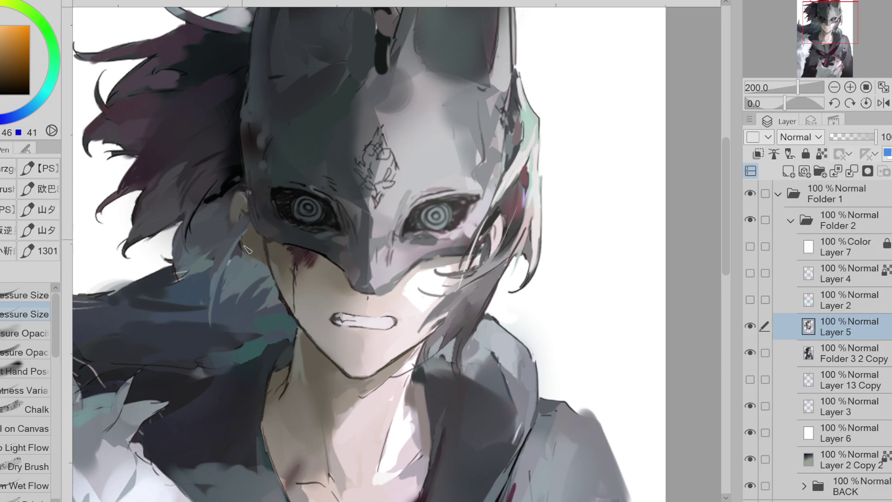
pyautogui.keyDown('alt'); pyautogui.click(446, 320); pyautogui.keyUp('alt')
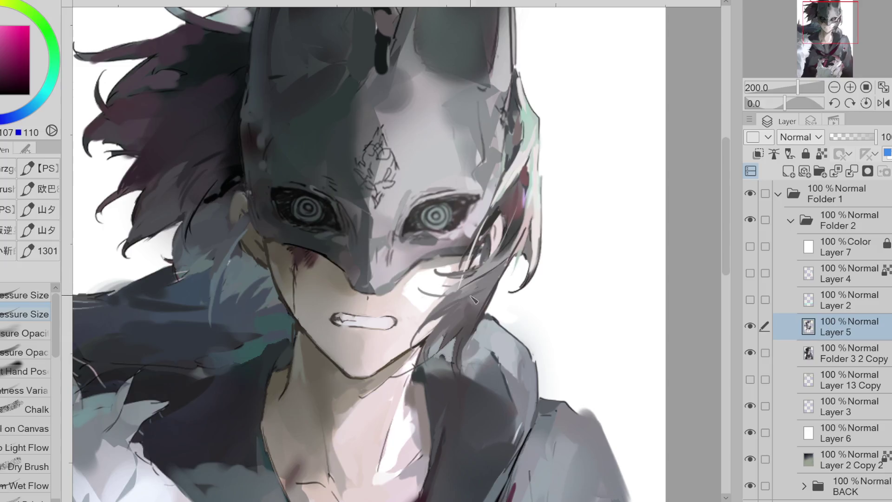
pyautogui.keyDown('alt'); pyautogui.click(534, 221); pyautogui.keyUp('alt')
pyautogui.press('e')
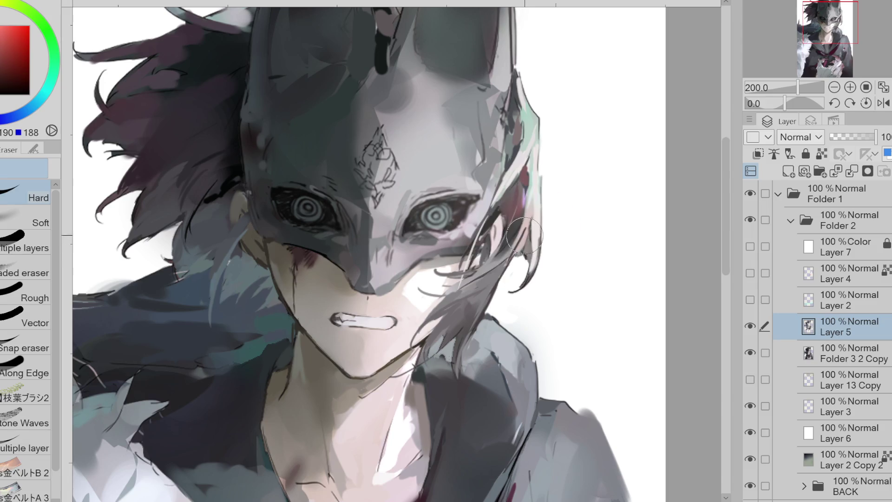
pyautogui.press('p')
pyautogui.keyDown('alt'); pyautogui.click(528, 233); pyautogui.keyUp('alt')
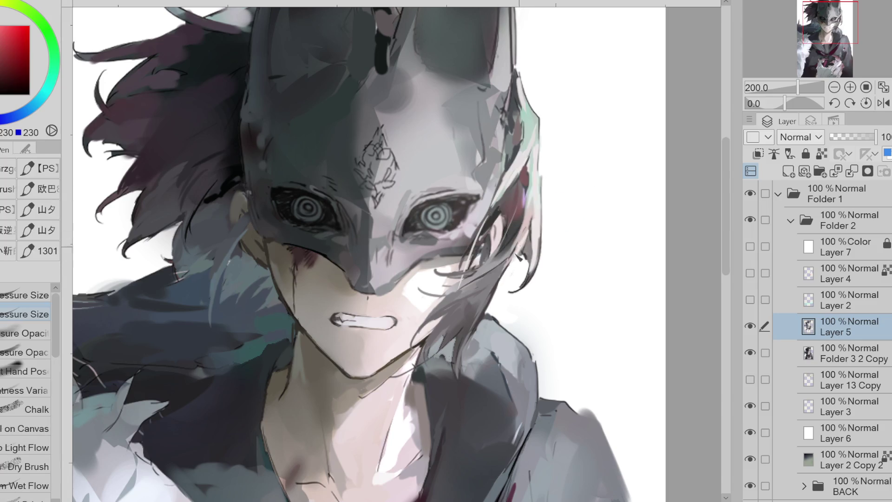
pyautogui.keyDown('alt'); pyautogui.click(533, 158); pyautogui.keyUp('alt')
pyautogui.press('e')
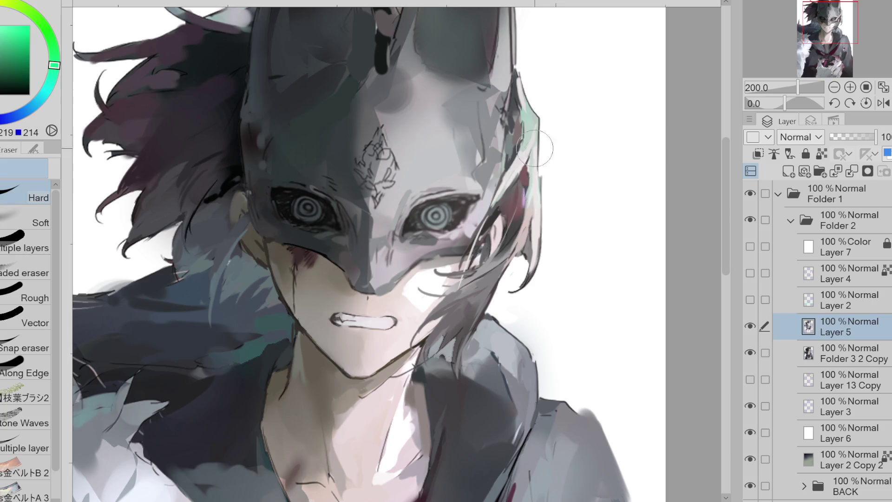
pyautogui.keyDown('alt'); pyautogui.click(526, 173); pyautogui.keyUp('alt')
pyautogui.press('p')
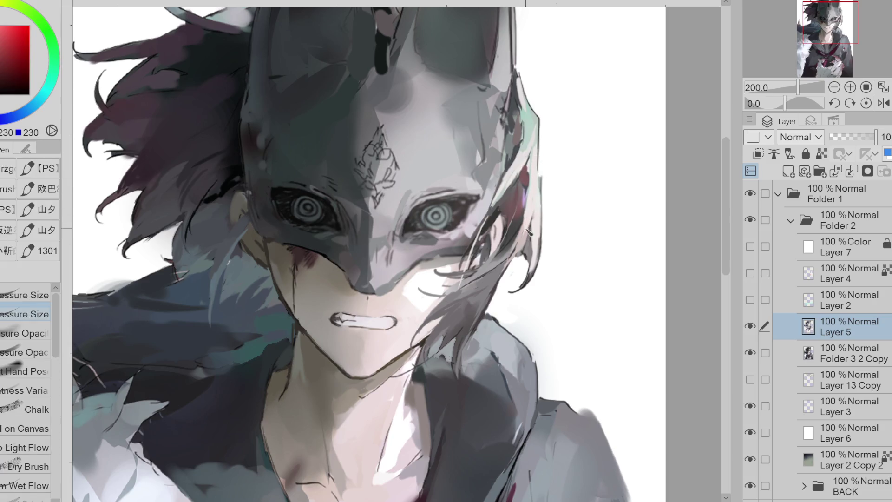
# Step: Sample warm, magenta, purple and skin tones from the hair and face
pyautogui.keyDown('alt'); pyautogui.click(533, 125); pyautogui.keyUp('alt')
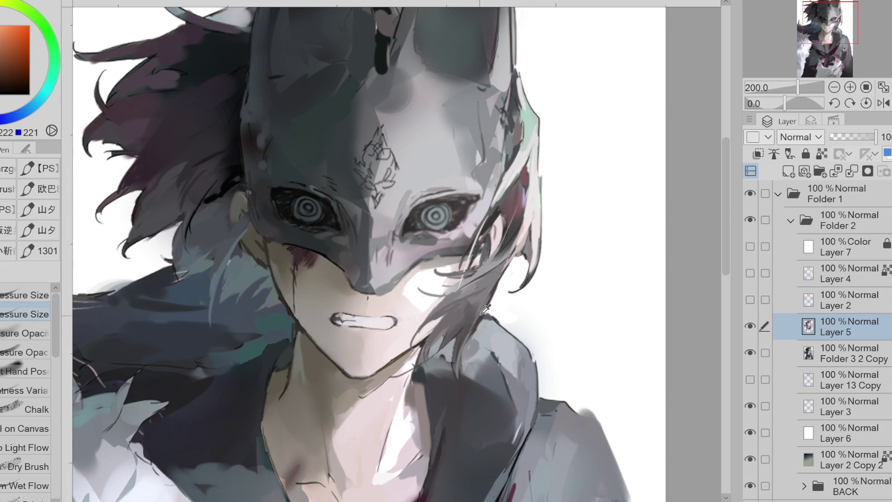
pyautogui.keyDown('alt'); pyautogui.click(471, 276); pyautogui.keyUp('alt')
pyautogui.keyDown('alt'); pyautogui.click(481, 233); pyautogui.keyUp('alt')
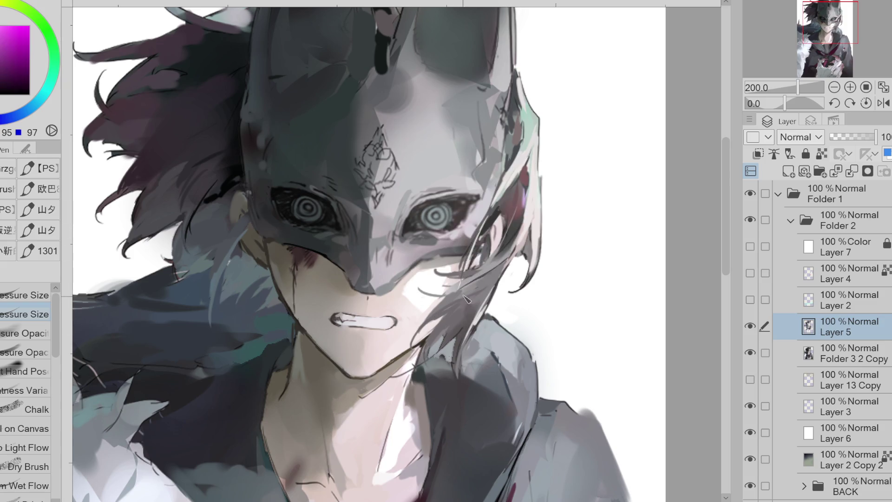
pyautogui.keyDown('alt'); pyautogui.click(493, 244); pyautogui.keyUp('alt')
pyautogui.keyDown('alt'); pyautogui.click(486, 245); pyautogui.keyUp('alt')
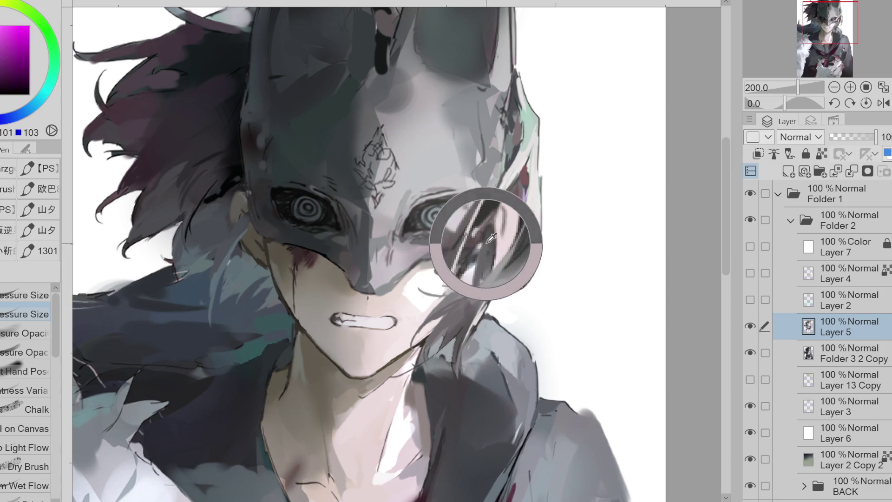
pyautogui.keyDown('alt'); pyautogui.click(492, 241); pyautogui.keyUp('alt')
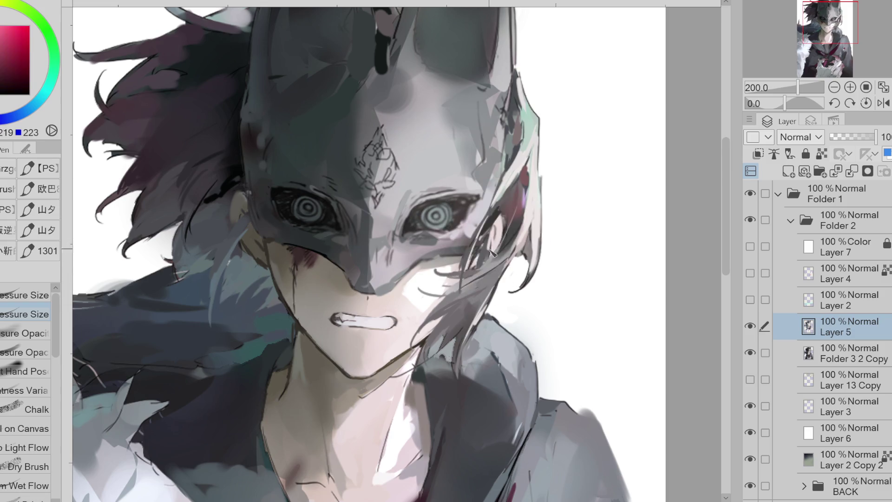
pyautogui.keyDown('alt'); pyautogui.click(309, 279); pyautogui.keyUp('alt')
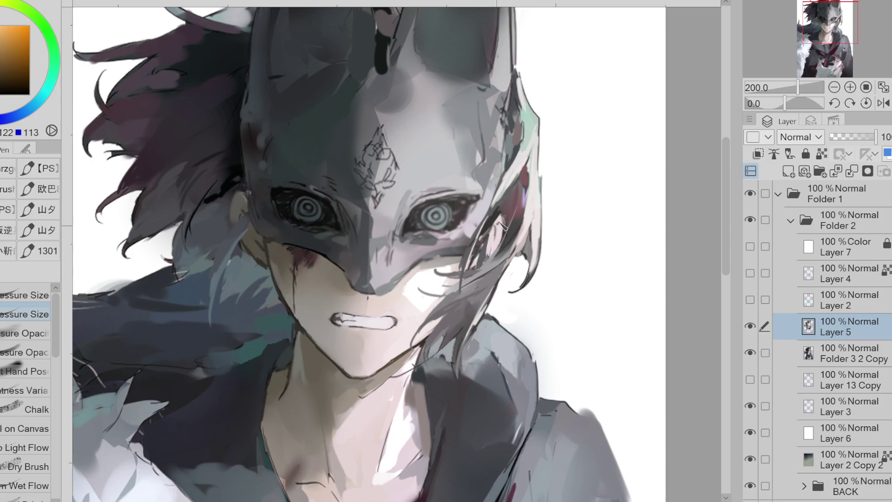
pyautogui.keyDown('alt'); pyautogui.click(396, 314); pyautogui.keyUp('alt')
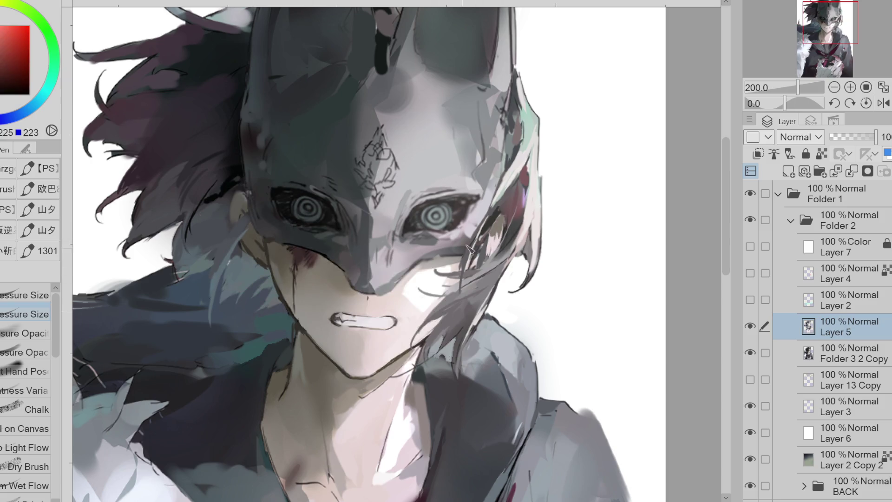
# Step: Pick pale hair highlights near the eye and paint grey strokes over the hair strand
pyautogui.keyDown('alt'); pyautogui.click(475, 242); pyautogui.keyUp('alt')
pyautogui.keyDown('alt'); pyautogui.click(496, 236); pyautogui.keyUp('alt')
pyautogui.keyDown('alt'); pyautogui.click(495, 232); pyautogui.keyUp('alt')
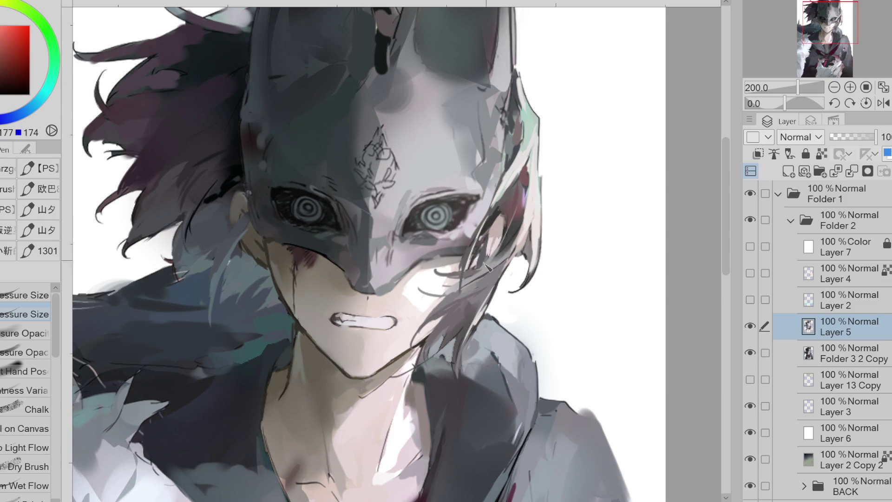
pyautogui.keyDown('alt'); pyautogui.click(510, 224); pyautogui.keyUp('alt')
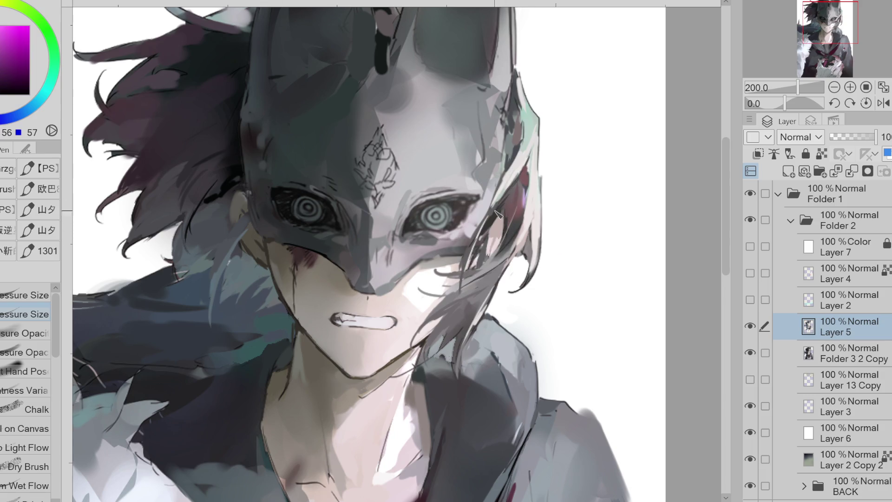
pyautogui.keyDown('alt'); pyautogui.click(515, 181); pyautogui.keyUp('alt')
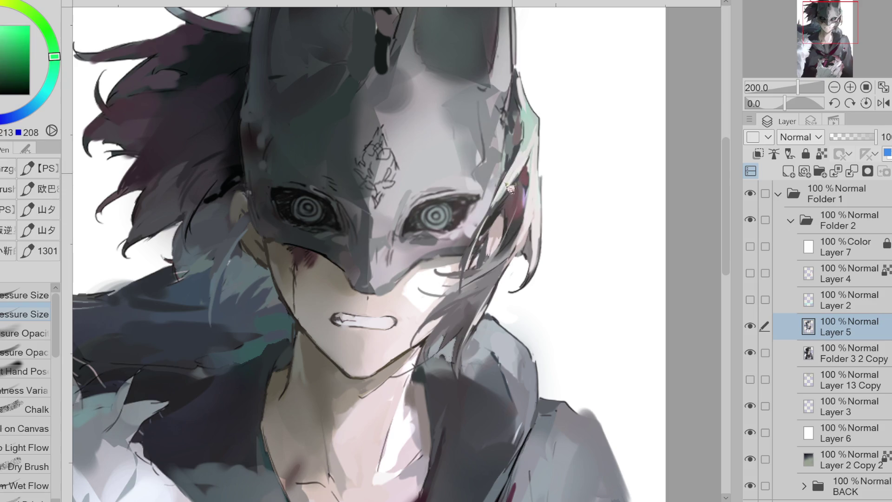
pyautogui.keyDown('alt'); pyautogui.click(502, 193); pyautogui.keyUp('alt')
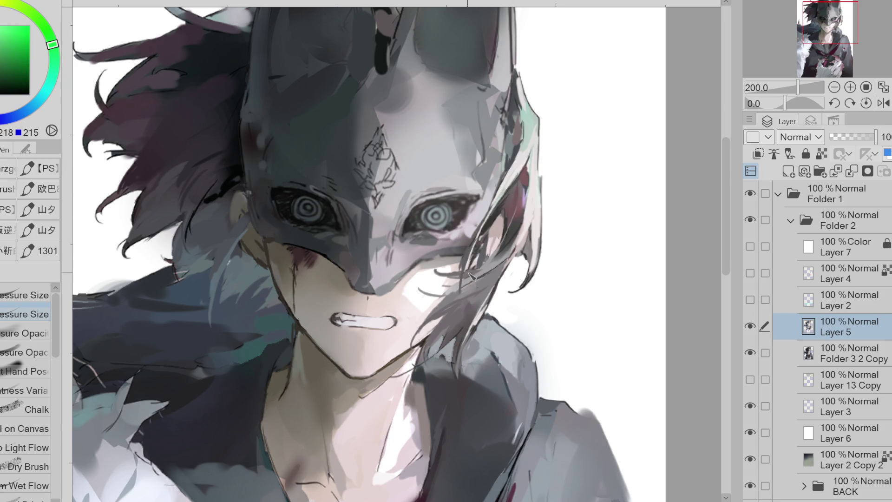
pyautogui.moveTo(446, 300)
pyautogui.mouseDown()
pyautogui.moveTo(430, 323)
pyautogui.moveTo(431, 348)
pyautogui.mouseUp()
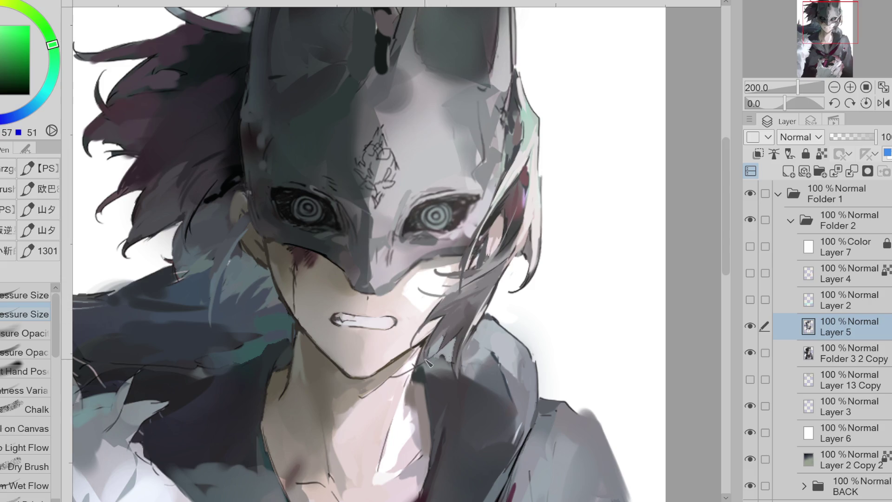
# Step: Sample pale, dark purple and magenta-pink tones from the canvas and recentre the face
pyautogui.keyDown('alt'); pyautogui.click(453, 288); pyautogui.keyUp('alt')
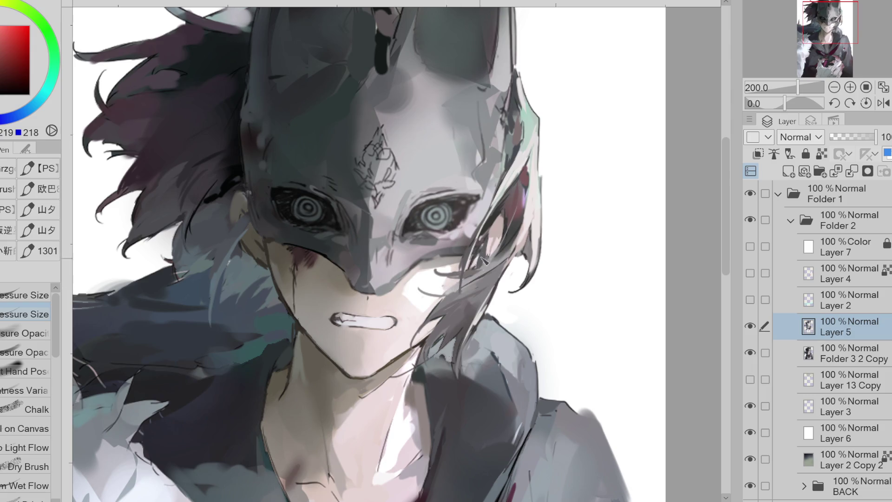
pyautogui.keyDown('alt'); pyautogui.click(451, 293); pyautogui.keyUp('alt')
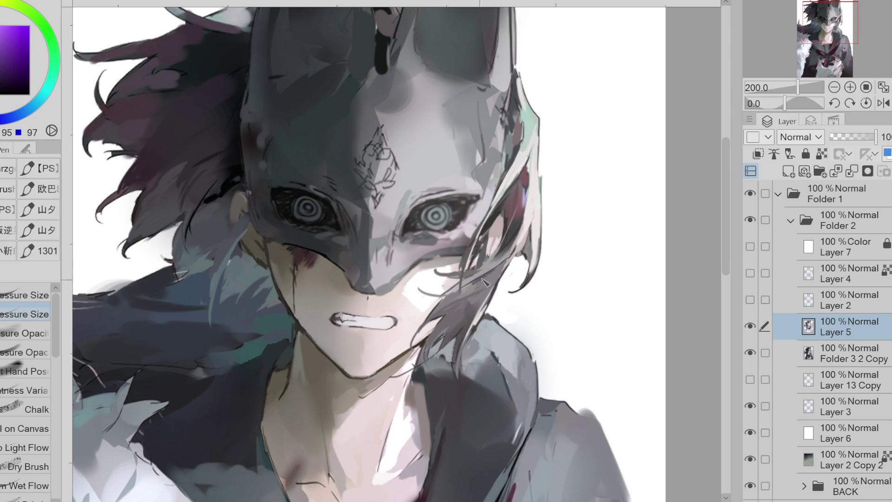
pyautogui.keyDown('alt'); pyautogui.click(481, 240); pyautogui.keyUp('alt')
pyautogui.keyDown('alt'); pyautogui.click(439, 272); pyautogui.keyUp('alt')
pyautogui.keyDown('alt'); pyautogui.click(463, 275); pyautogui.keyUp('alt')
pyautogui.keyDown('alt'); pyautogui.click(450, 282); pyautogui.keyUp('alt')
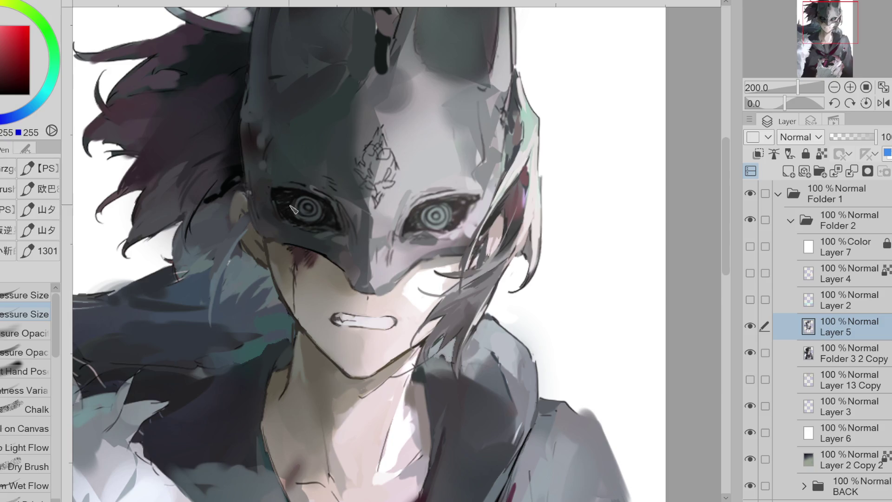
pyautogui.moveTo(532, 250); pyautogui.dragTo(525, 209)
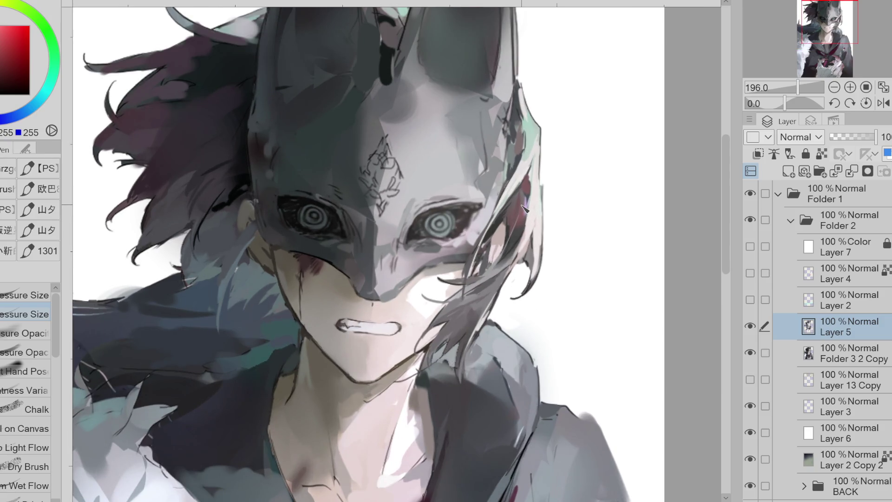
# Step: Paint a short dark stroke along the hair strand and a thin dark teal strand
pyautogui.keyDown('alt'); pyautogui.click(507, 221); pyautogui.keyUp('alt')
pyautogui.click(27, 84)
pyautogui.moveTo(512, 233); pyautogui.dragTo(522, 199)
pyautogui.press('e')
pyautogui.press('p')
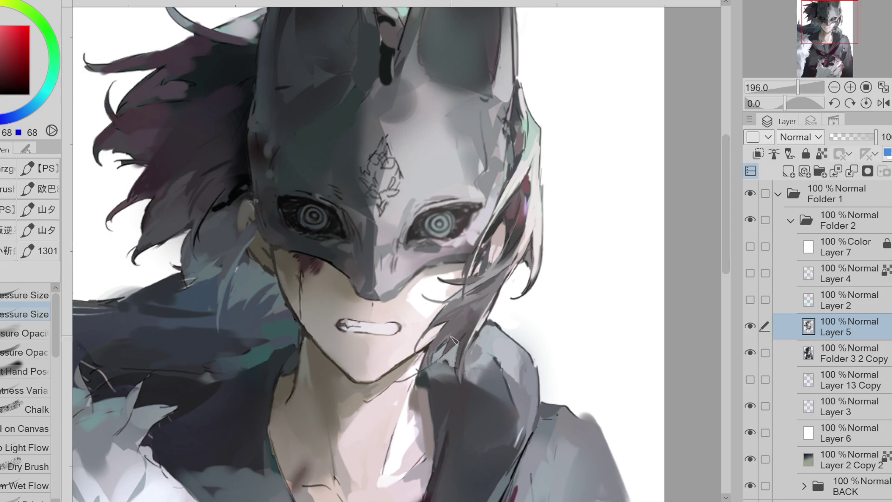
pyautogui.keyDown('alt'); pyautogui.click(424, 372); pyautogui.keyUp('alt')
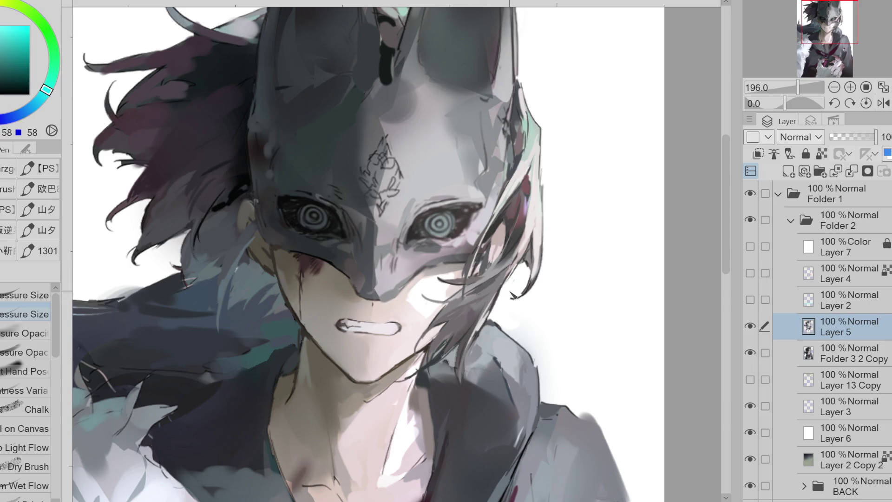
pyautogui.moveTo(424, 296); pyautogui.dragTo(455, 303)
# Step: Sample purple and orange-brown tones and paint a light highlight along the hair over the collar
pyautogui.keyDown('alt'); pyautogui.click(444, 328); pyautogui.keyUp('alt')
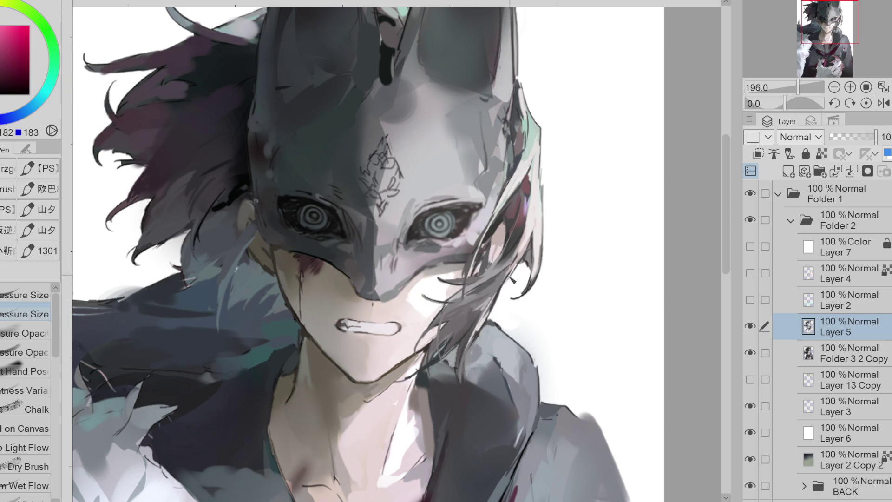
pyautogui.keyDown('alt'); pyautogui.click(488, 315); pyautogui.keyUp('alt')
pyautogui.keyDown('alt'); pyautogui.click(487, 317); pyautogui.keyUp('alt')
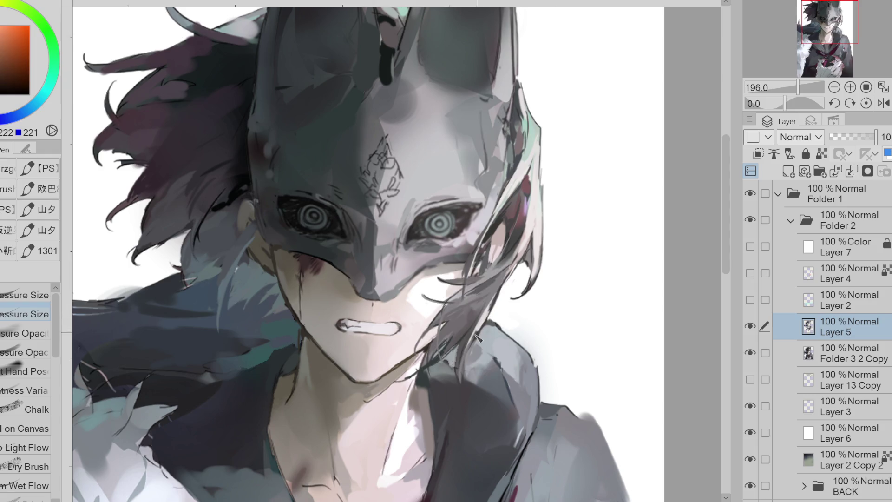
pyautogui.moveTo(465, 344); pyautogui.dragTo(461, 387)
pyautogui.scroll(1, 394, 266)
# Step: Rework the mouth's right end and teeth with the eraser, then enlarge the brush to 228
pyautogui.press('e')
pyautogui.moveTo(409, 326)
pyautogui.mouseDown()
pyautogui.moveTo(381, 336)
pyautogui.moveTo(362, 325)
pyautogui.moveTo(405, 331)
pyautogui.mouseUp()
pyautogui.hotkey('ctrl', 'z')
pyautogui.press('p')
pyautogui.press('e')
pyautogui.press('p')
pyautogui.press('e')
pyautogui.press('p')
pyautogui.press('e')
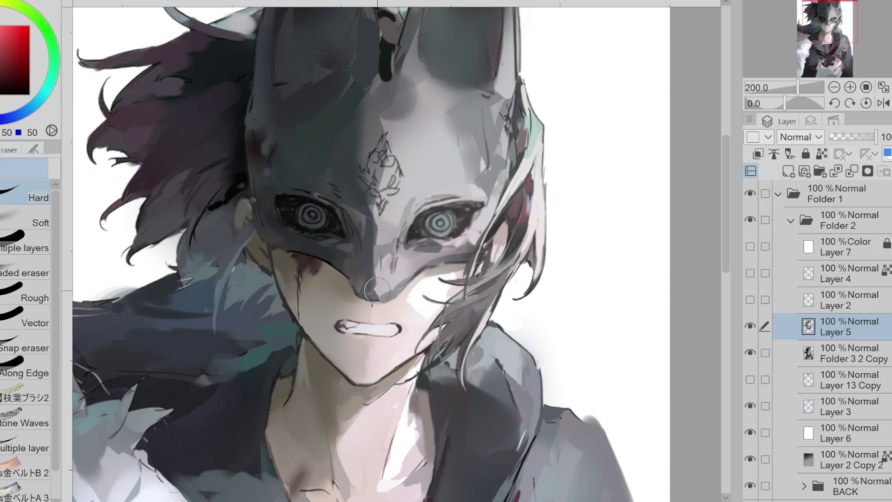
pyautogui.press('p')
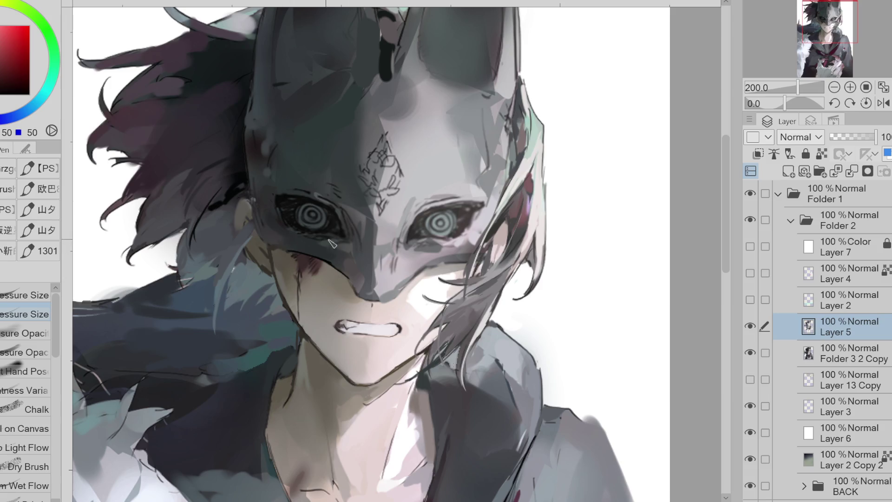
pyautogui.moveTo(427, 374)
pyautogui.mouseDown()
pyautogui.moveTo(460, 390)
pyautogui.moveTo(414, 395)
pyautogui.mouseUp()
pyautogui.moveTo(723, 283)
pyautogui.mouseDown()
pyautogui.moveTo(718, 325)
pyautogui.moveTo(685, 328)
pyautogui.mouseUp()
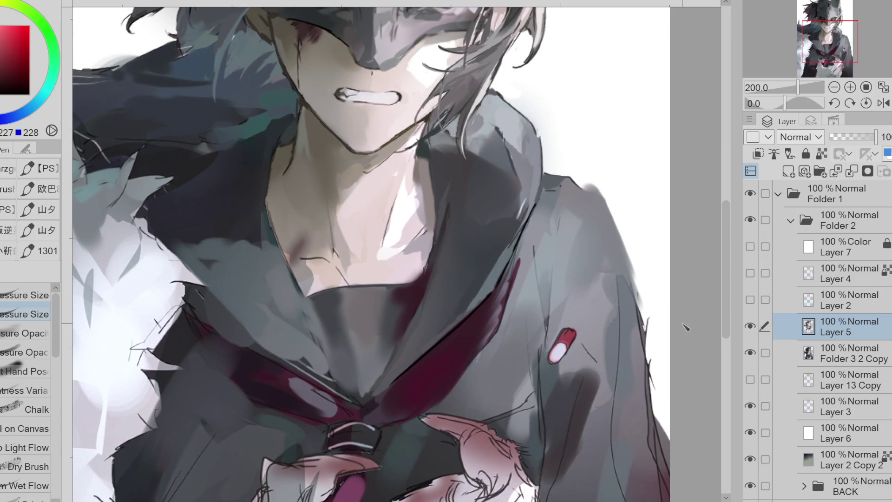
# Step: With the Pressure Opacity brush, brighten the chest with near-white strokes
pyautogui.click(25, 332)
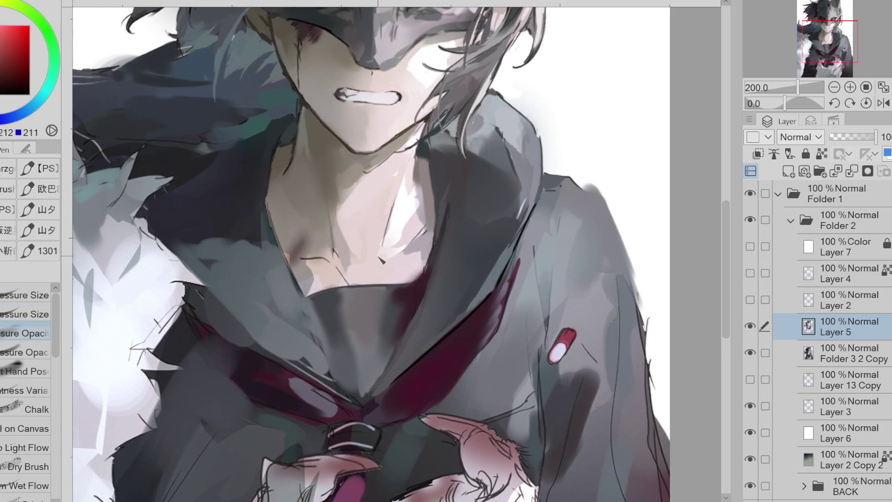
pyautogui.keyDown('alt'); pyautogui.click(390, 233); pyautogui.keyUp('alt')
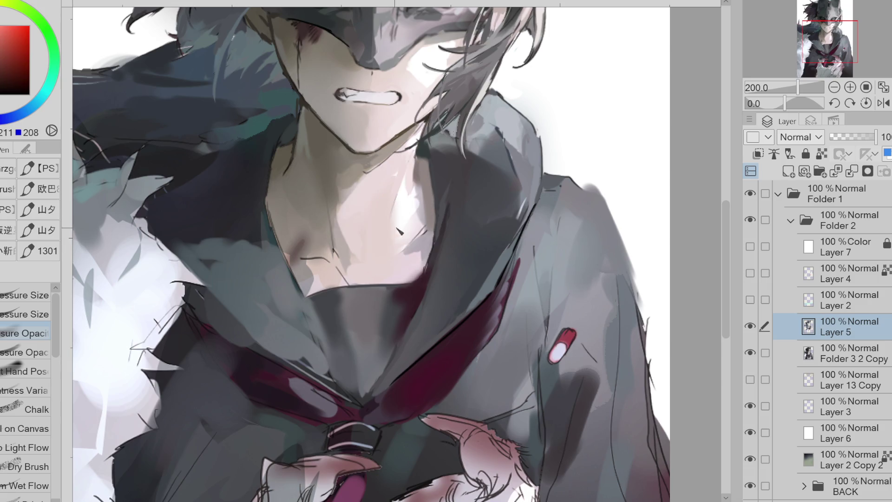
pyautogui.keyDown('alt'); pyautogui.click(399, 231); pyautogui.keyUp('alt')
pyautogui.moveTo(397, 249)
pyautogui.mouseDown()
pyautogui.moveTo(367, 267)
pyautogui.moveTo(344, 241)
pyautogui.moveTo(388, 263)
pyautogui.moveTo(358, 232)
pyautogui.mouseUp()
# Step: Paint dark shadows below the collarbone using darker tones sampled from the chest
pyautogui.keyDown('alt'); pyautogui.click(366, 219); pyautogui.keyUp('alt')
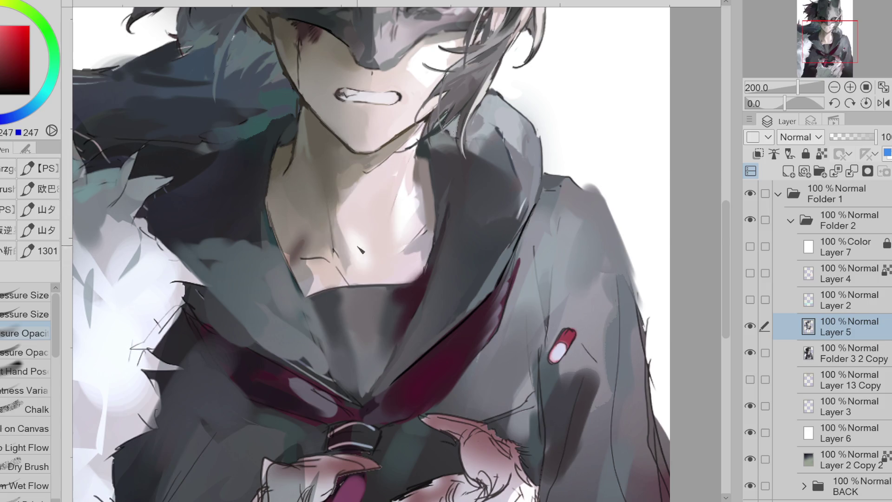
pyautogui.keyDown('alt'); pyautogui.click(367, 230); pyautogui.keyUp('alt')
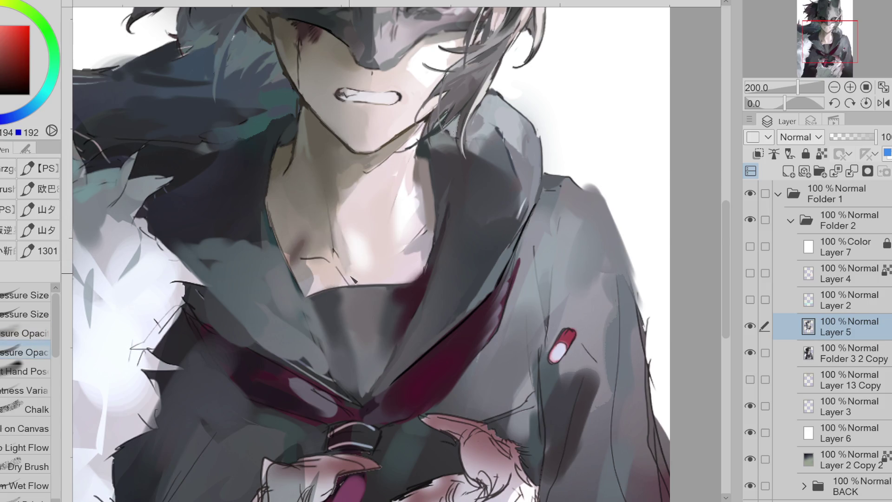
pyautogui.keyDown('alt'); pyautogui.click(336, 257); pyautogui.keyUp('alt')
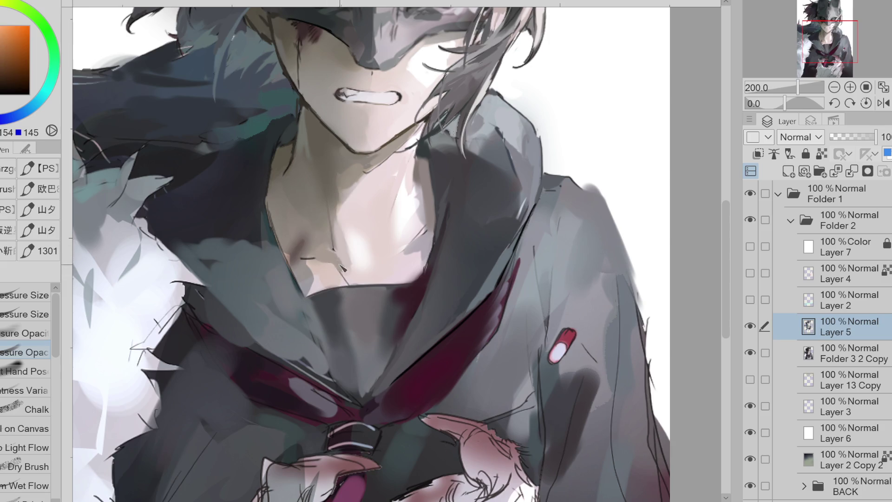
pyautogui.moveTo(378, 256)
pyautogui.mouseDown()
pyautogui.moveTo(394, 279)
pyautogui.moveTo(381, 276)
pyautogui.moveTo(391, 248)
pyautogui.mouseUp()
# Step: Brighten the upper chest and add a faint shadow below the collarbone
pyautogui.keyDown('alt'); pyautogui.click(448, 229); pyautogui.keyUp('alt')
pyautogui.keyDown('alt'); pyautogui.click(409, 236); pyautogui.keyUp('alt')
pyautogui.keyDown('alt'); pyautogui.click(406, 231); pyautogui.keyUp('alt')
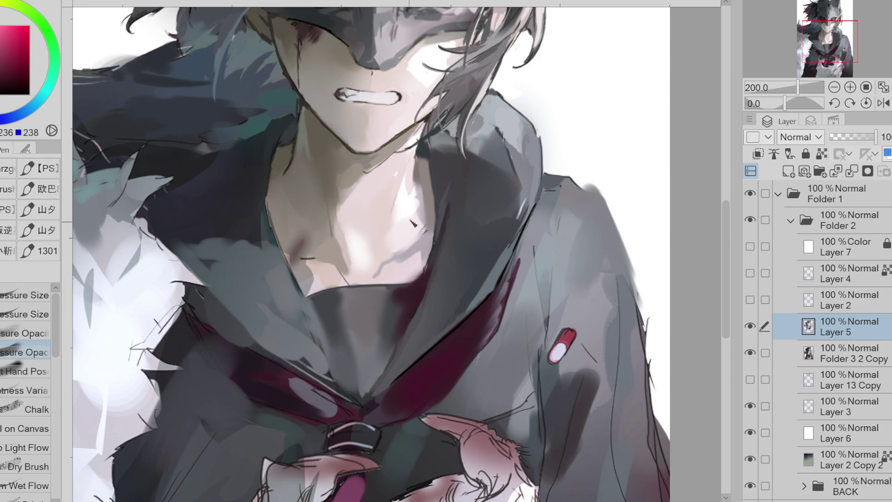
pyautogui.keyDown('alt'); pyautogui.click(398, 167); pyautogui.keyUp('alt')
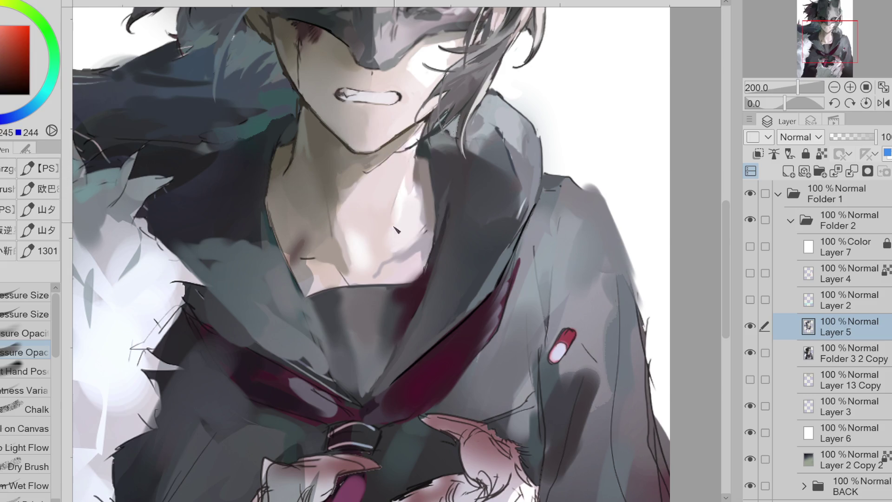
pyautogui.moveTo(376, 209); pyautogui.dragTo(367, 227)
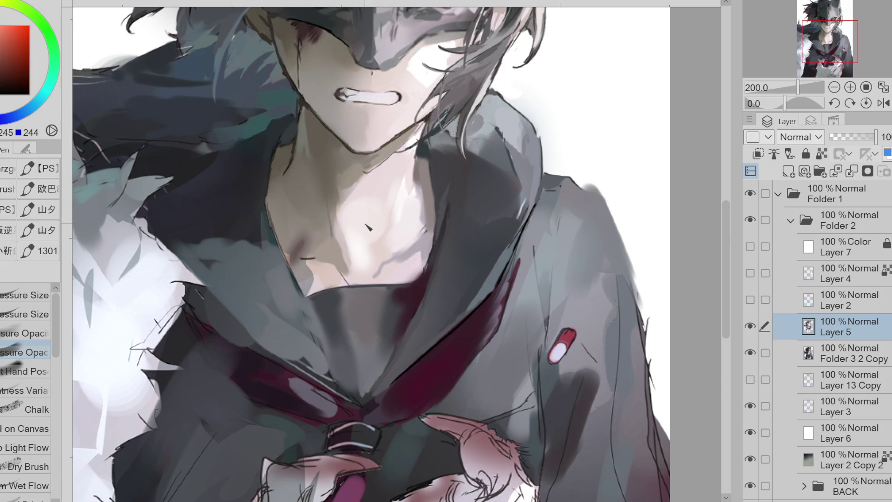
pyautogui.keyDown('alt'); pyautogui.click(352, 128); pyautogui.keyUp('alt')
pyautogui.moveTo(379, 263); pyautogui.dragTo(368, 284)
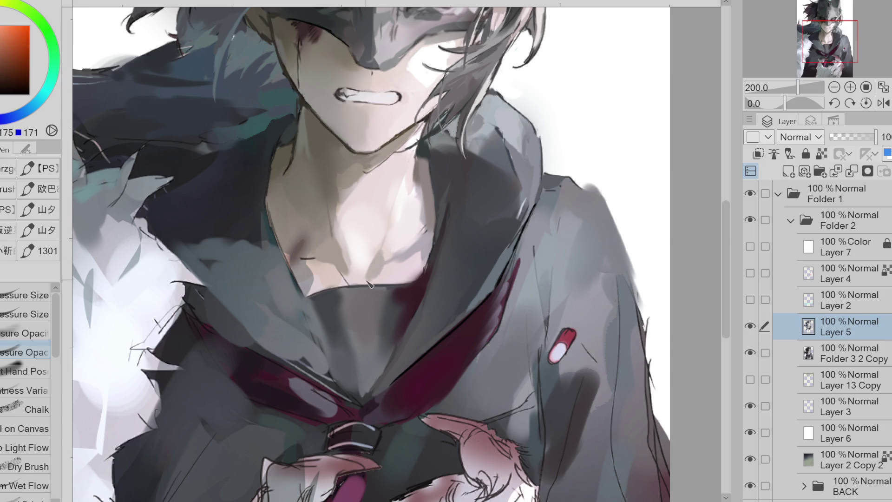
# Step: Add a dark reddish-brown mark on the chest
pyautogui.keyDown('alt'); pyautogui.click(312, 260); pyautogui.keyUp('alt')
pyautogui.keyDown('alt'); pyautogui.click(319, 259); pyautogui.keyUp('alt')
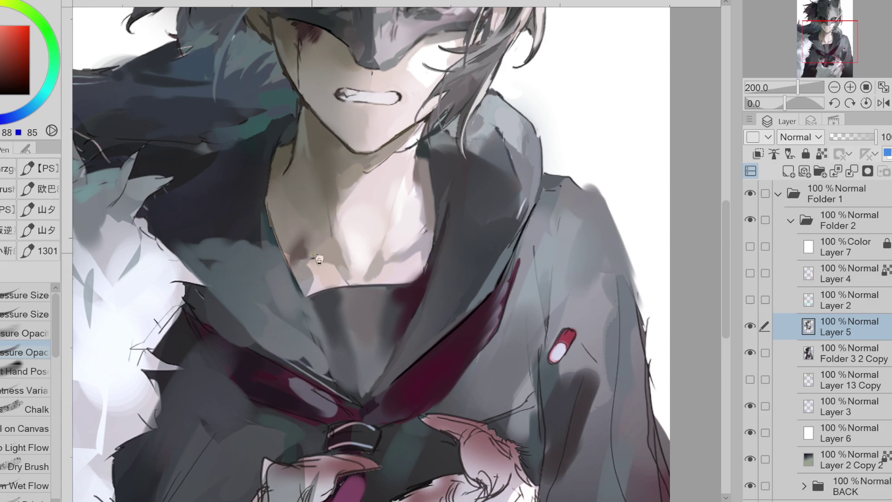
pyautogui.moveTo(307, 238); pyautogui.dragTo(290, 255)
pyautogui.keyDown('alt'); pyautogui.click(336, 280); pyautogui.keyUp('alt')
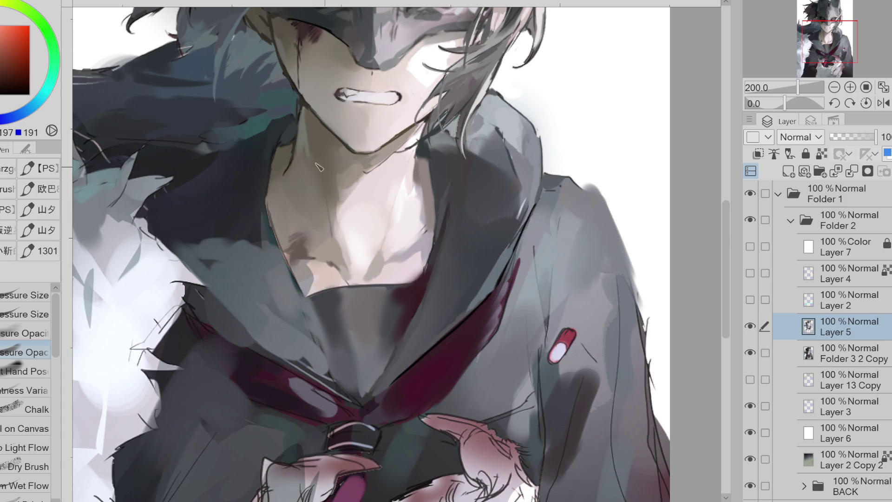
pyautogui.keyDown('alt'); pyautogui.click(282, 162); pyautogui.keyUp('alt')
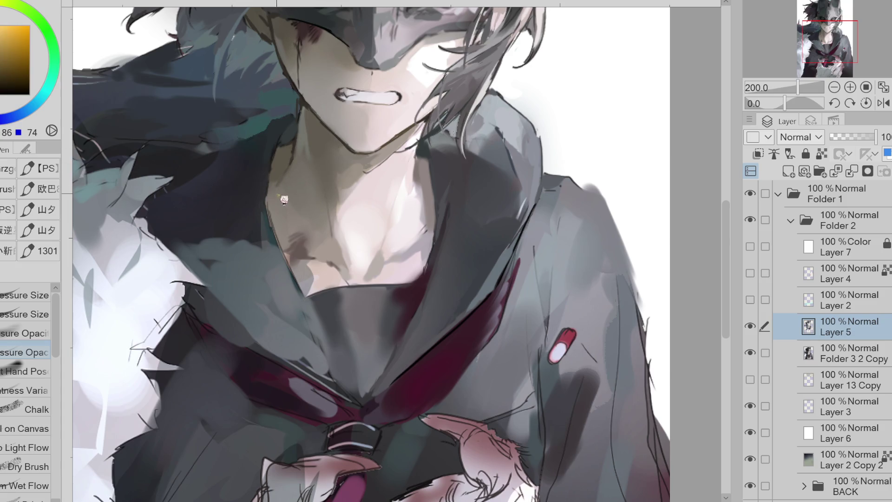
# Step: Paint a darker teal stroke along the collar edge with the Pressure Size brush
pyautogui.keyDown('alt'); pyautogui.click(284, 277); pyautogui.keyUp('alt')
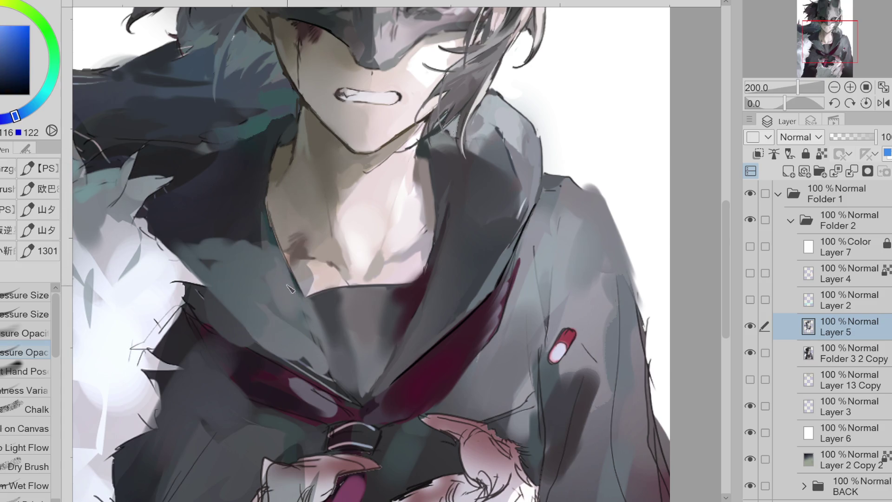
pyautogui.keyDown('alt'); pyautogui.click(303, 308); pyautogui.keyUp('alt')
pyautogui.click(25, 314)
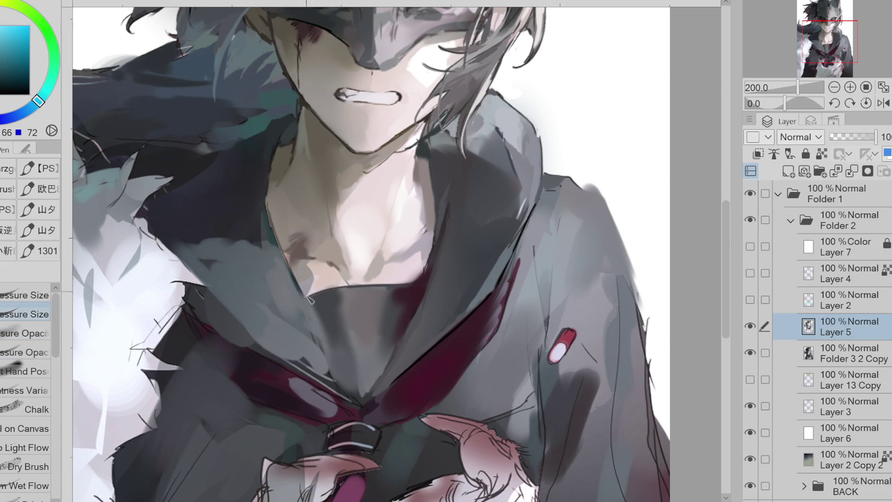
pyautogui.moveTo(310, 311)
pyautogui.mouseDown()
pyautogui.moveTo(306, 299)
pyautogui.moveTo(314, 325)
pyautogui.mouseUp()
# Step: Softly blend the dark blue-grey collar shading using the next brush variant
pyautogui.keyDown('alt'); pyautogui.click(317, 319); pyautogui.keyUp('alt')
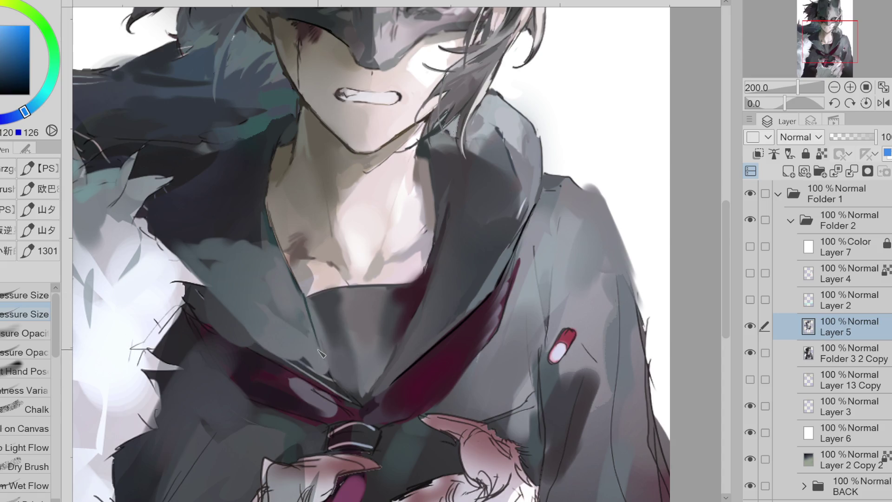
pyautogui.keyDown('alt'); pyautogui.click(319, 342); pyautogui.keyUp('alt')
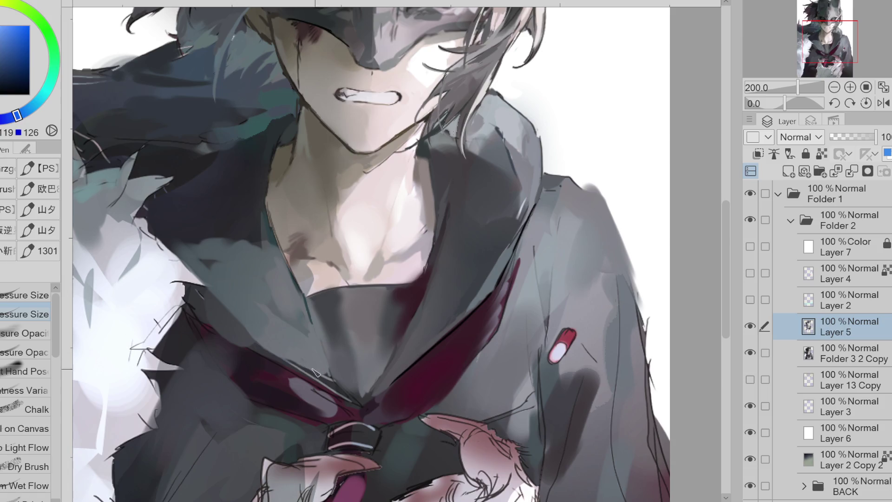
pyautogui.keyDown('alt'); pyautogui.click(294, 303); pyautogui.keyUp('alt')
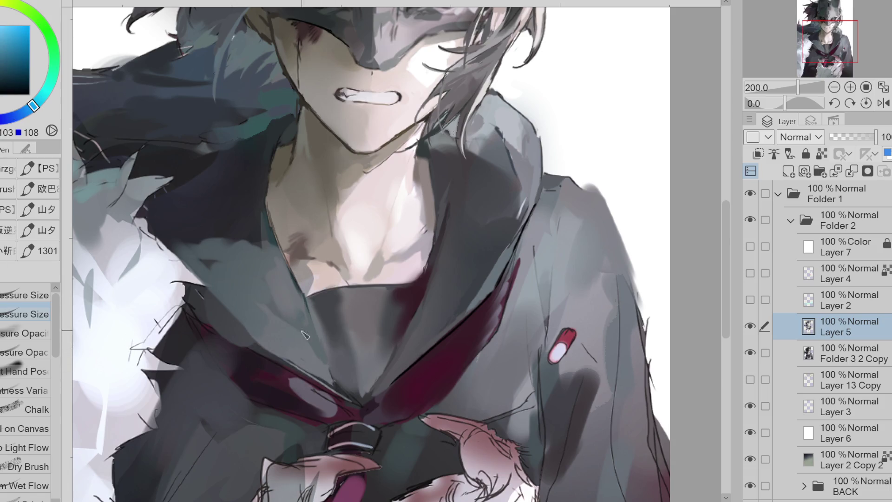
pyautogui.keyDown('alt'); pyautogui.click(318, 365); pyautogui.keyUp('alt')
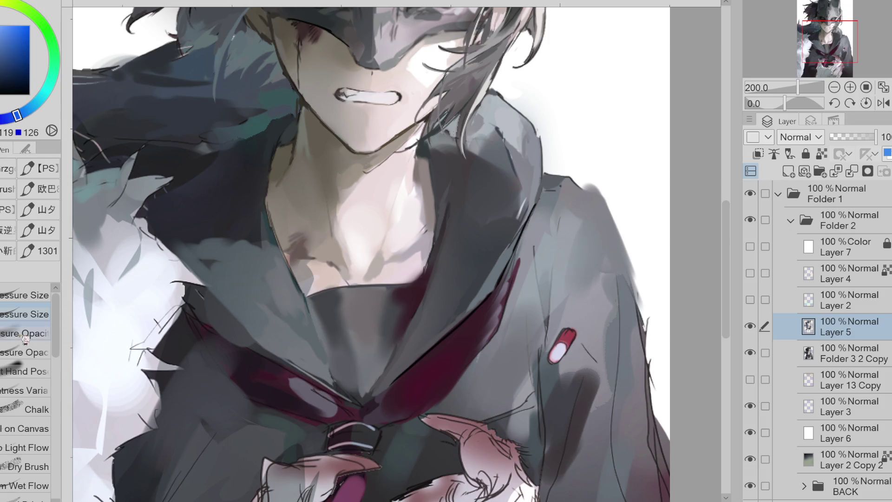
pyautogui.keyDown('alt'); pyautogui.click(308, 345); pyautogui.keyUp('alt')
pyautogui.keyDown('alt'); pyautogui.click(282, 296); pyautogui.keyUp('alt')
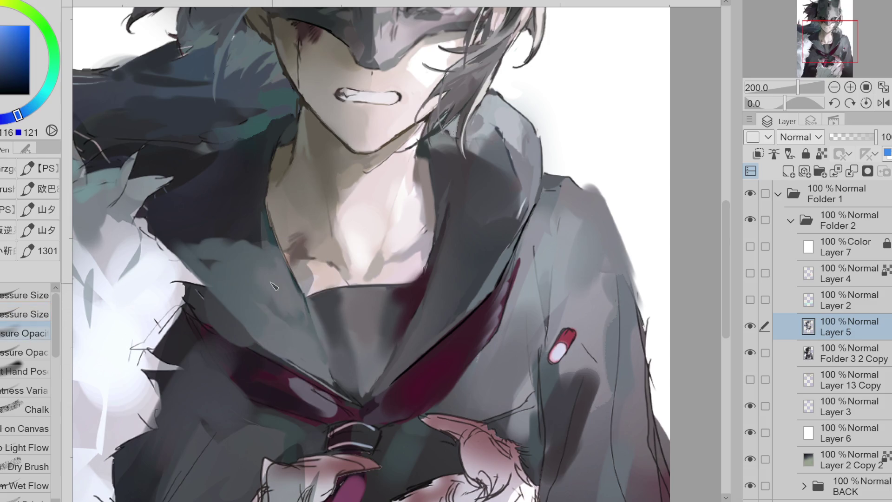
pyautogui.keyDown('alt'); pyautogui.click(242, 289); pyautogui.keyUp('alt')
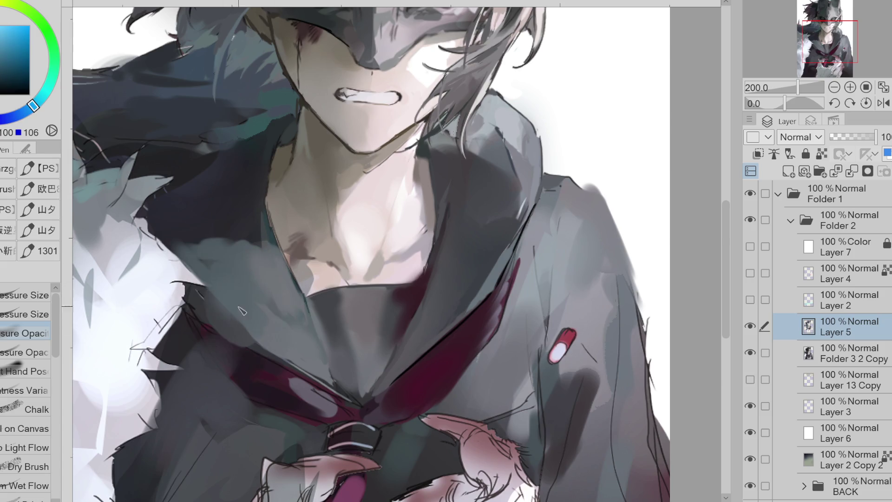
pyautogui.press('.')
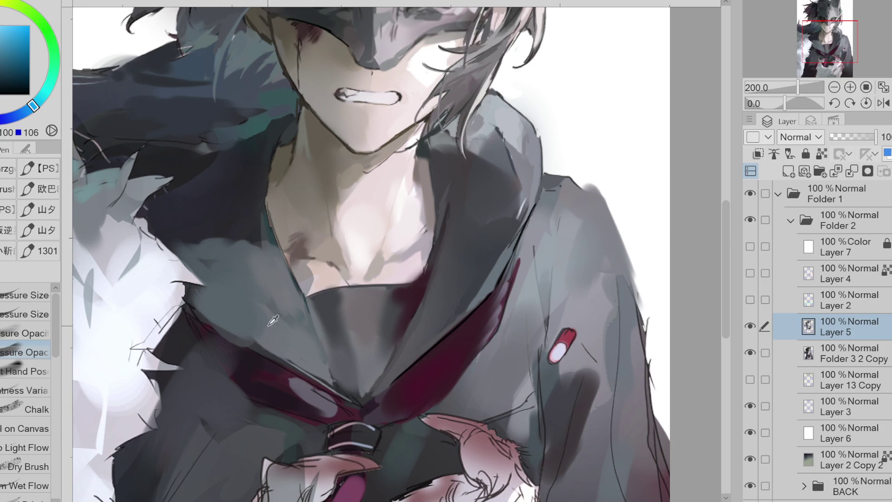
pyautogui.keyDown('alt'); pyautogui.click(242, 341); pyautogui.keyUp('alt')
pyautogui.moveTo(242, 343); pyautogui.dragTo(302, 375)
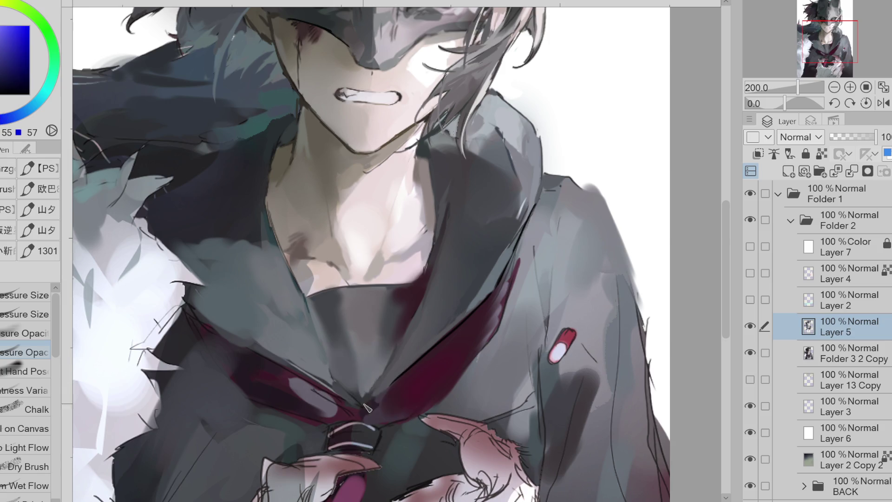
# Step: Sample the scarf's magenta shades and the blue-grey collar colour, then fine-tune the hue
pyautogui.keyDown('alt'); pyautogui.click(382, 353); pyautogui.keyUp('alt')
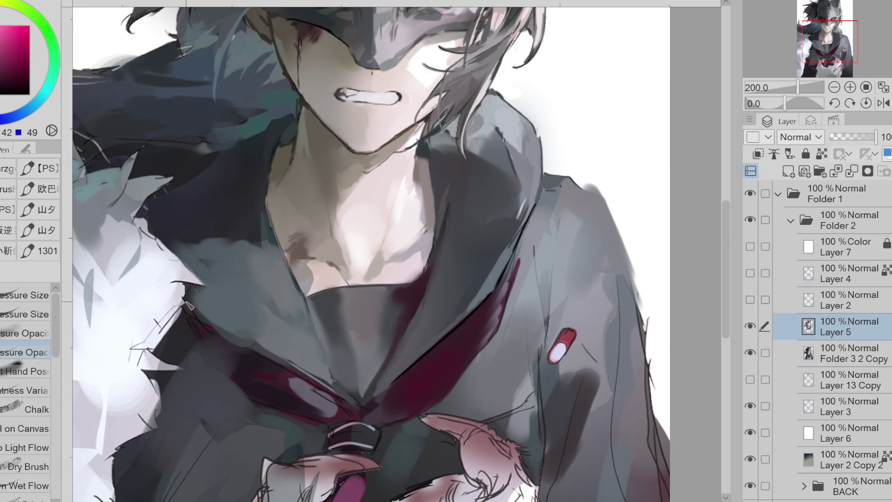
pyautogui.keyDown('alt'); pyautogui.click(219, 340); pyautogui.keyUp('alt')
pyautogui.keyDown('alt'); pyautogui.click(235, 354); pyautogui.keyUp('alt')
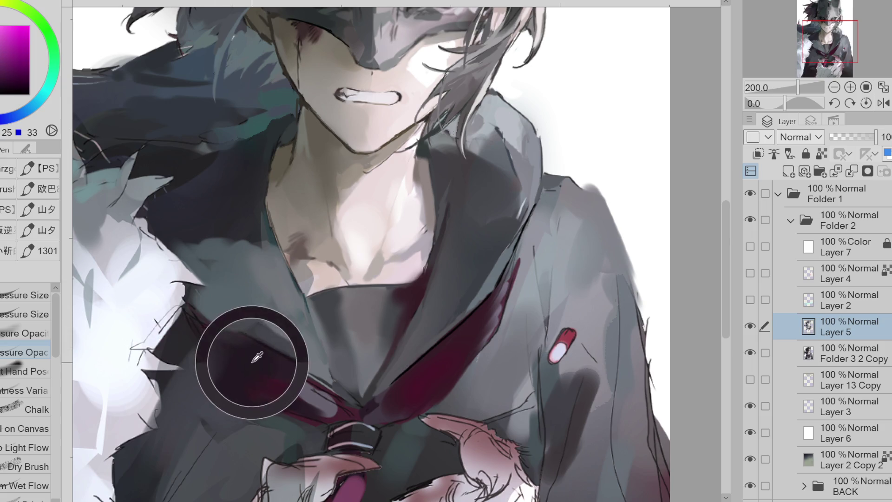
pyautogui.keyDown('alt'); pyautogui.click(251, 384); pyautogui.keyUp('alt')
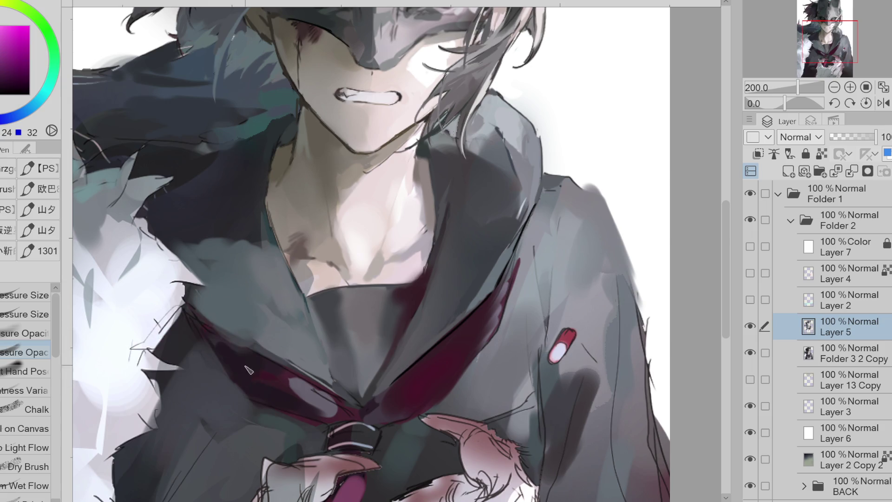
pyautogui.keyDown('alt'); pyautogui.click(251, 333); pyautogui.keyUp('alt')
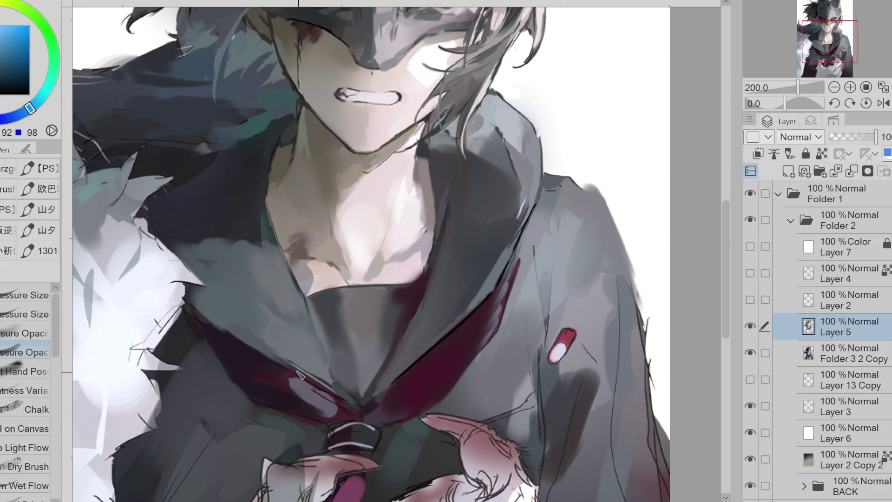
pyautogui.keyDown('alt'); pyautogui.click(224, 265); pyautogui.keyUp('alt')
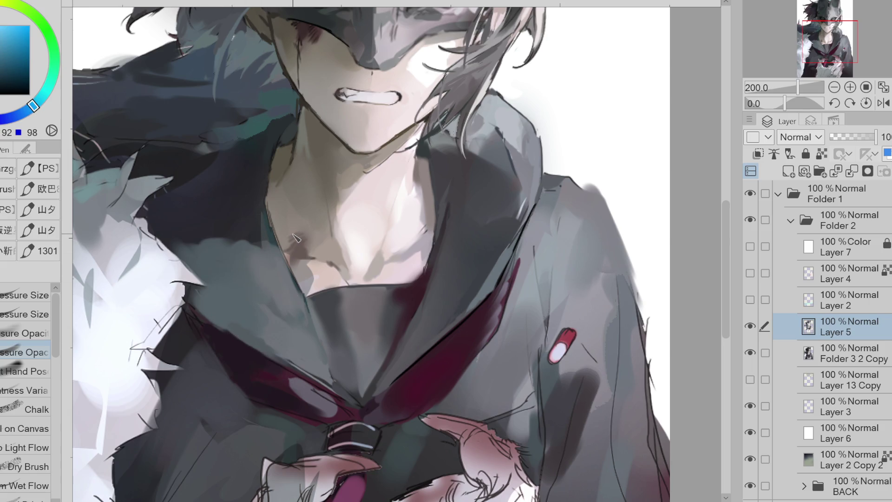
pyautogui.scroll(-2, 352, 171)
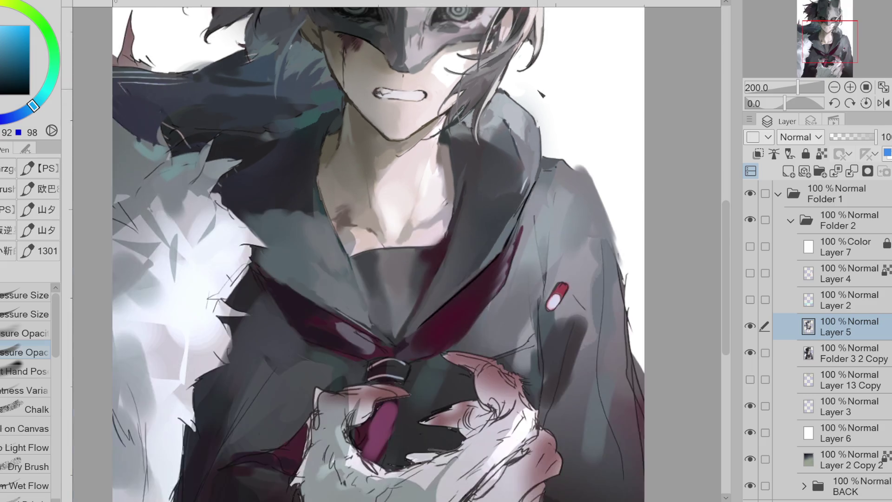
# Step: Paint a brown shadow along the collarbone and pick a lighter pinkish skin tone
pyautogui.keyDown('alt'); pyautogui.click(330, 216); pyautogui.keyUp('alt')
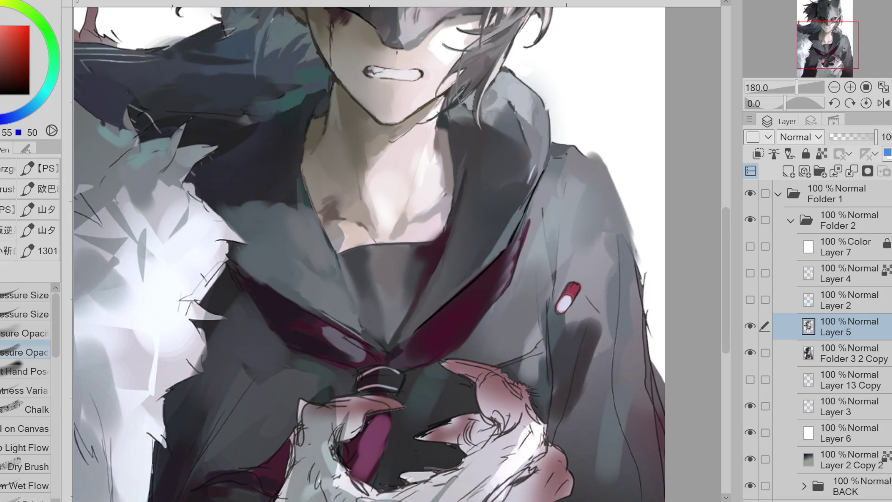
pyautogui.moveTo(319, 215); pyautogui.dragTo(353, 221)
pyautogui.keyDown('alt'); pyautogui.click(331, 216); pyautogui.keyUp('alt')
pyautogui.keyDown('alt'); pyautogui.click(343, 211); pyautogui.keyUp('alt')
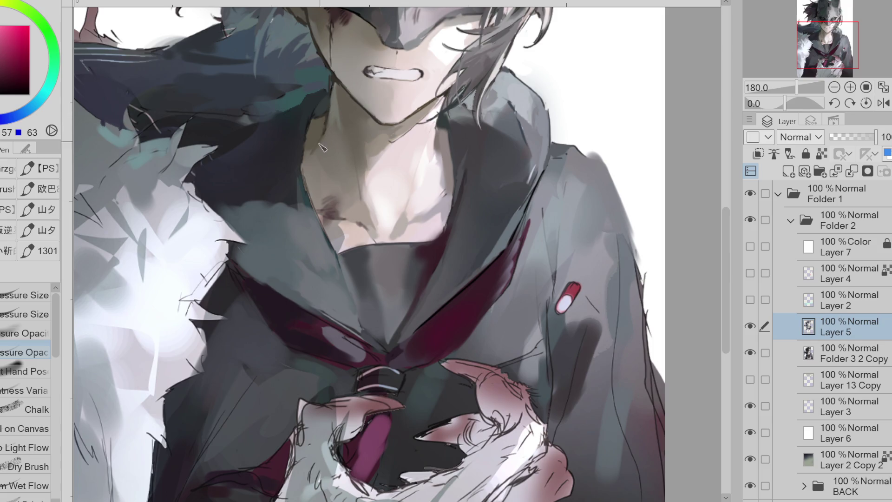
# Step: With the Pressure Size brush, sample dark teal and dark purple tones from the jacket, chin and neck
pyautogui.click(25, 314)
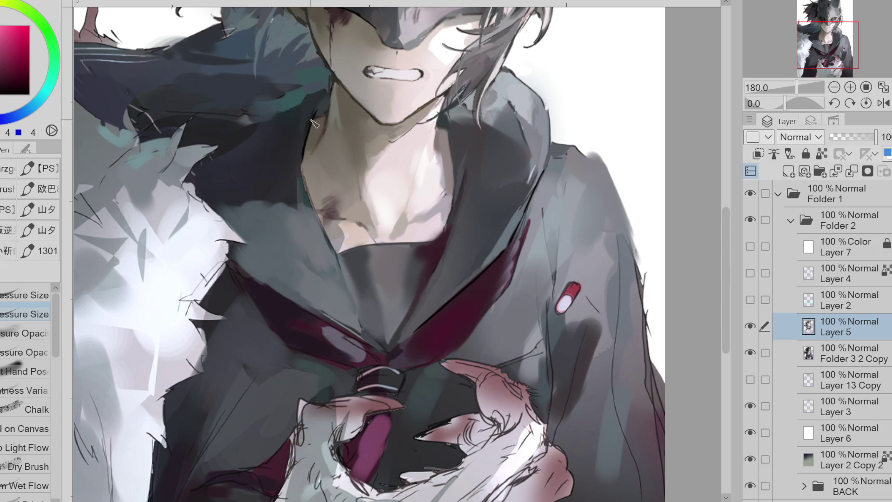
pyautogui.keyDown('alt'); pyautogui.click(306, 146); pyautogui.keyUp('alt')
pyautogui.keyDown('alt'); pyautogui.click(72, 86); pyautogui.keyUp('alt')
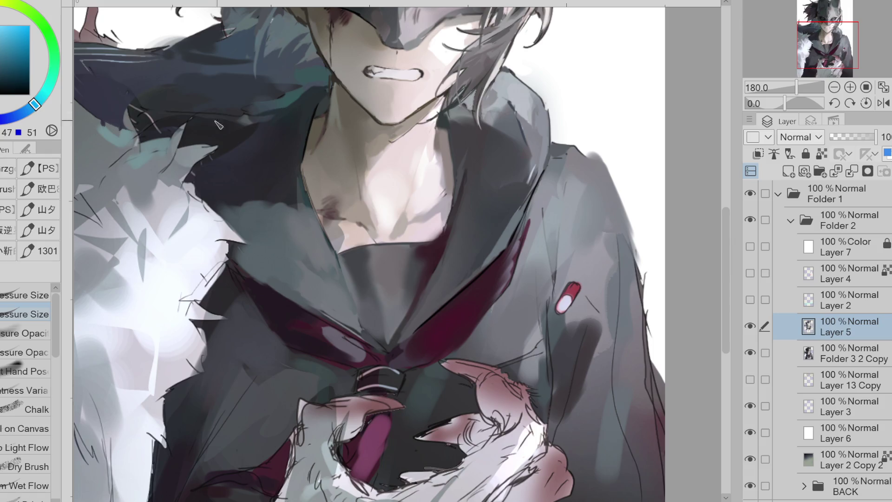
pyautogui.keyDown('alt'); pyautogui.click(294, 108); pyautogui.keyUp('alt')
pyautogui.keyDown('alt'); pyautogui.click(332, 87); pyautogui.keyUp('alt')
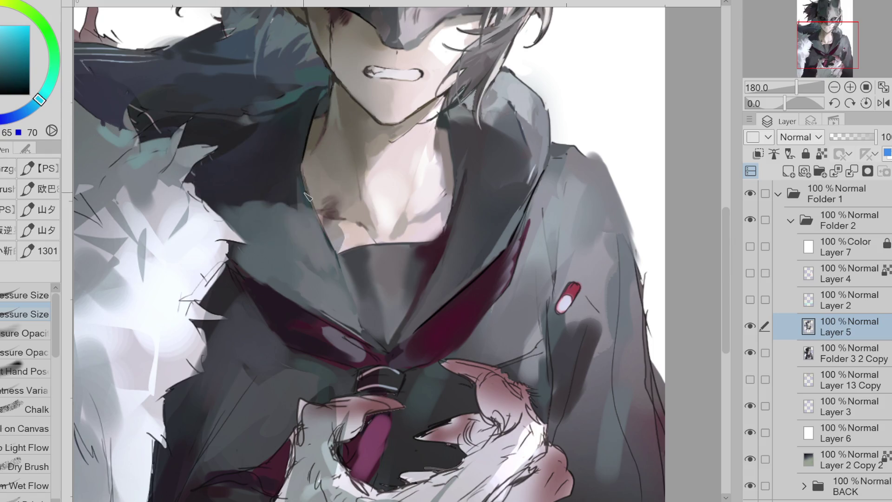
pyautogui.keyDown('alt'); pyautogui.click(320, 210); pyautogui.keyUp('alt')
pyautogui.keyDown('alt'); pyautogui.click(298, 165); pyautogui.keyUp('alt')
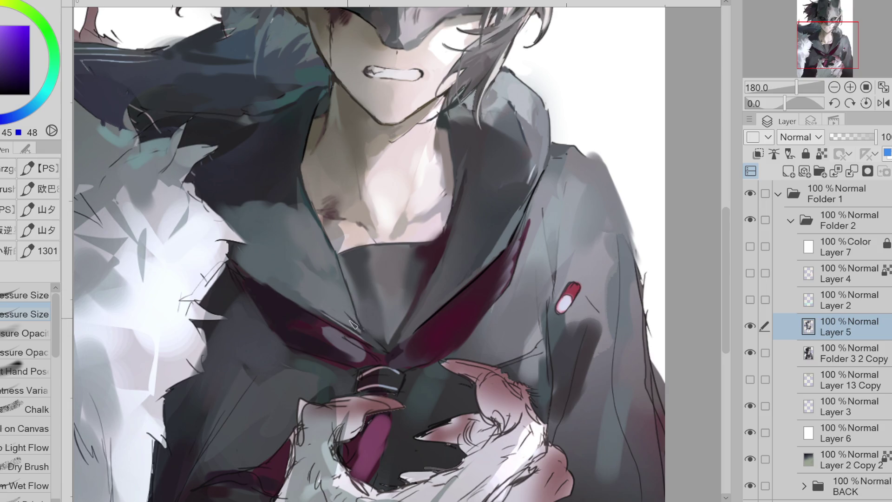
# Step: Pick a mid blue-grey from the collar and mirror the canvas horizontally
pyautogui.keyDown('alt'); pyautogui.click(347, 309); pyautogui.keyUp('alt')
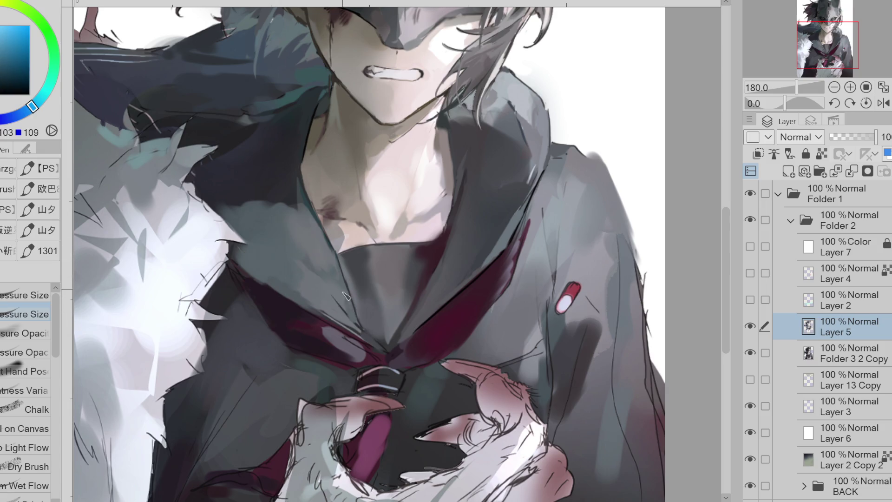
pyautogui.keyDown('alt'); pyautogui.click(331, 258); pyautogui.keyUp('alt')
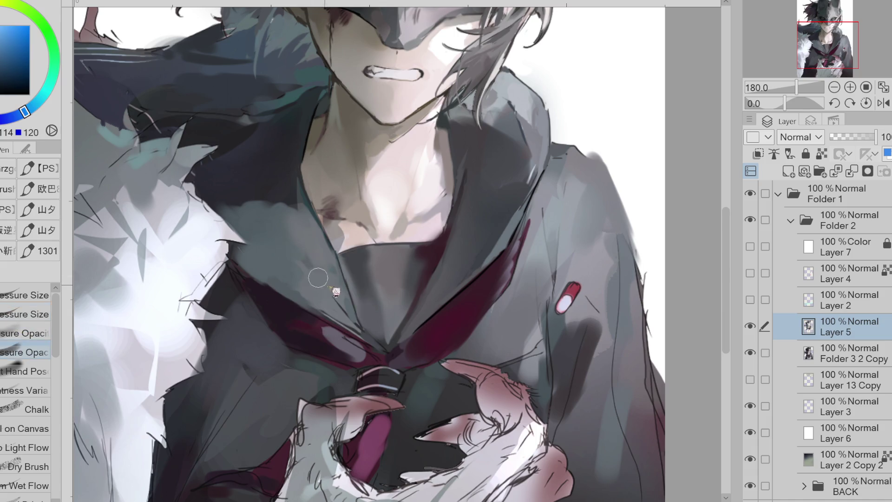
pyautogui.keyDown('alt'); pyautogui.click(351, 316); pyautogui.keyUp('alt')
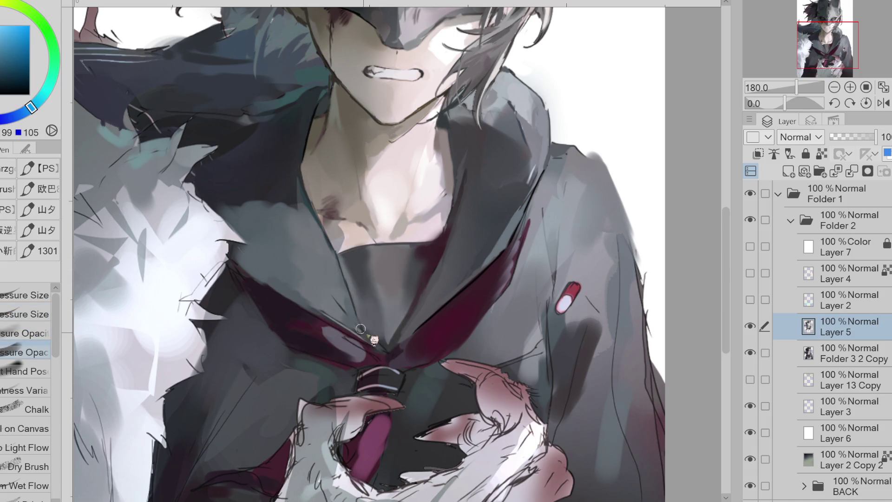
pyautogui.keyDown('alt'); pyautogui.click(364, 333); pyautogui.keyUp('alt')
pyautogui.keyDown('alt'); pyautogui.click(355, 319); pyautogui.keyUp('alt')
pyautogui.keyDown('alt'); pyautogui.click(359, 314); pyautogui.keyUp('alt')
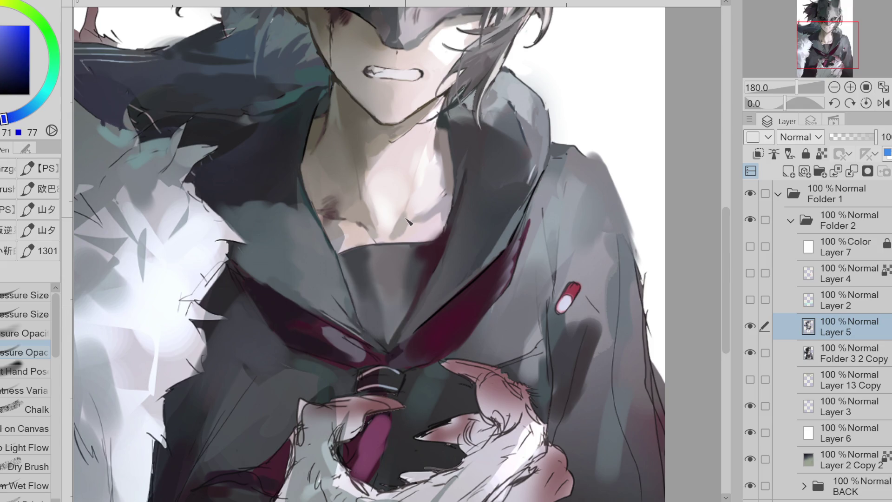
pyautogui.click(884, 103)
pyautogui.keyDown('alt'); pyautogui.click(488, 272); pyautogui.keyUp('alt')
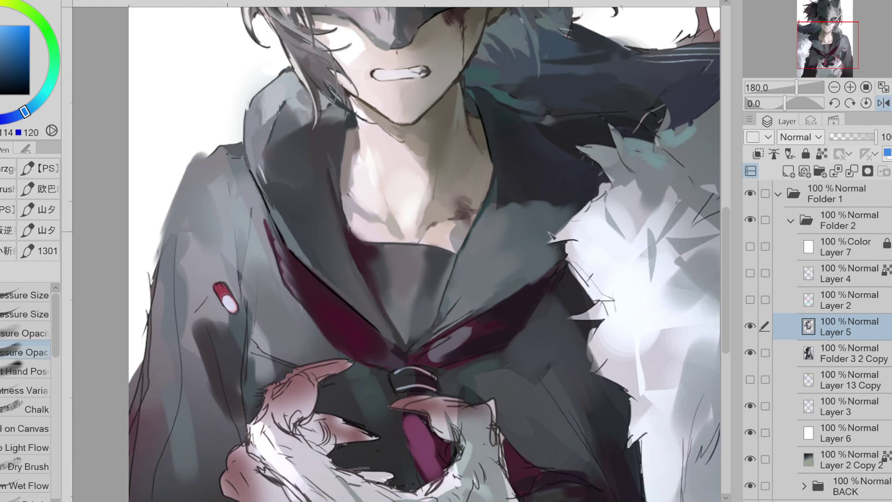
# Step: Paint dark purple strokes along the collar edge, undoing a stray blue-grey dab on the coat
pyautogui.keyDown('alt'); pyautogui.click(524, 192); pyautogui.keyUp('alt')
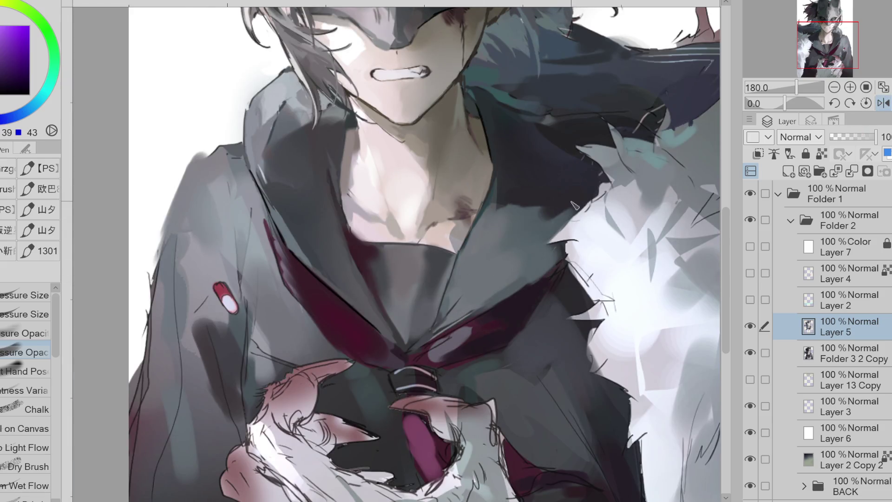
pyautogui.keyDown('alt'); pyautogui.click(322, 208); pyautogui.keyUp('alt')
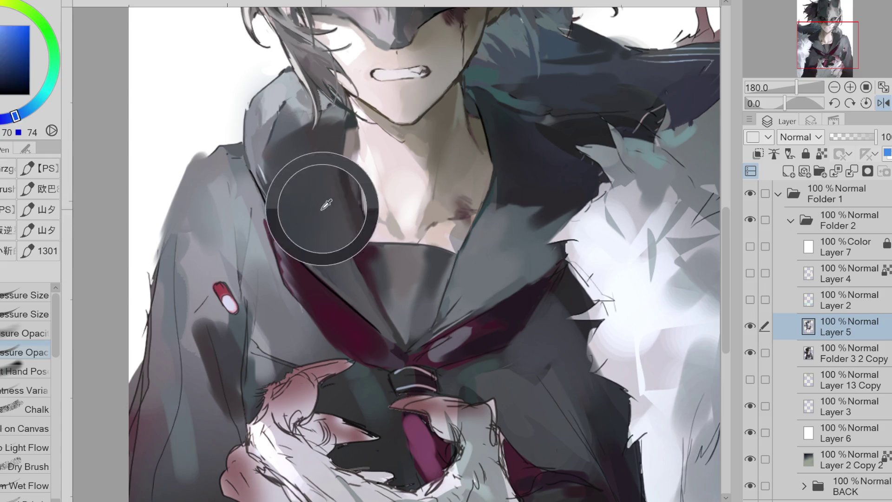
pyautogui.moveTo(534, 235)
pyautogui.mouseDown()
pyautogui.moveTo(562, 223)
pyautogui.moveTo(545, 276)
pyautogui.mouseUp()
pyautogui.keyDown('alt'); pyautogui.click(530, 277); pyautogui.keyUp('alt')
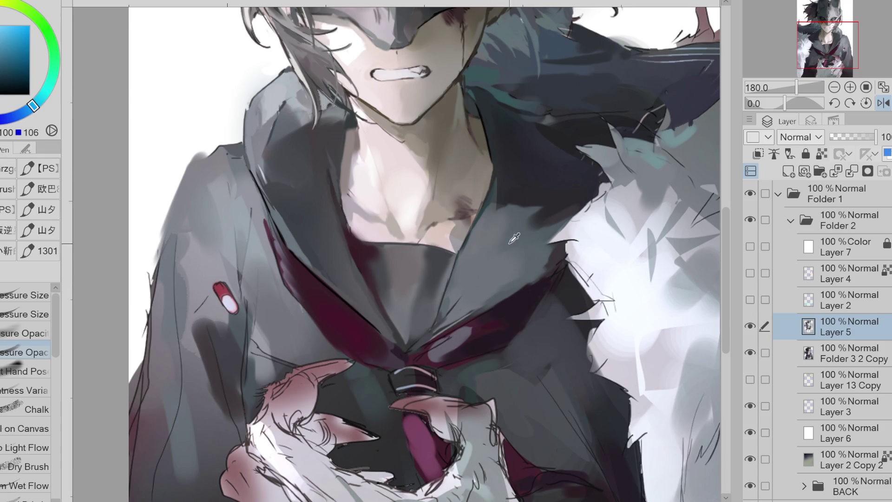
pyautogui.keyDown('alt'); pyautogui.click(487, 250); pyautogui.keyUp('alt')
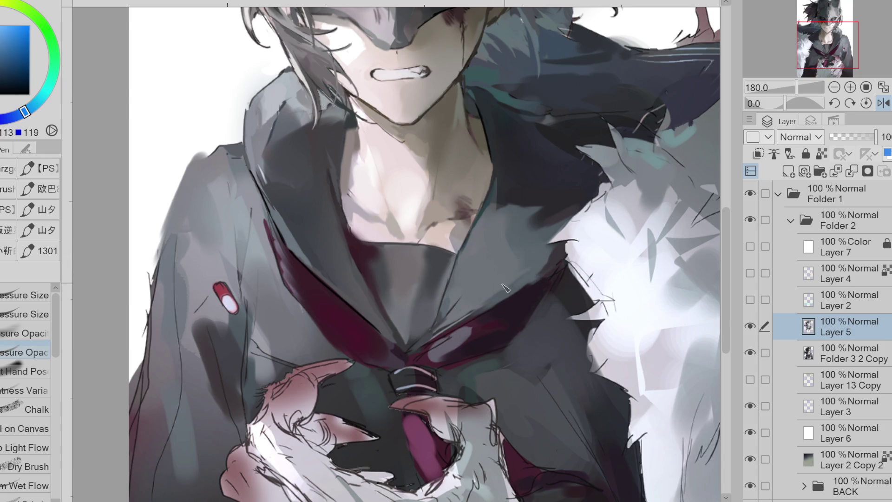
pyautogui.keyDown('alt'); pyautogui.click(520, 220); pyautogui.keyUp('alt')
pyautogui.click(567, 189)
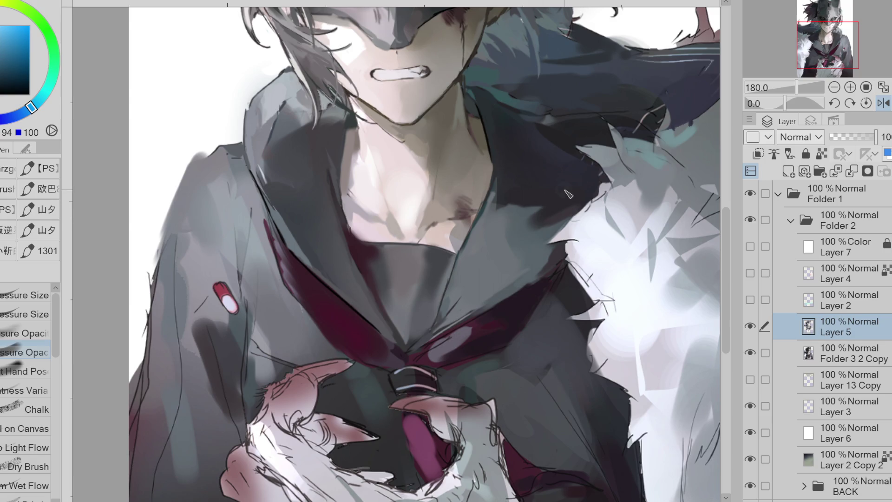
pyautogui.hotkey('ctrl', 'z')
# Step: Pick a dark magenta from the collar and paint a dark maroon stroke on the coat
pyautogui.keyDown('alt'); pyautogui.click(485, 225); pyautogui.keyUp('alt')
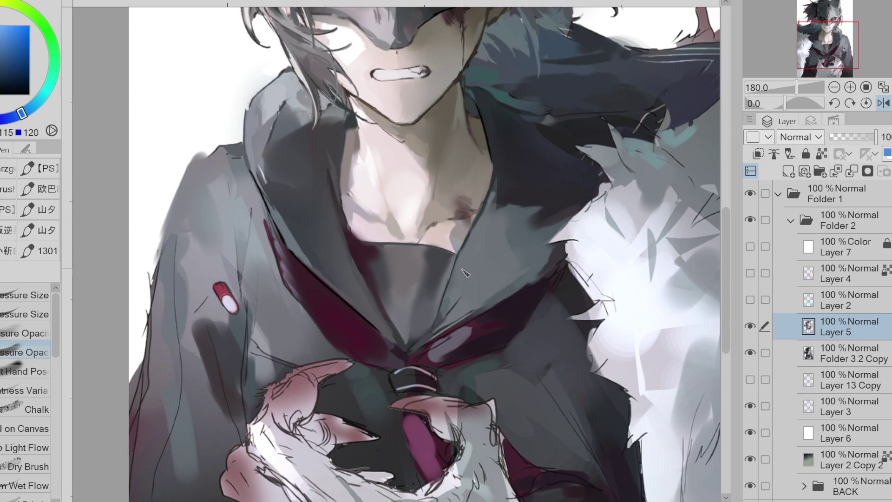
pyautogui.keyDown('alt'); pyautogui.click(466, 270); pyautogui.keyUp('alt')
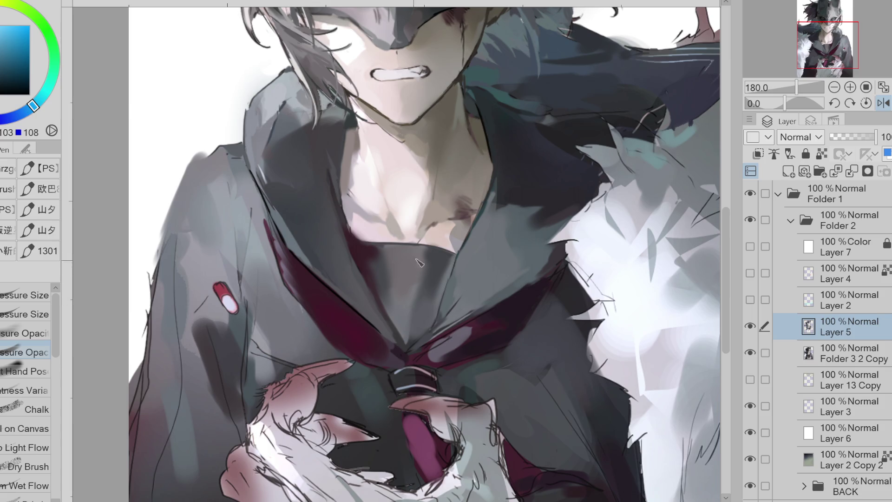
pyautogui.keyDown('alt'); pyautogui.click(385, 315); pyautogui.keyUp('alt')
pyautogui.keyDown('alt'); pyautogui.click(419, 317); pyautogui.keyUp('alt')
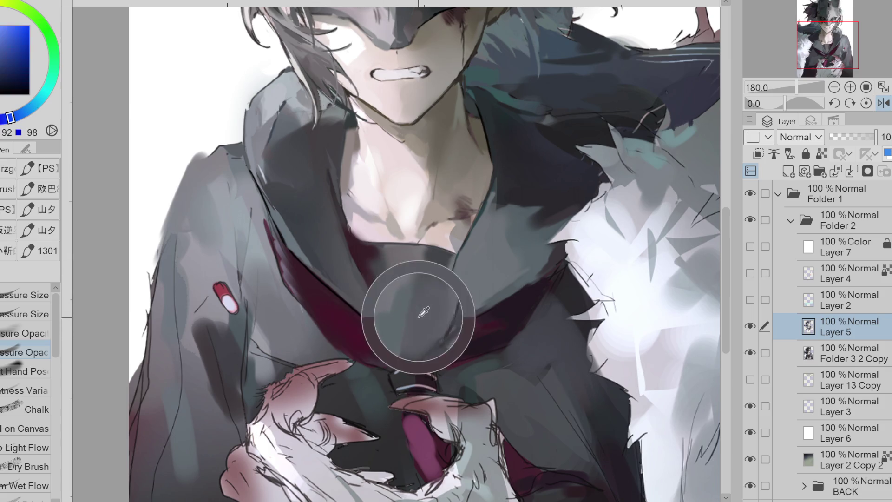
pyautogui.keyDown('alt'); pyautogui.click(432, 273); pyautogui.keyUp('alt')
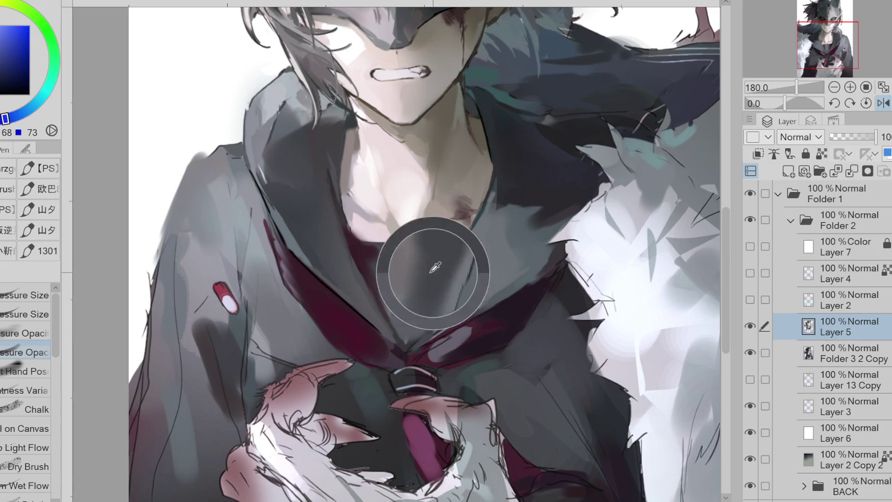
pyautogui.keyDown('alt'); pyautogui.click(449, 277); pyautogui.keyUp('alt')
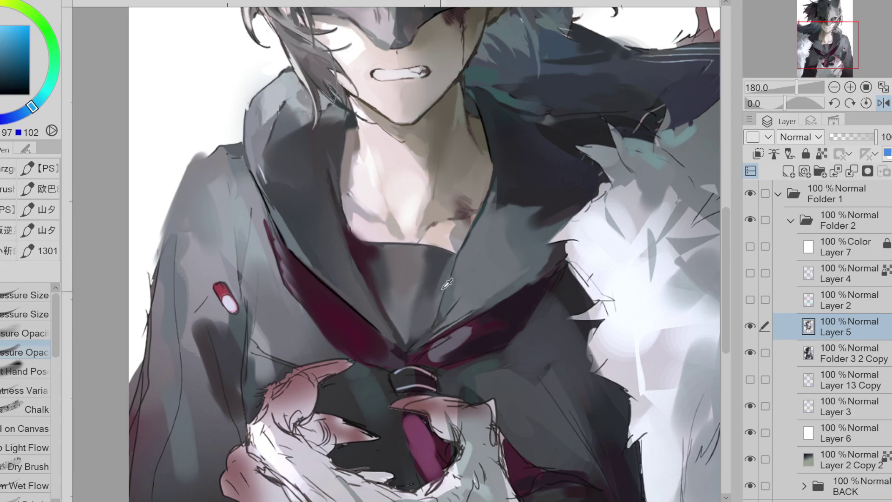
pyautogui.keyDown('alt'); pyautogui.click(436, 312); pyautogui.keyUp('alt')
pyautogui.keyDown('alt'); pyautogui.click(444, 292); pyautogui.keyUp('alt')
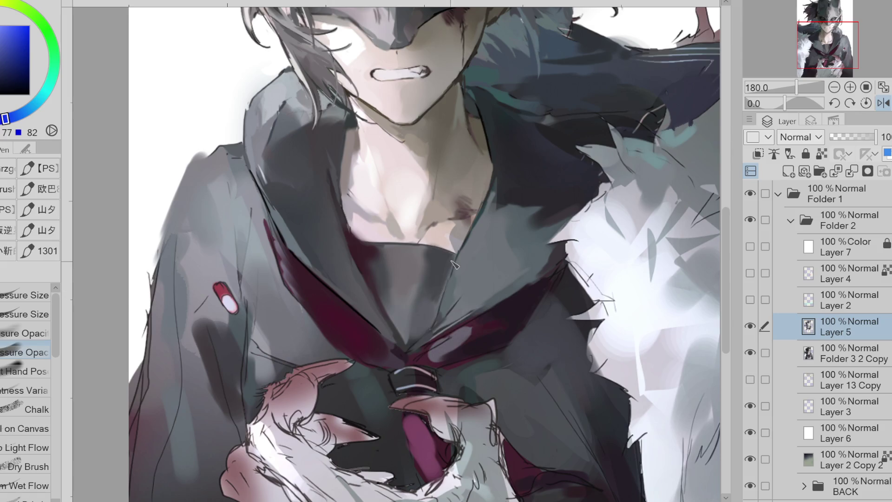
pyautogui.keyDown('alt'); pyautogui.click(432, 281); pyautogui.keyUp('alt')
pyautogui.keyDown('alt'); pyautogui.click(435, 264); pyautogui.keyUp('alt')
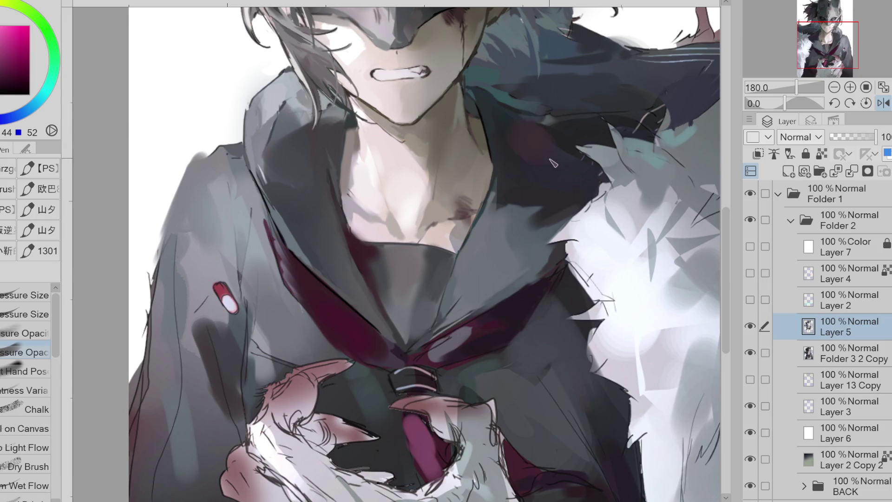
pyautogui.moveTo(553, 131); pyautogui.dragTo(572, 135)
# Step: Flip the canvas view horizontally and sample darker blues from the coat
pyautogui.click(883, 103)
pyautogui.keyDown('alt'); pyautogui.click(243, 137); pyautogui.keyUp('alt')
pyautogui.keyDown('alt'); pyautogui.click(209, 151); pyautogui.keyUp('alt')
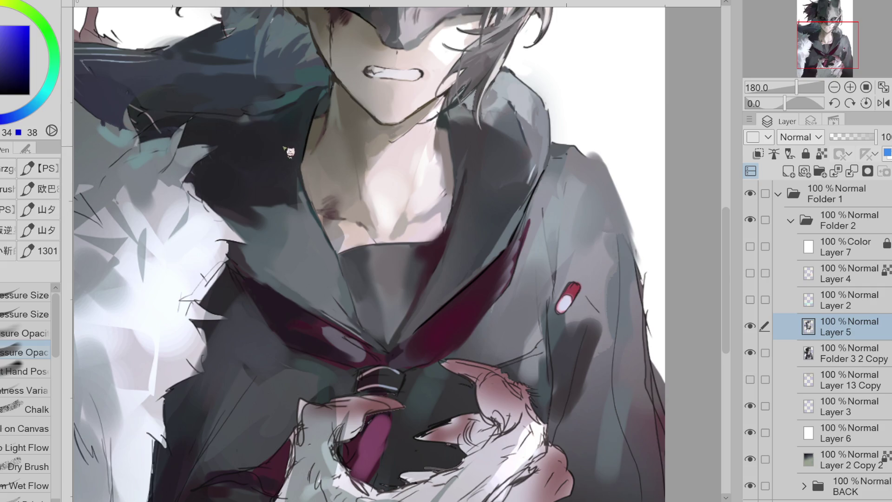
# Step: Magic-wand the dark coat area beside the fur, airbrush dark magenta inside, then deselect
pyautogui.keyDown('alt'); pyautogui.click(431, 276); pyautogui.keyUp('alt')
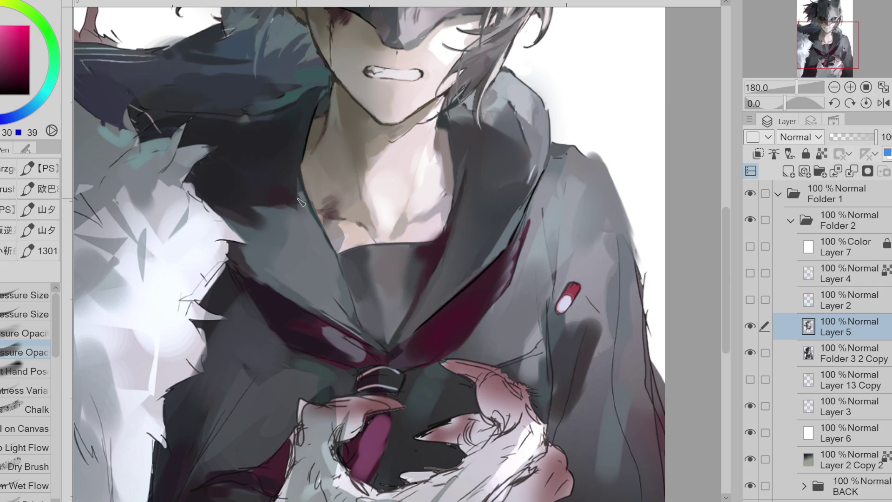
pyautogui.press('m')
pyautogui.click(235, 166)
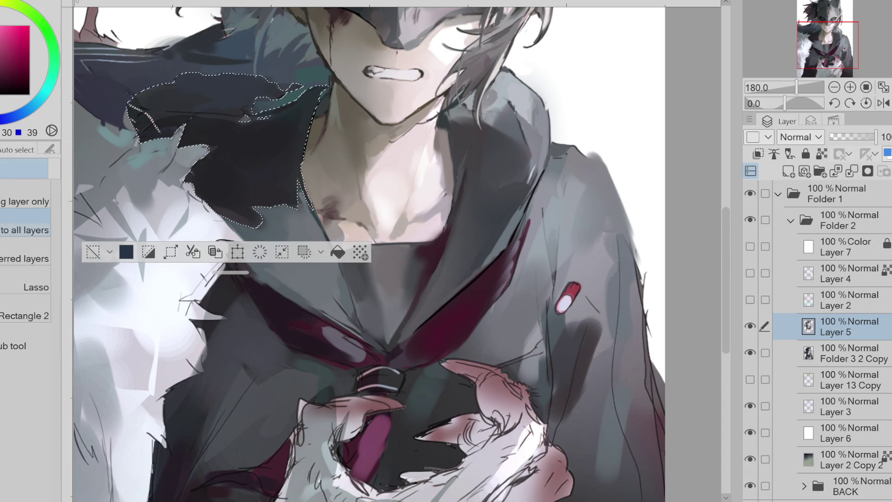
pyautogui.press('b')
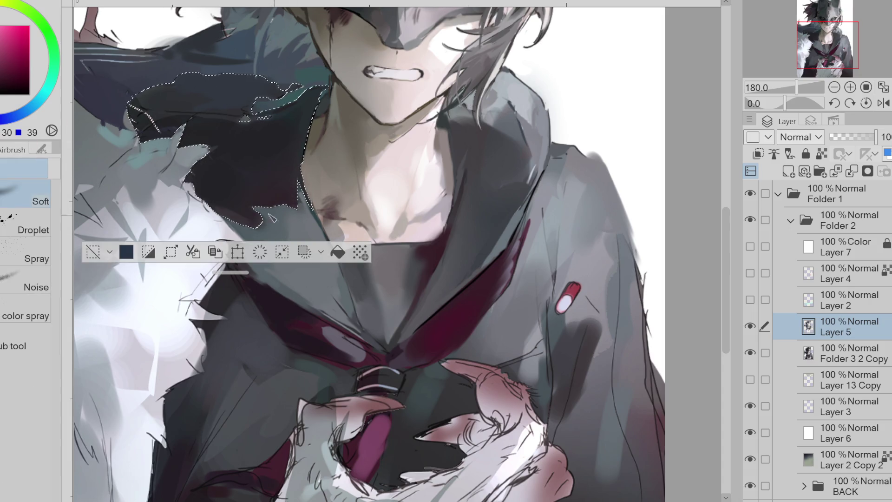
pyautogui.click(92, 251)
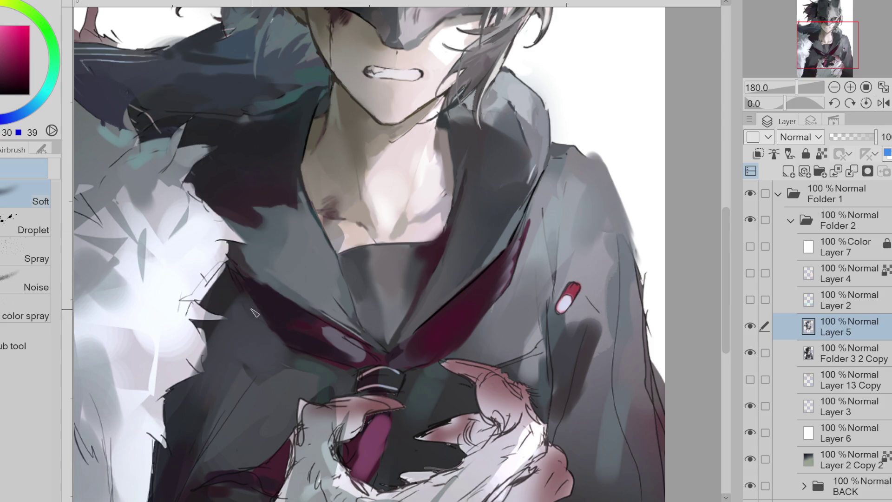
pyautogui.keyDown('alt'); pyautogui.click(238, 297); pyautogui.keyUp('alt')
pyautogui.press('p')
pyautogui.keyDown('alt'); pyautogui.click(261, 285); pyautogui.keyUp('alt')
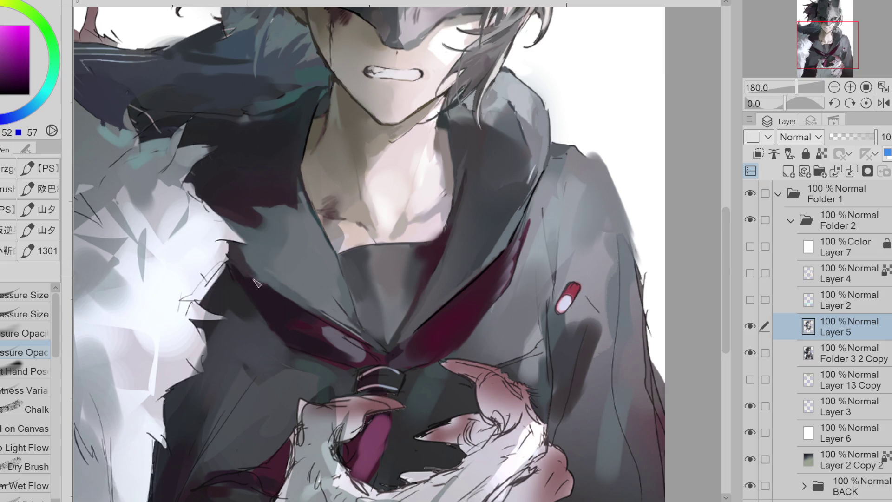
# Step: Paint blue-grey over the light streak on the collar and the light spot at its tip
pyautogui.keyDown('alt'); pyautogui.click(256, 275); pyautogui.keyUp('alt')
pyautogui.keyDown('alt'); pyautogui.click(260, 225); pyautogui.keyUp('alt')
pyautogui.moveTo(216, 190); pyautogui.dragTo(256, 215)
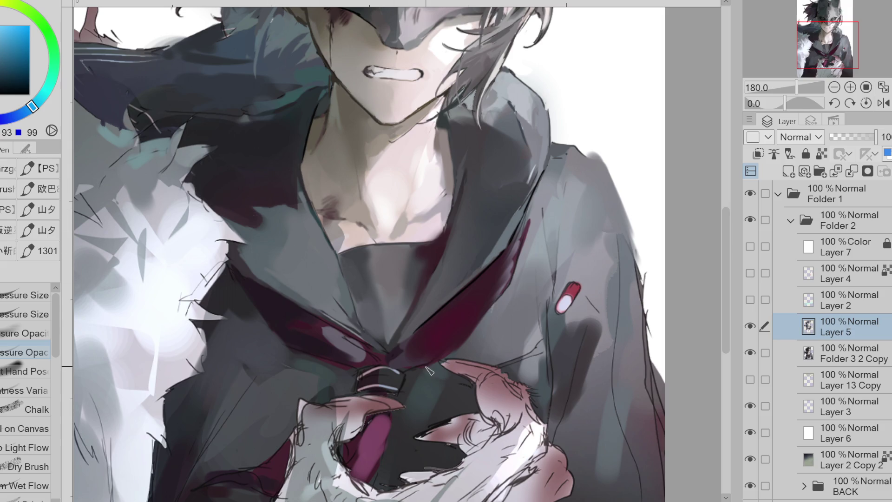
pyautogui.keyDown('alt'); pyautogui.click(235, 187); pyautogui.keyUp('alt')
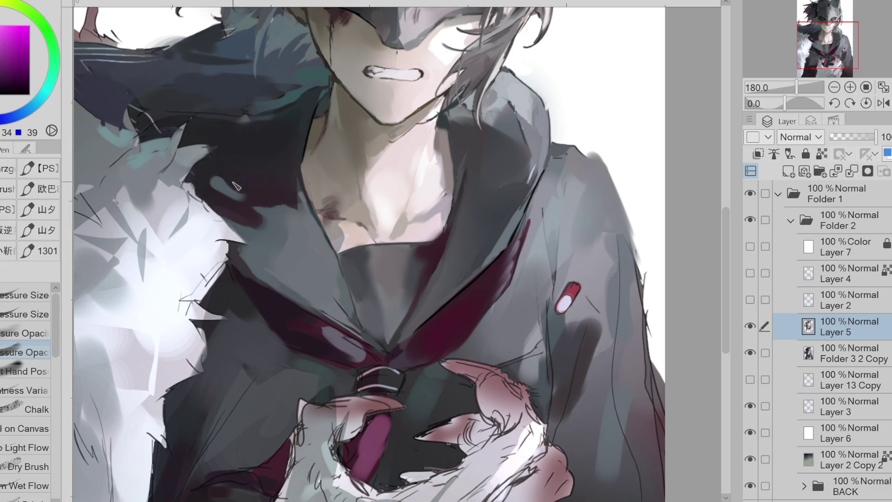
pyautogui.keyDown('alt'); pyautogui.click(306, 184); pyautogui.keyUp('alt')
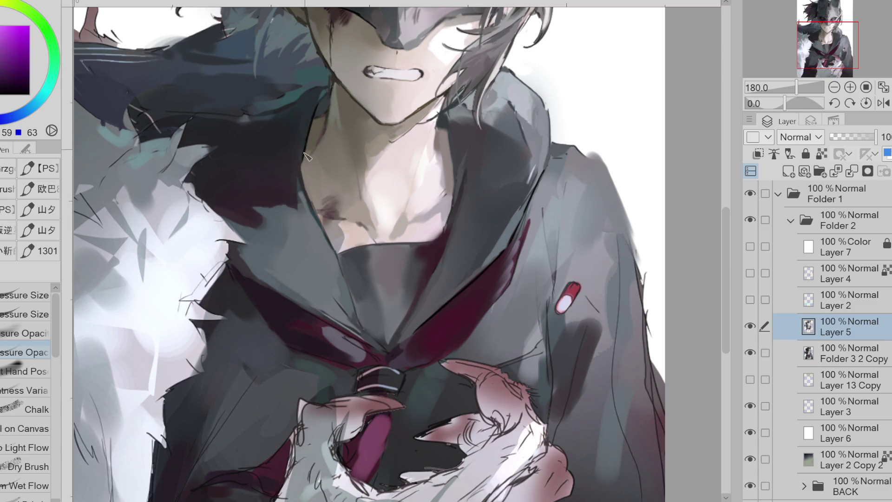
pyautogui.keyDown('alt'); pyautogui.click(303, 141); pyautogui.keyUp('alt')
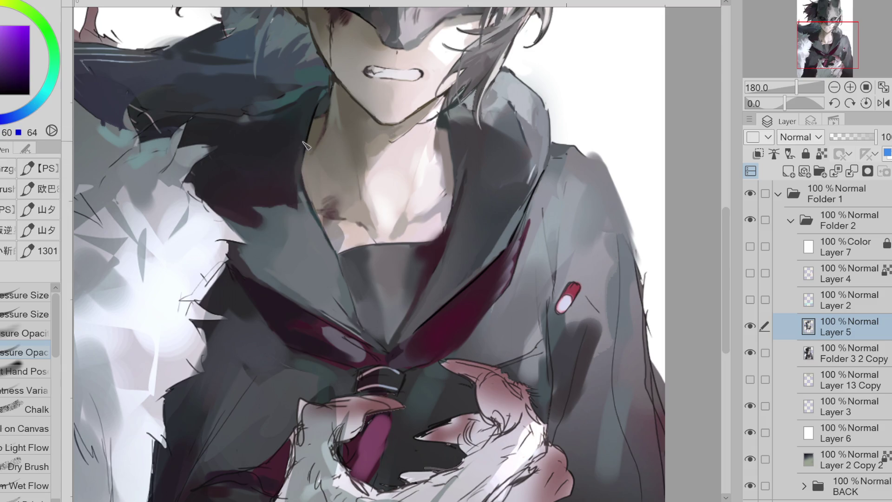
pyautogui.keyDown('alt'); pyautogui.click(329, 318); pyautogui.keyUp('alt')
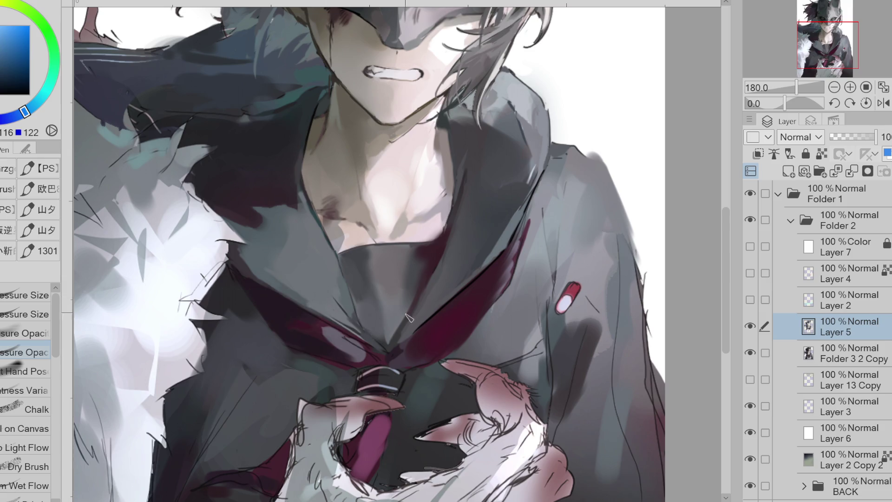
pyautogui.moveTo(384, 350); pyautogui.dragTo(384, 353)
# Step: Cover the light streak along the collar edge with blue-grey
pyautogui.keyDown('alt'); pyautogui.click(532, 177); pyautogui.keyUp('alt')
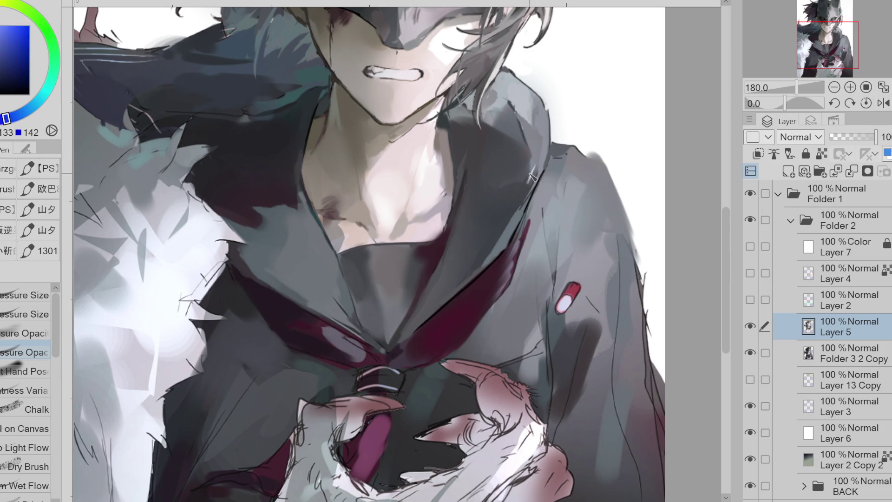
pyautogui.keyDown('alt'); pyautogui.click(532, 183); pyautogui.keyUp('alt')
pyautogui.moveTo(532, 182); pyautogui.dragTo(544, 168)
pyautogui.click(33, 314)
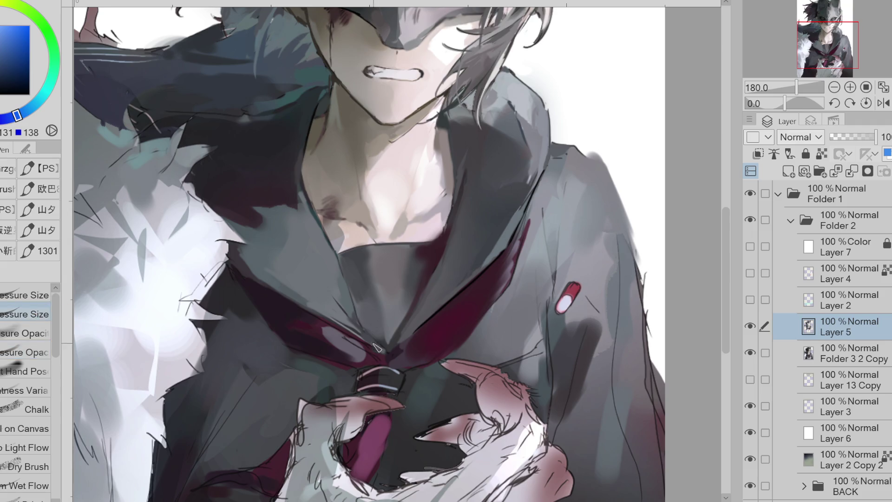
pyautogui.keyDown('alt'); pyautogui.click(378, 255); pyautogui.keyUp('alt')
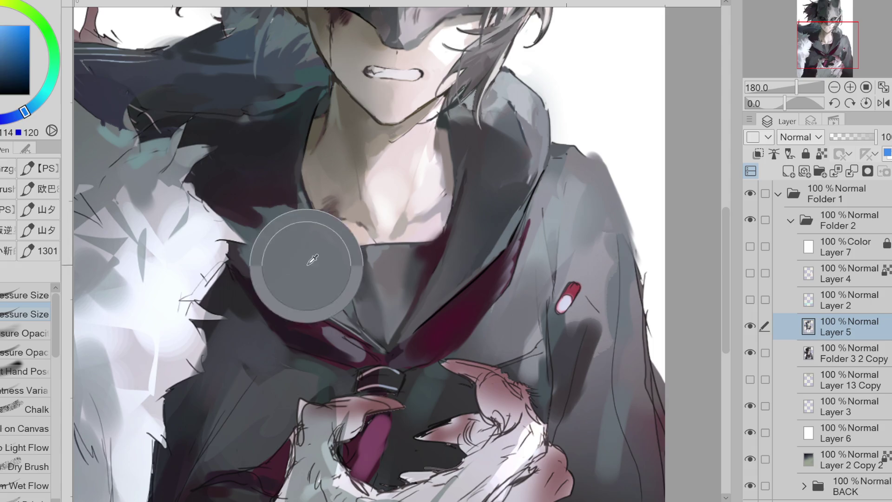
pyautogui.keyDown('alt'); pyautogui.click(378, 252); pyautogui.keyUp('alt')
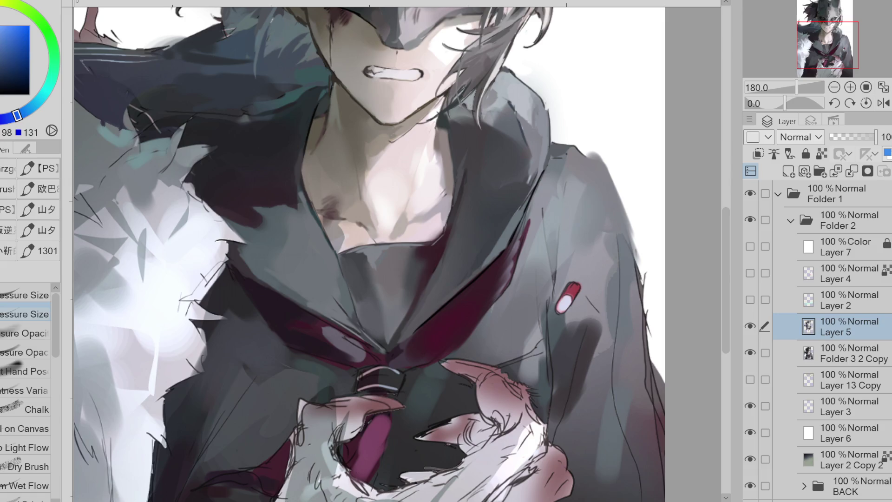
# Step: Define the collarbone with a thin dark line softened by a lighter skin tone
pyautogui.keyDown('alt'); pyautogui.click(556, 158); pyautogui.keyUp('alt')
pyautogui.keyDown('alt'); pyautogui.click(453, 192); pyautogui.keyUp('alt')
pyautogui.keyDown('alt'); pyautogui.click(453, 187); pyautogui.keyUp('alt')
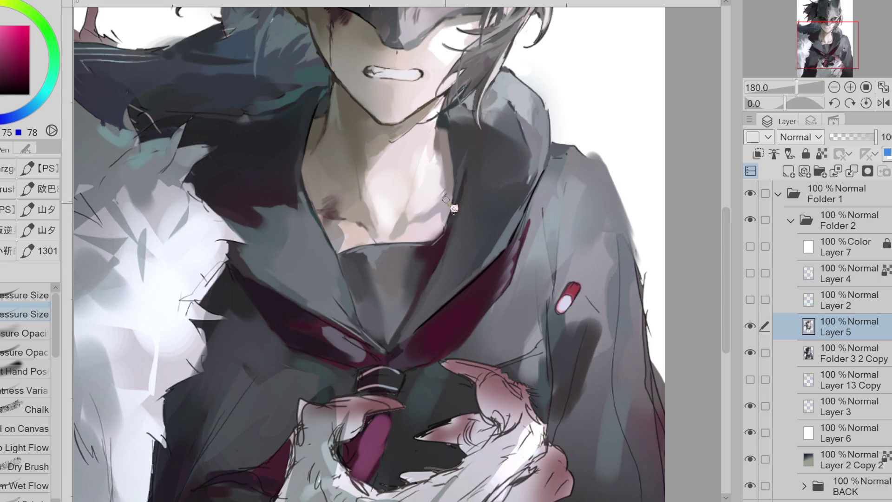
pyautogui.moveTo(419, 214)
pyautogui.mouseDown()
pyautogui.moveTo(442, 207)
pyautogui.moveTo(411, 224)
pyautogui.mouseUp()
pyautogui.keyDown('alt'); pyautogui.click(448, 206); pyautogui.keyUp('alt')
pyautogui.moveTo(441, 198); pyautogui.dragTo(418, 217)
pyautogui.keyDown('alt'); pyautogui.click(441, 196); pyautogui.keyUp('alt')
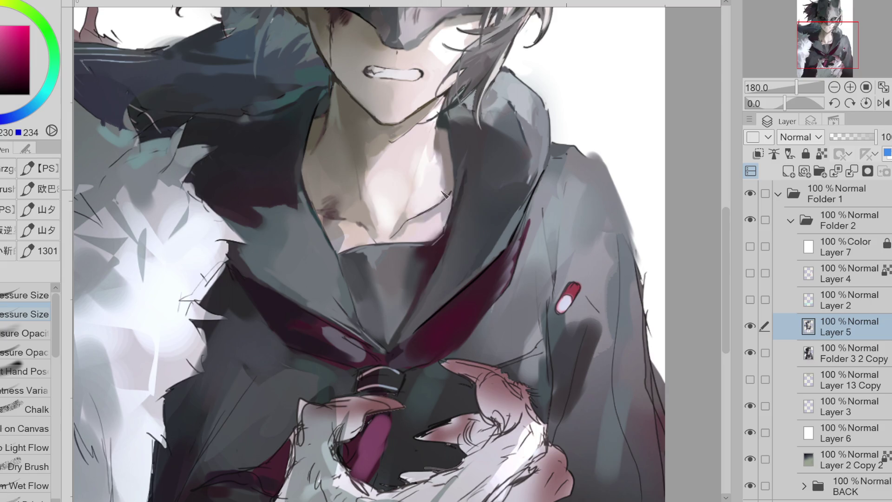
pyautogui.keyDown('alt'); pyautogui.click(444, 190); pyautogui.keyUp('alt')
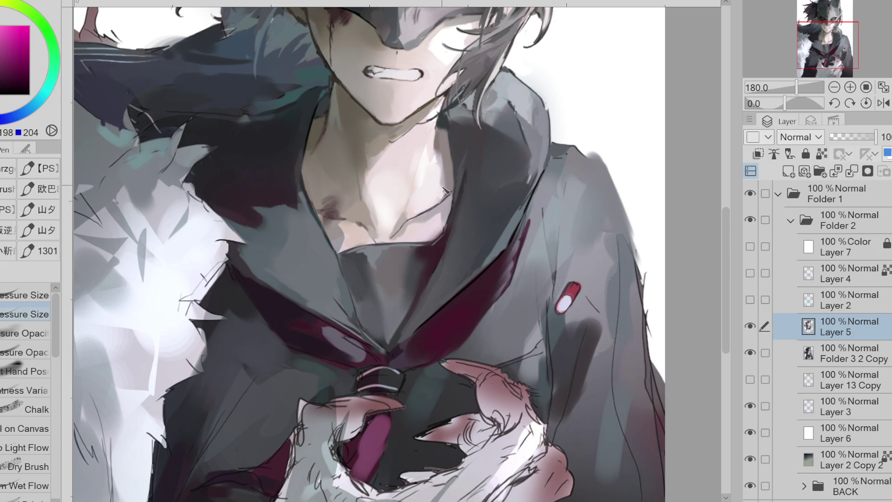
# Step: Paint a dark brown stroke down the coat edge, then sample deep magenta and red tones
pyautogui.keyDown('alt'); pyautogui.click(444, 139); pyautogui.keyUp('alt')
pyautogui.moveTo(442, 131); pyautogui.dragTo(437, 159)
pyautogui.keyDown('alt'); pyautogui.click(438, 171); pyautogui.keyUp('alt')
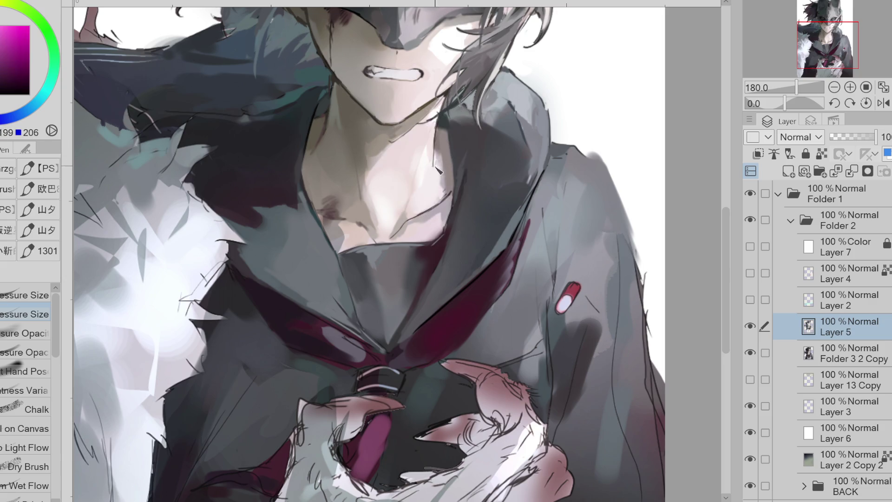
pyautogui.keyDown('alt'); pyautogui.click(439, 158); pyautogui.keyUp('alt')
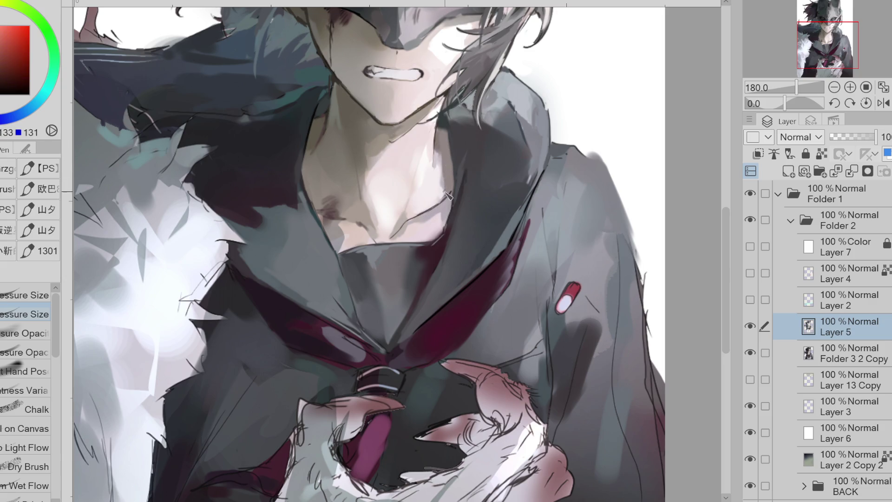
pyautogui.keyDown('alt'); pyautogui.click(452, 216); pyautogui.keyUp('alt')
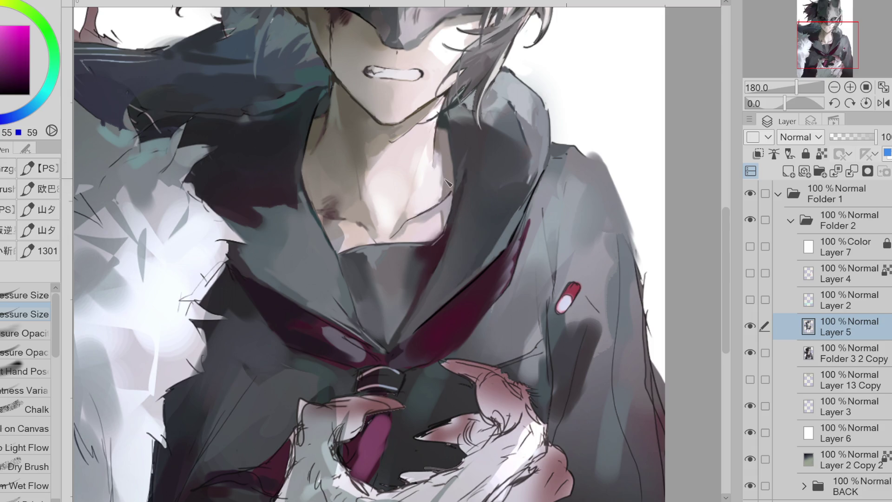
pyautogui.keyDown('alt'); pyautogui.click(449, 297); pyautogui.keyUp('alt')
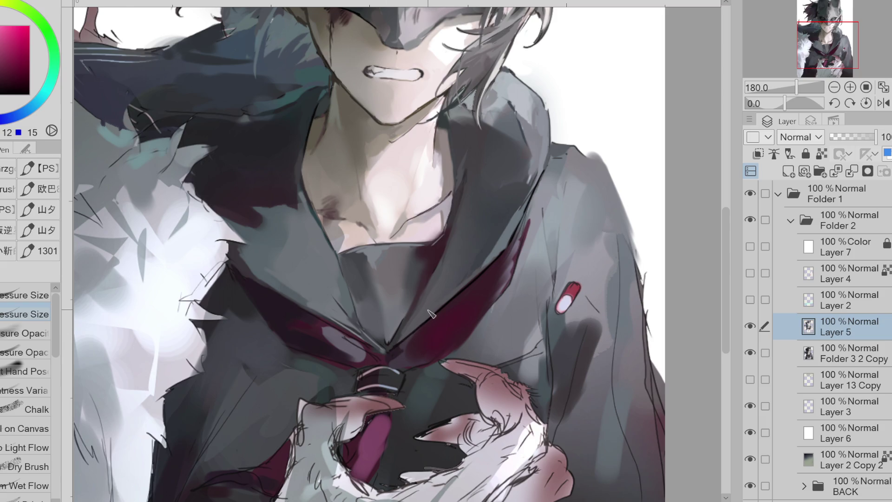
pyautogui.scroll(-1, 431, 314)
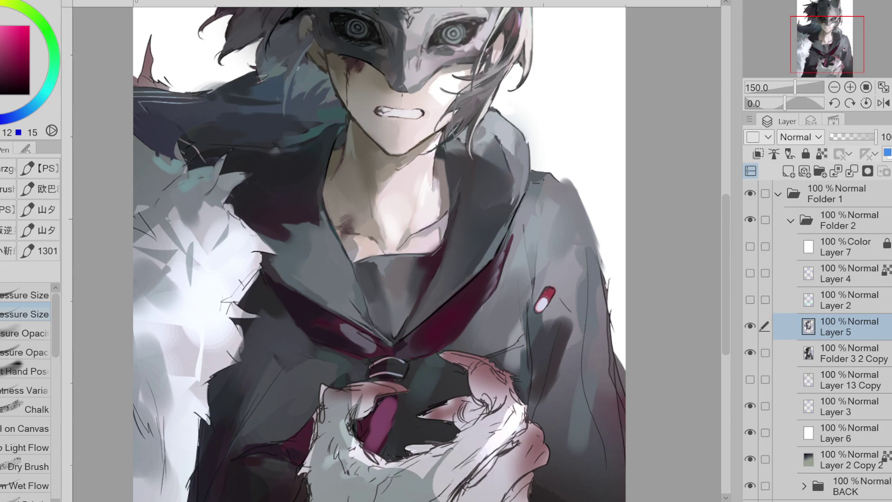
pyautogui.scroll(-3, 697, 220)
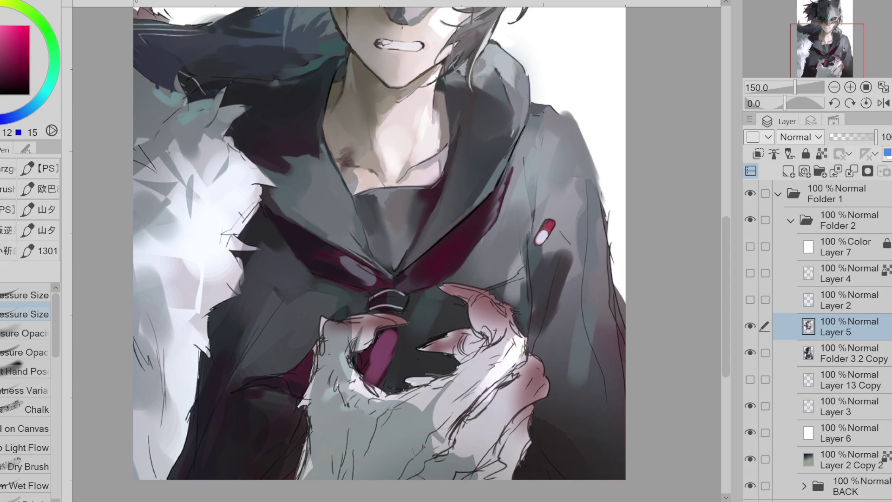
pyautogui.scroll(-3, 379, 242)
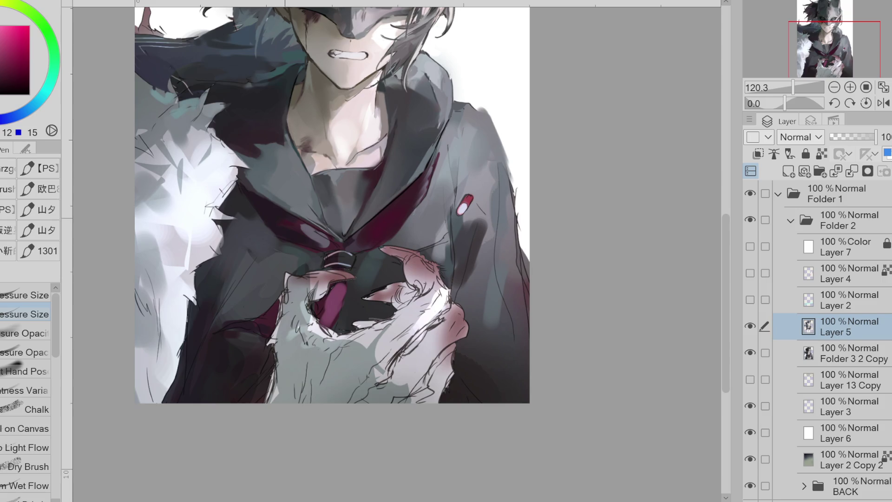
pyautogui.keyDown('alt'); pyautogui.click(254, 270); pyautogui.keyUp('alt')
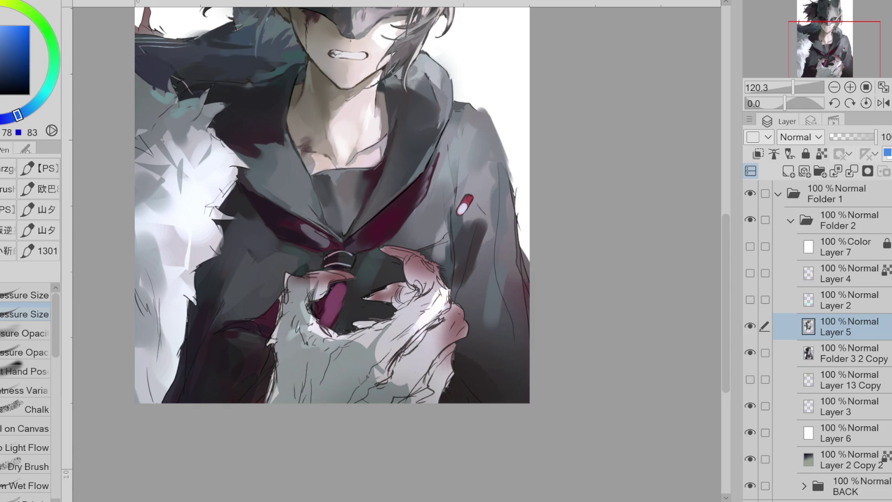
# Step: Sample coat colours near the pin and hand, then paint a short dark stroke near the hand
pyautogui.keyDown('alt'); pyautogui.click(436, 225); pyautogui.keyUp('alt')
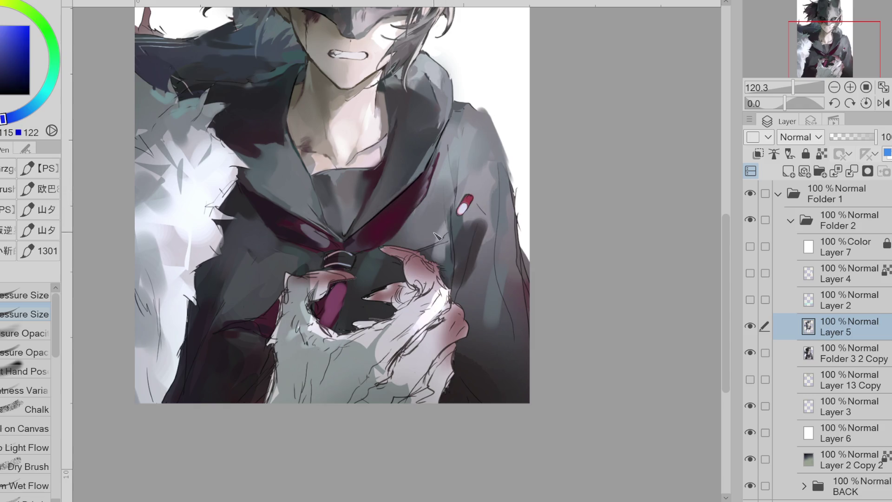
pyautogui.keyDown('alt'); pyautogui.click(443, 230); pyautogui.keyUp('alt')
pyautogui.keyDown('alt'); pyautogui.click(443, 254); pyautogui.keyUp('alt')
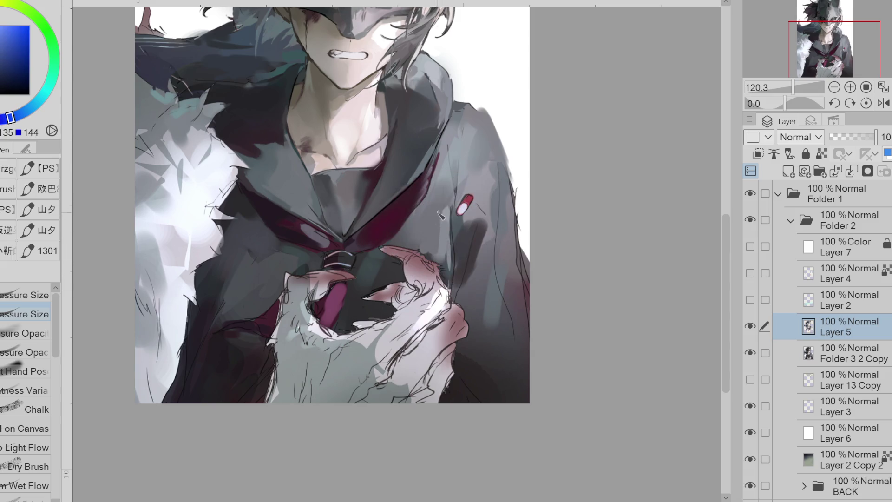
pyautogui.keyDown('alt'); pyautogui.click(383, 256); pyautogui.keyUp('alt')
pyautogui.moveTo(392, 265); pyautogui.dragTo(404, 273)
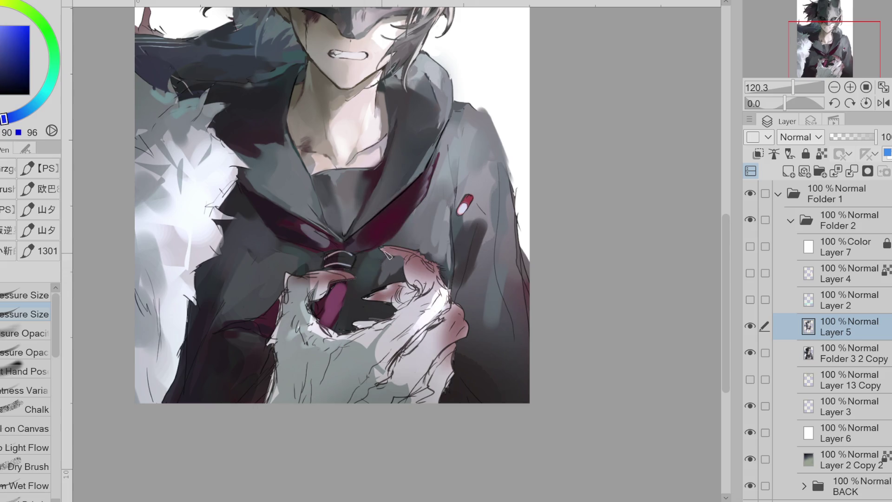
# Step: Cover the dark area below the red pin and paint light-grey strokes to its right
pyautogui.keyDown('alt'); pyautogui.click(378, 254); pyautogui.keyUp('alt')
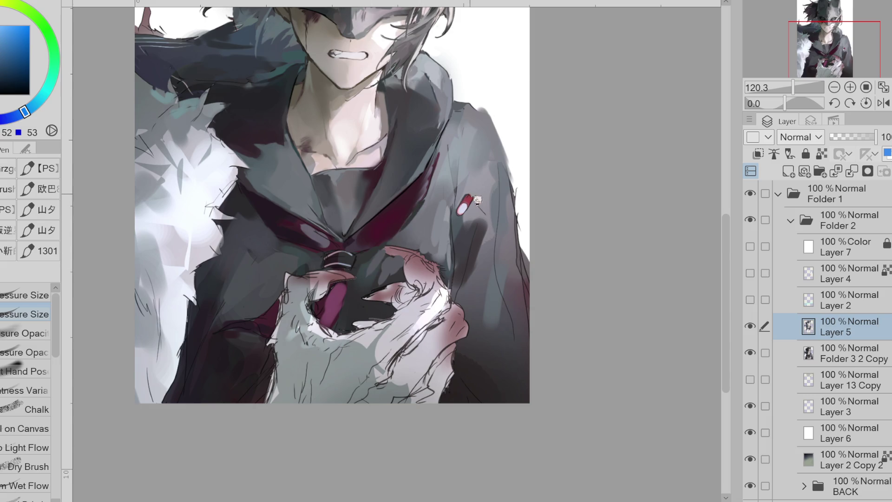
pyautogui.keyDown('alt'); pyautogui.click(479, 222); pyautogui.keyUp('alt')
pyautogui.keyDown('alt'); pyautogui.click(483, 258); pyautogui.keyUp('alt')
pyautogui.moveTo(481, 283); pyautogui.dragTo(460, 223)
pyautogui.moveTo(472, 253)
pyautogui.mouseDown()
pyautogui.moveTo(464, 216)
pyautogui.moveTo(485, 240)
pyautogui.moveTo(483, 276)
pyautogui.mouseUp()
pyautogui.moveTo(514, 191); pyautogui.dragTo(504, 246)
pyautogui.moveTo(516, 214); pyautogui.dragTo(522, 290)
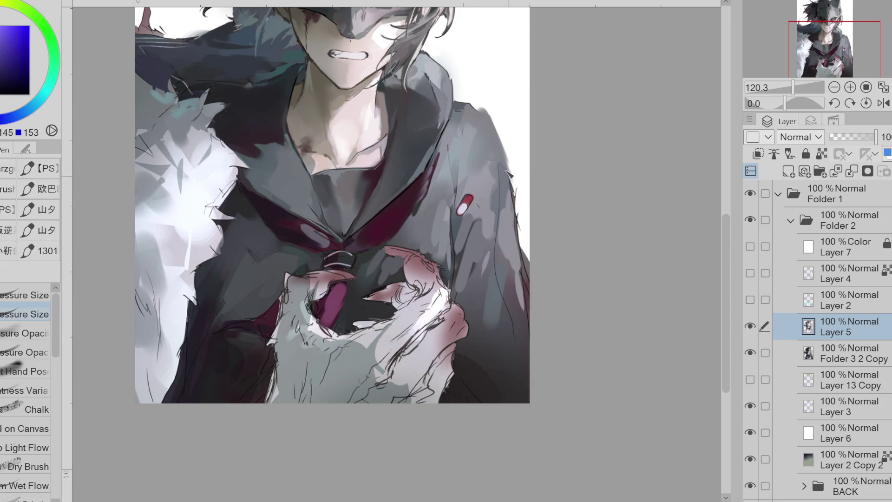
# Step: Replace the undone blue-grey shoulder strokes by darkening the shoulder edge with dark grey
pyautogui.keyDown('alt'); pyautogui.click(459, 150); pyautogui.keyUp('alt')
pyautogui.moveTo(460, 135)
pyautogui.mouseDown()
pyautogui.moveTo(467, 112)
pyautogui.moveTo(504, 161)
pyautogui.mouseUp()
pyautogui.hotkey('ctrl', 'z')
pyautogui.hotkey('ctrl', 'z')
pyautogui.hotkey('ctrl', 'z')
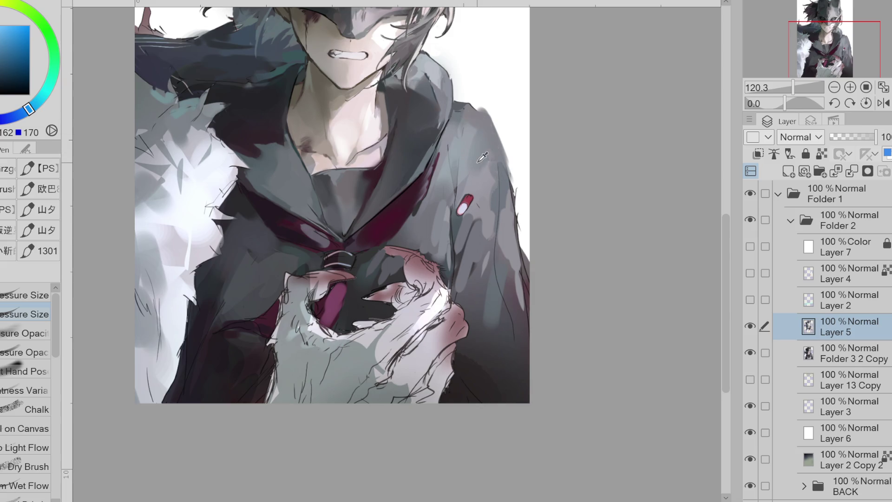
pyautogui.keyDown('alt'); pyautogui.click(466, 106); pyautogui.keyUp('alt')
pyautogui.press('e')
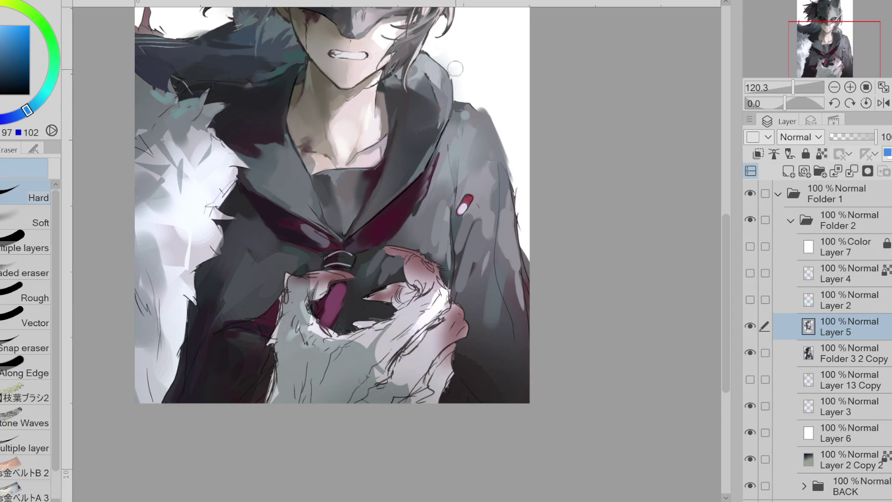
pyautogui.press('p')
pyautogui.keyDown('alt'); pyautogui.click(466, 106); pyautogui.keyUp('alt')
pyautogui.moveTo(457, 89)
pyautogui.mouseDown()
pyautogui.moveTo(470, 111)
pyautogui.moveTo(474, 106)
pyautogui.mouseUp()
# Step: Paint dark and light grey strokes down the middle of the coat
pyautogui.keyDown('alt'); pyautogui.click(448, 100); pyautogui.keyUp('alt')
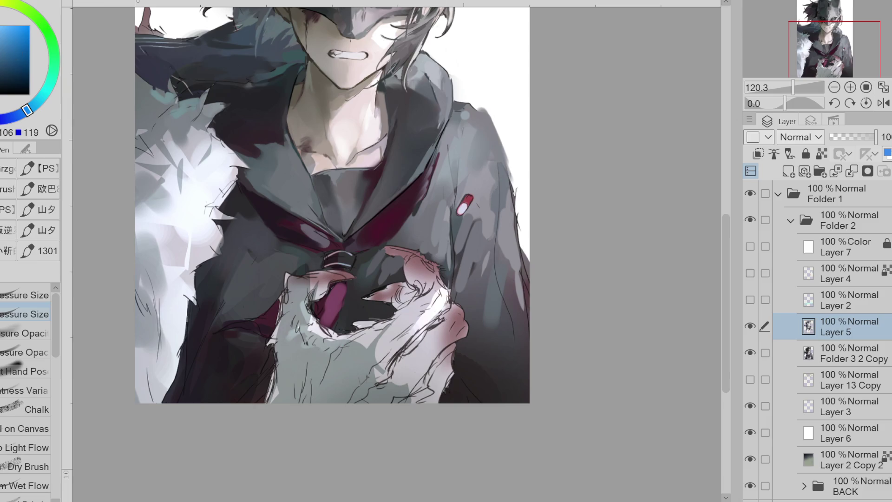
pyautogui.moveTo(453, 161); pyautogui.dragTo(456, 270)
pyautogui.keyDown('alt'); pyautogui.click(457, 251); pyautogui.keyUp('alt')
pyautogui.moveTo(453, 212); pyautogui.dragTo(449, 282)
pyautogui.keyDown('alt'); pyautogui.click(457, 263); pyautogui.keyUp('alt')
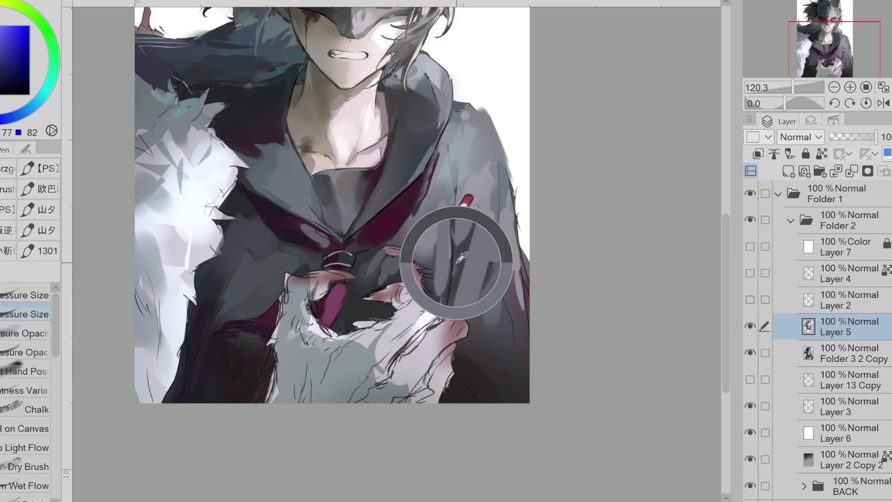
pyautogui.keyDown('alt'); pyautogui.click(445, 265); pyautogui.keyUp('alt')
pyautogui.moveTo(450, 237); pyautogui.dragTo(453, 277)
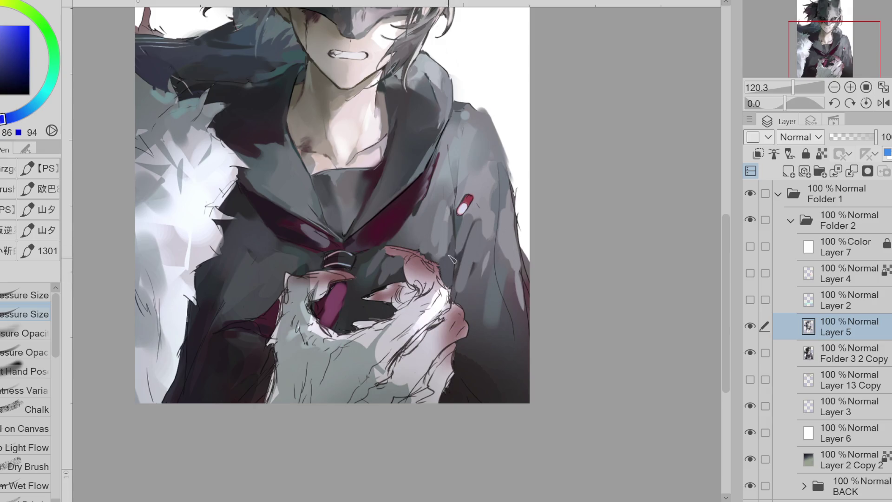
# Step: With a different brush, extend the thin dark line up the coat's right side
pyautogui.click(26, 371)
pyautogui.keyDown('alt'); pyautogui.click(426, 233); pyautogui.keyUp('alt')
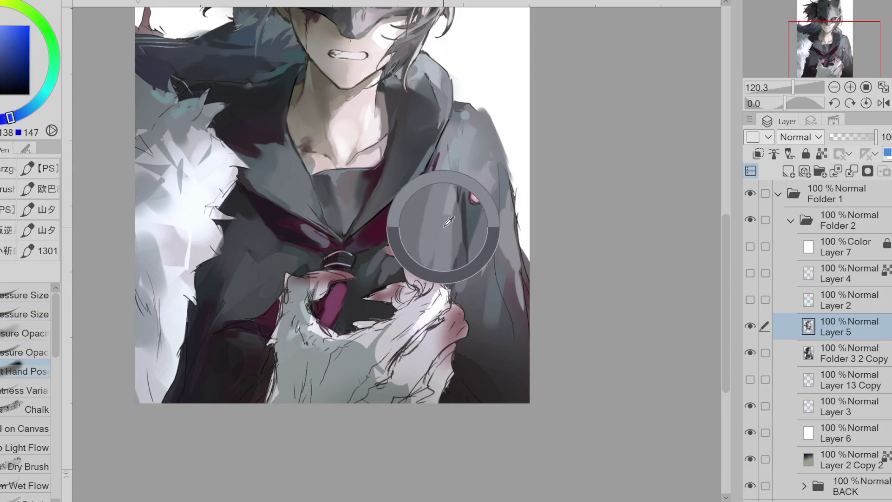
pyautogui.keyDown('alt'); pyautogui.click(498, 194); pyautogui.keyUp('alt')
pyautogui.moveTo(501, 244)
pyautogui.mouseDown()
pyautogui.moveTo(498, 179)
pyautogui.moveTo(459, 255)
pyautogui.mouseUp()
pyautogui.keyDown('alt'); pyautogui.click(491, 235); pyautogui.keyUp('alt')
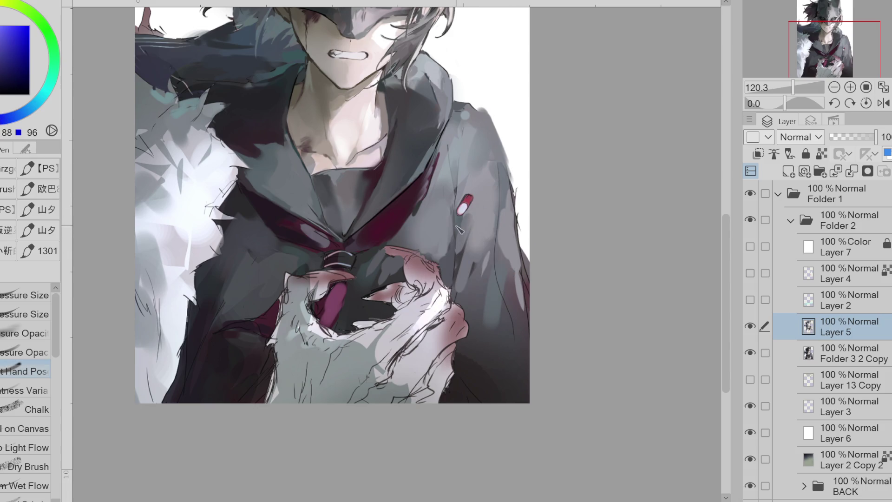
# Step: Paint a lighter stroke on the coat's right side and darken its right edge
pyautogui.click(28, 350)
pyautogui.keyDown('alt'); pyautogui.click(460, 225); pyautogui.keyUp('alt')
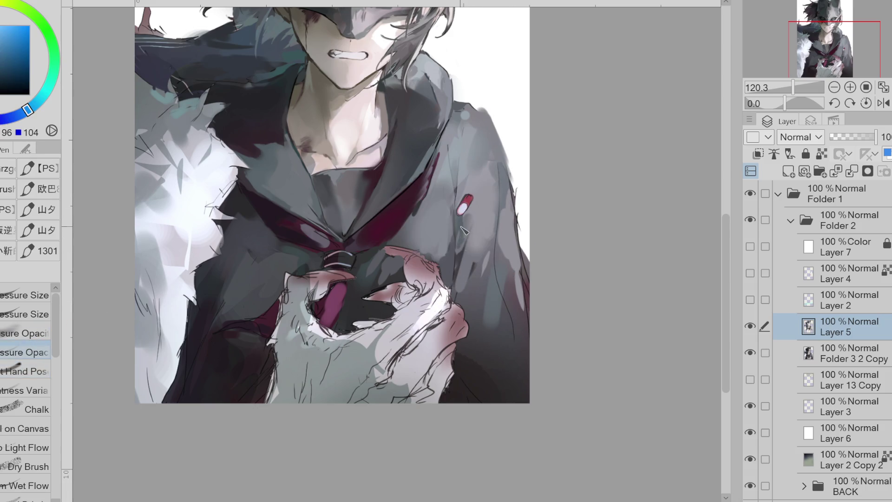
pyautogui.keyDown('alt'); pyautogui.click(497, 188); pyautogui.keyUp('alt')
pyautogui.moveTo(497, 200); pyautogui.dragTo(493, 274)
pyautogui.keyDown('alt'); pyautogui.click(509, 289); pyautogui.keyUp('alt')
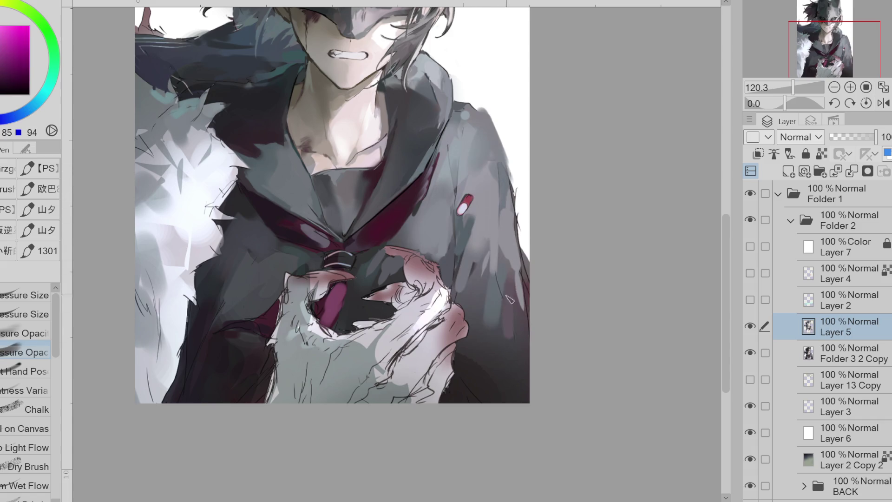
pyautogui.keyDown('alt'); pyautogui.click(517, 265); pyautogui.keyUp('alt')
pyautogui.moveTo(511, 278); pyautogui.dragTo(524, 297)
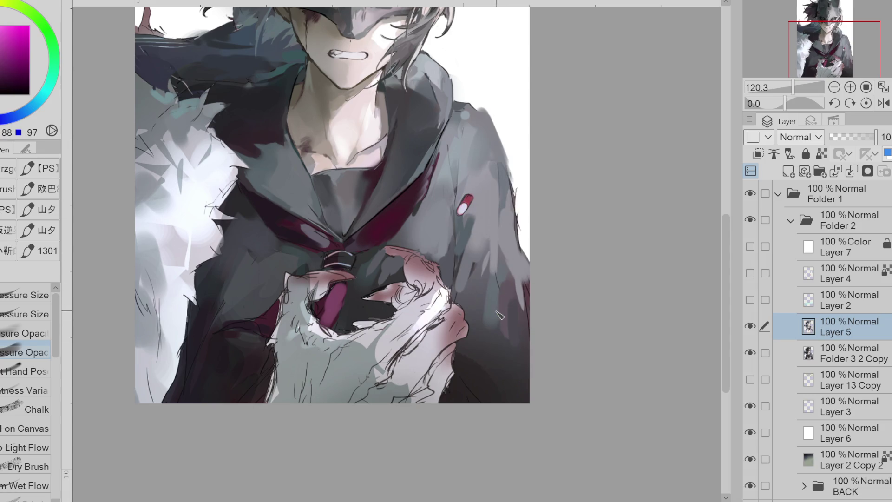
# Step: Add faint dark strokes to the lower-right part of the coat
pyautogui.keyDown('alt'); pyautogui.click(484, 349); pyautogui.keyUp('alt')
pyautogui.keyDown('alt'); pyautogui.click(484, 349); pyautogui.keyUp('alt')
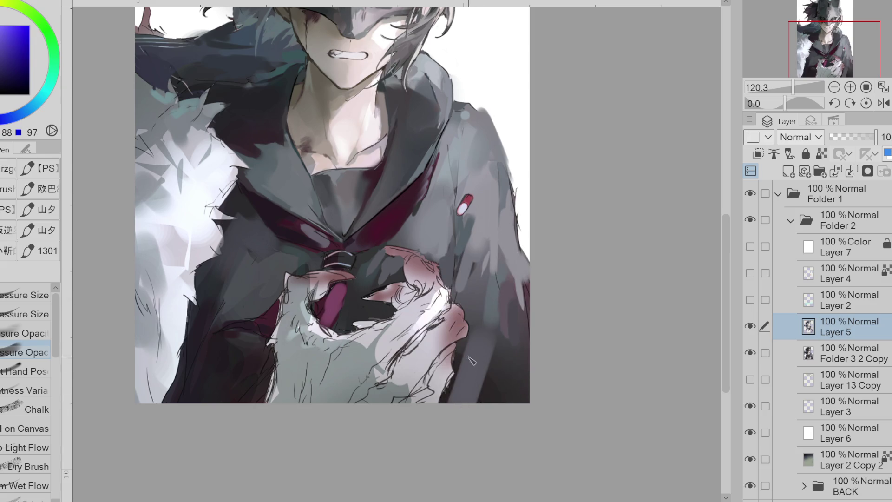
pyautogui.keyDown('alt'); pyautogui.click(484, 335); pyautogui.keyUp('alt')
pyautogui.moveTo(460, 362)
pyautogui.mouseDown()
pyautogui.moveTo(483, 391)
pyautogui.moveTo(511, 385)
pyautogui.moveTo(502, 384)
pyautogui.mouseUp()
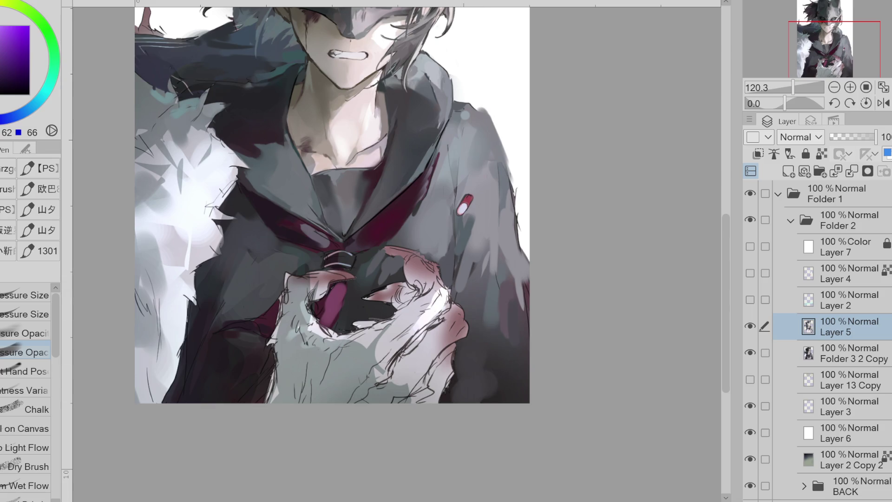
# Step: Auto-select the coat's right side, soft-airbrush blue into it, then deselect
pyautogui.press('w')
pyautogui.click(502, 357)
pyautogui.keyDown('alt'); pyautogui.click(493, 293); pyautogui.keyUp('alt')
pyautogui.press('b')
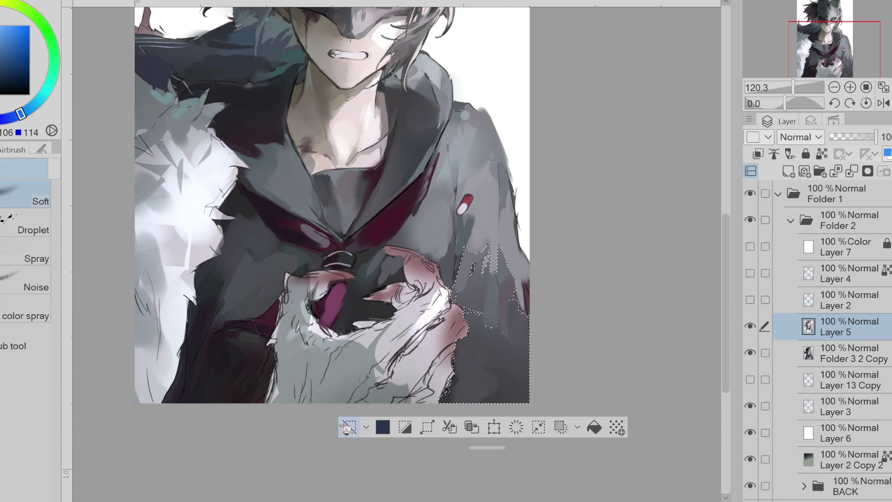
pyautogui.hotkey('ctrl', 'd')
pyautogui.press('p')
pyautogui.keyDown('alt'); pyautogui.click(499, 275); pyautogui.keyUp('alt')
pyautogui.keyDown('alt'); pyautogui.click(502, 242); pyautogui.keyUp('alt')
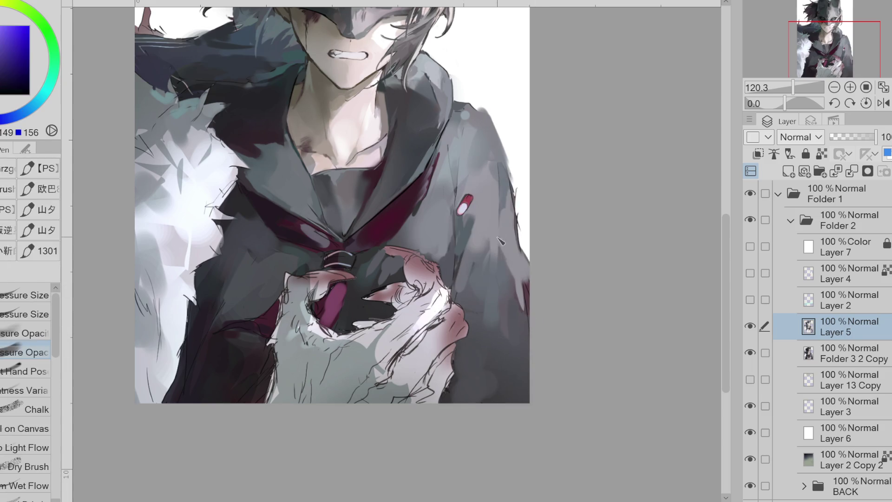
# Step: Check Folder 3 2 Copy, return to Layer 5, and sample red, orange and pink skin tones
pyautogui.press('e')
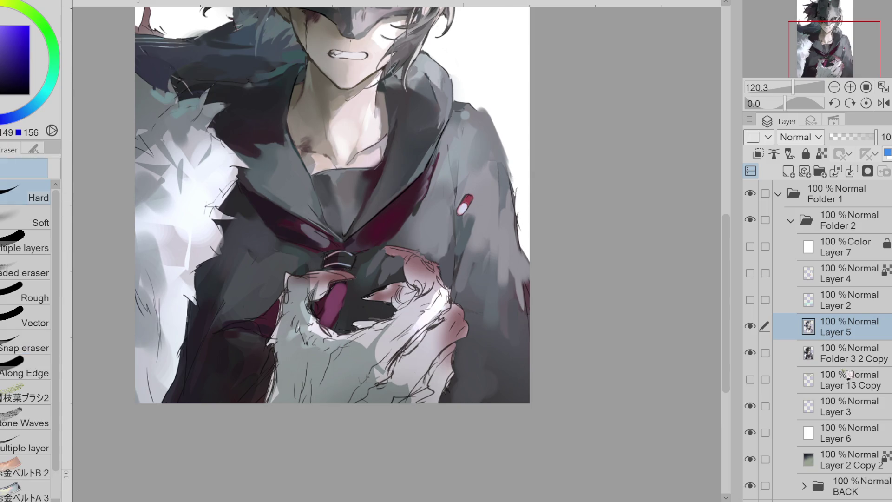
pyautogui.click(855, 359)
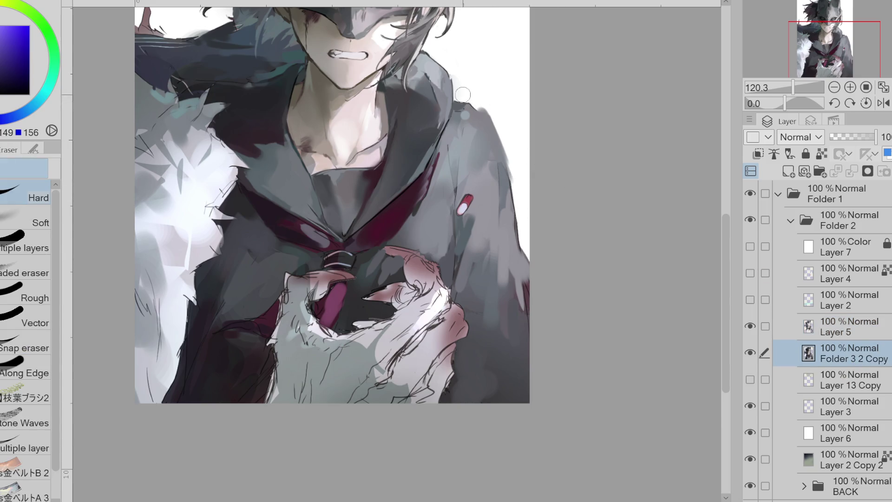
pyautogui.press('p')
pyautogui.keyDown('alt'); pyautogui.click(375, 120); pyautogui.keyUp('alt')
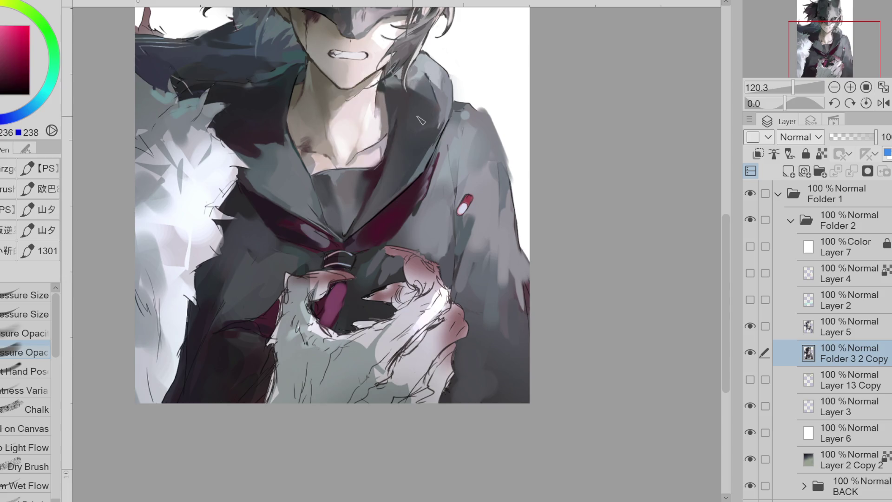
pyautogui.click(845, 326)
pyautogui.keyDown('alt'); pyautogui.click(381, 117); pyautogui.keyUp('alt')
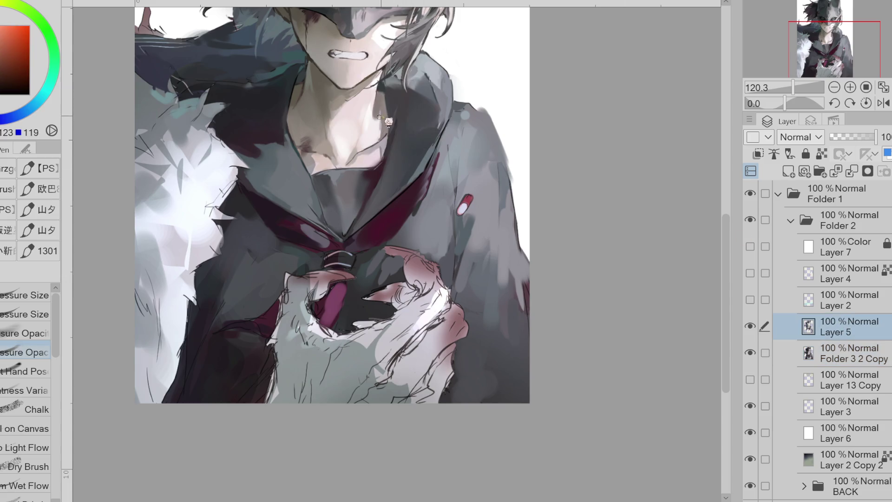
pyautogui.keyDown('alt'); pyautogui.click(387, 120); pyautogui.keyUp('alt')
pyautogui.keyDown('alt'); pyautogui.click(365, 139); pyautogui.keyUp('alt')
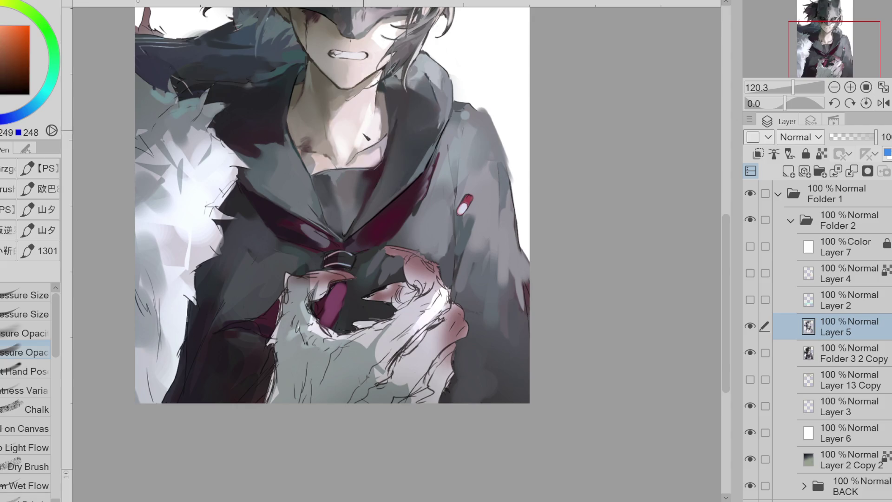
pyautogui.keyDown('alt'); pyautogui.click(348, 150); pyautogui.keyUp('alt')
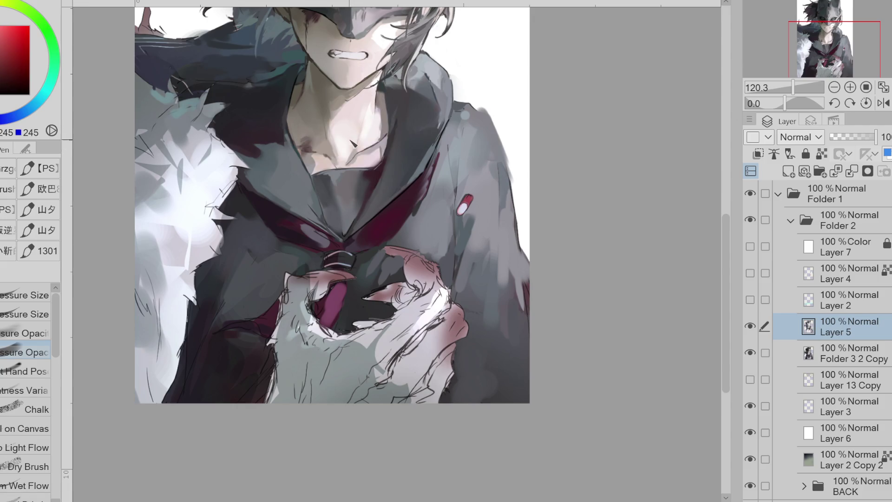
# Step: Paint a small dark mark on the collarbone and sample warm skin tones around it
pyautogui.keyDown('alt'); pyautogui.click(343, 151); pyautogui.keyUp('alt')
pyautogui.moveTo(338, 144); pyautogui.dragTo(345, 151)
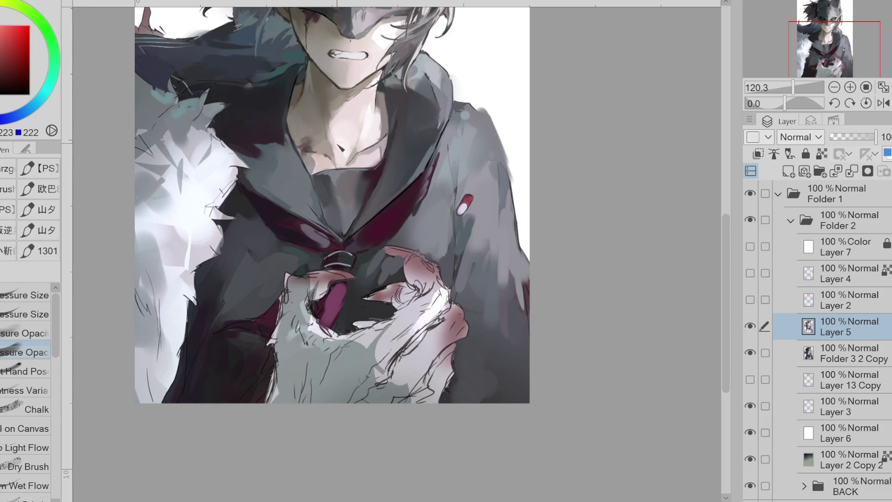
pyautogui.keyDown('alt'); pyautogui.click(343, 149); pyautogui.keyUp('alt')
pyautogui.keyDown('alt'); pyautogui.click(340, 144); pyautogui.keyUp('alt')
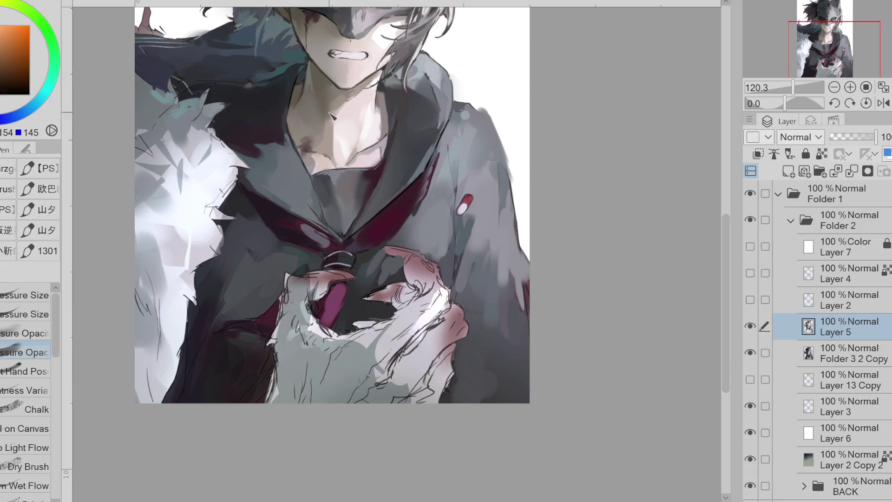
pyautogui.keyDown('alt'); pyautogui.click(346, 103); pyautogui.keyUp('alt')
pyautogui.keyDown('alt'); pyautogui.click(331, 100); pyautogui.keyUp('alt')
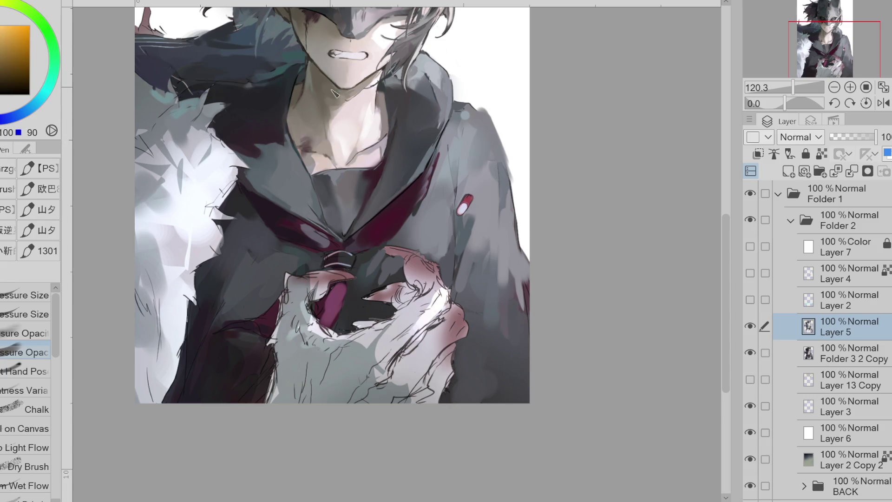
pyautogui.keyDown('alt'); pyautogui.click(337, 81); pyautogui.keyUp('alt')
pyautogui.keyDown('alt'); pyautogui.click(346, 96); pyautogui.keyUp('alt')
# Step: Lasso the neck area and soft-airbrush tan skin tones inside it
pyautogui.press('m')
pyautogui.moveTo(307, 63); pyautogui.dragTo(306, 65)
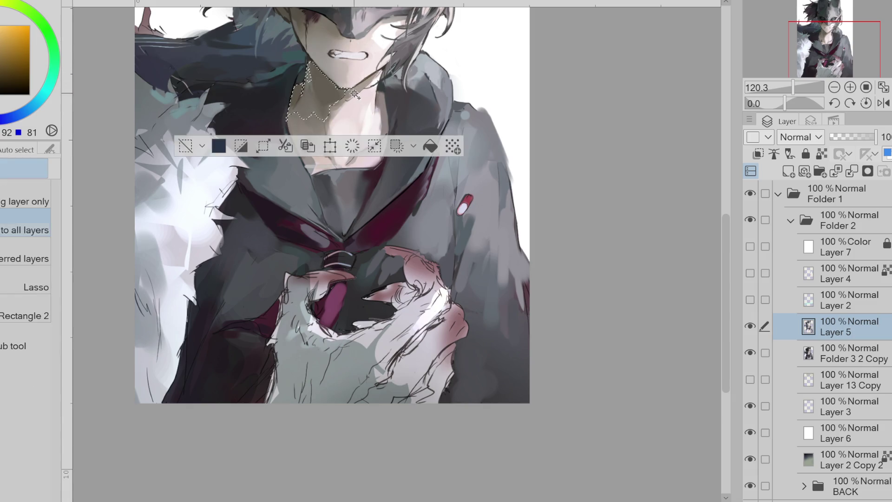
pyautogui.keyDown('alt'); pyautogui.click(358, 80); pyautogui.keyUp('alt')
pyautogui.press('b')
pyautogui.moveTo(293, 100); pyautogui.dragTo(297, 112)
pyautogui.keyDown('alt'); pyautogui.click(387, 110); pyautogui.keyUp('alt')
pyautogui.keyDown('alt'); pyautogui.click(347, 108); pyautogui.keyUp('alt')
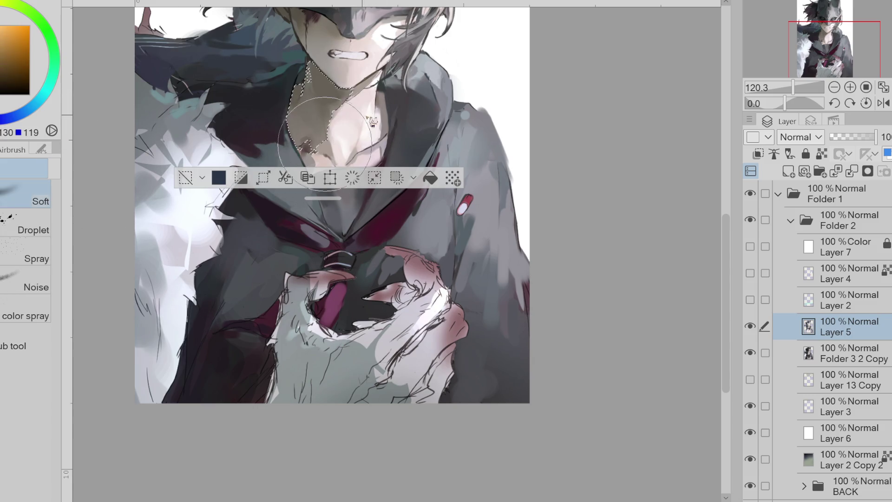
pyautogui.keyDown('alt'); pyautogui.click(327, 103); pyautogui.keyUp('alt')
pyautogui.keyDown('alt'); pyautogui.click(325, 124); pyautogui.keyUp('alt')
# Step: Restore and then clear the neck selection, returning to the pen with resampled skin colour
pyautogui.hotkey('ctrl', 'd')
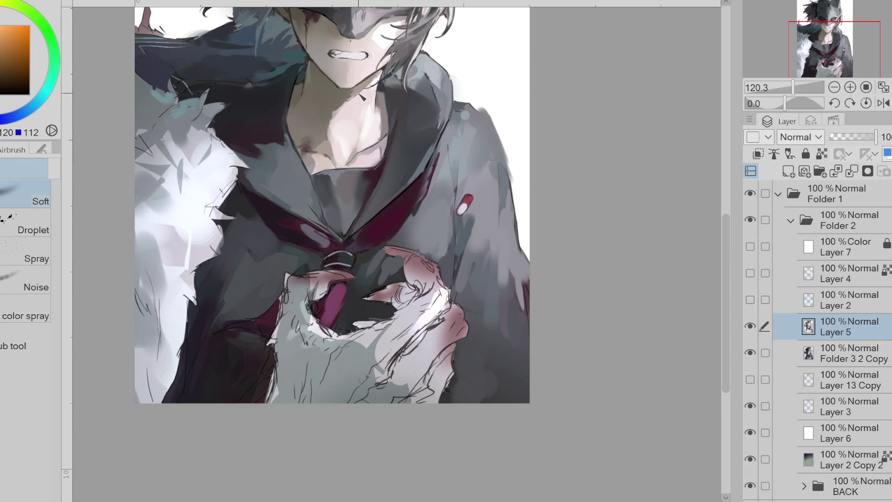
pyautogui.hotkey('ctrl', 'z')
pyautogui.keyDown('alt'); pyautogui.click(352, 88); pyautogui.keyUp('alt')
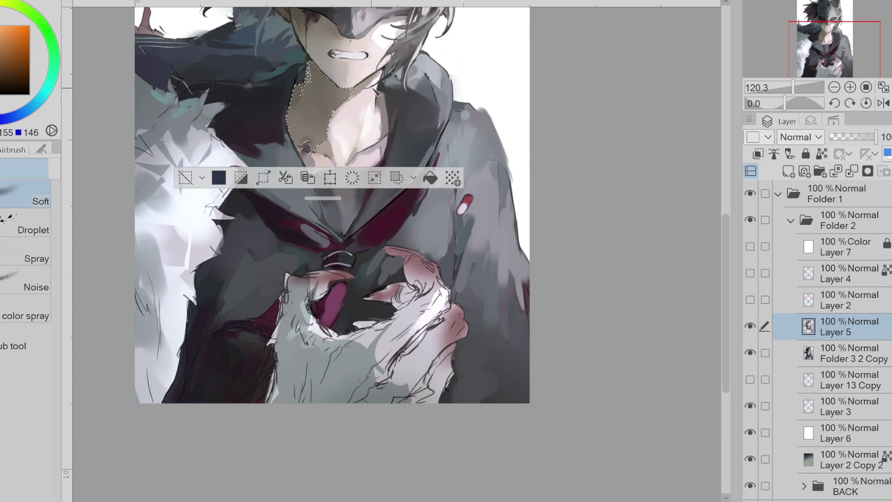
pyautogui.hotkey('ctrl', 'd')
pyautogui.press('p')
pyautogui.keyDown('alt'); pyautogui.click(358, 69); pyautogui.keyUp('alt')
pyautogui.keyDown('alt'); pyautogui.click(342, 114); pyautogui.keyUp('alt')
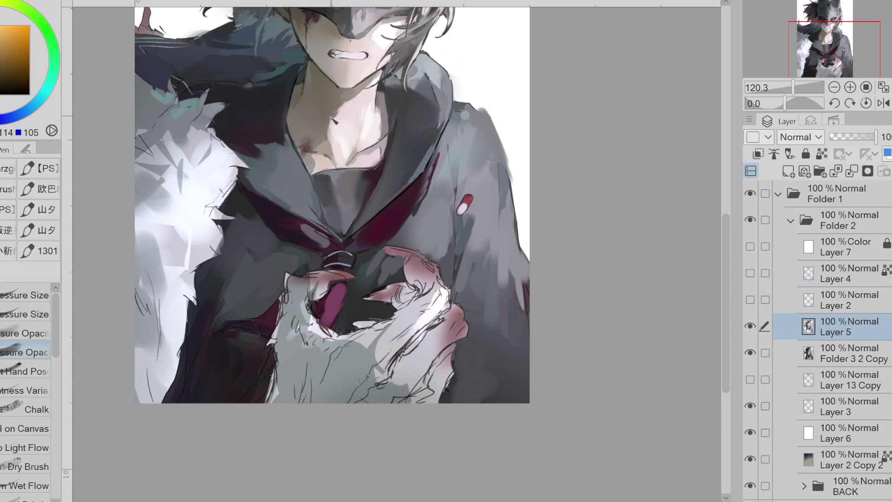
# Step: Auto-select a neck skin patch, airbrush a pale tone into it, and deselect
pyautogui.press('w')
pyautogui.click(367, 124)
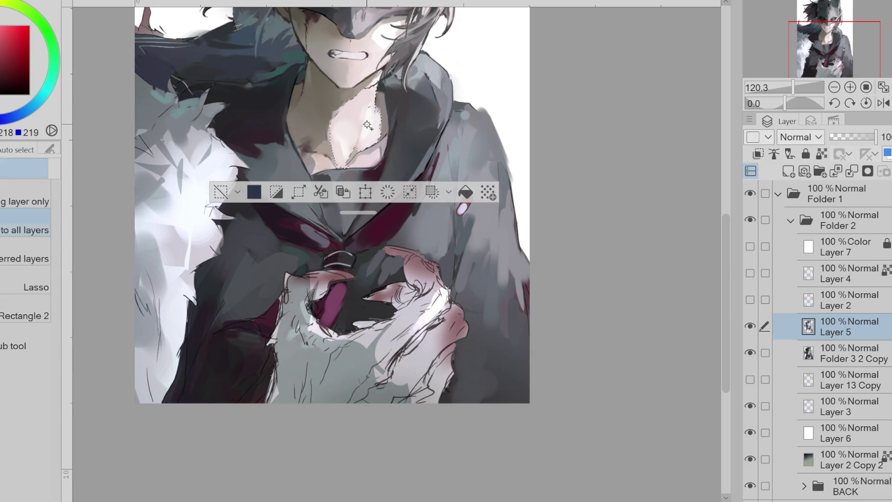
pyautogui.press('b')
pyautogui.keyDown('alt'); pyautogui.click(349, 123); pyautogui.keyUp('alt')
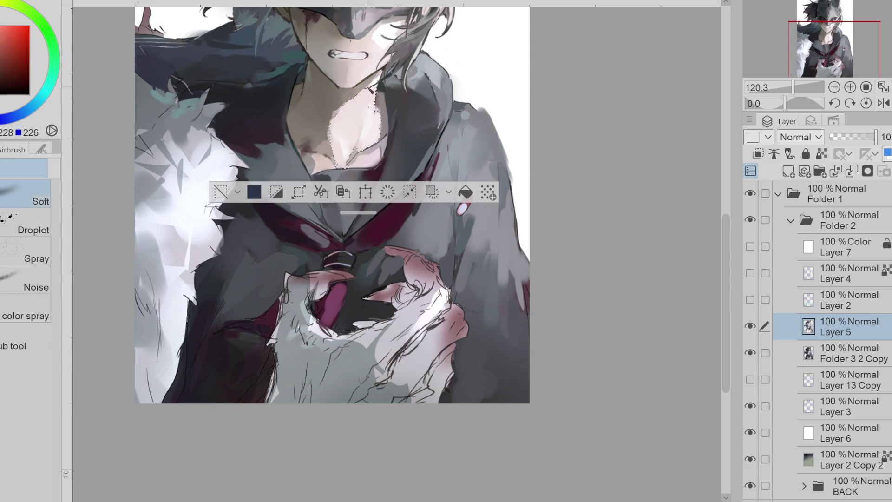
pyautogui.hotkey('ctrl', 'd')
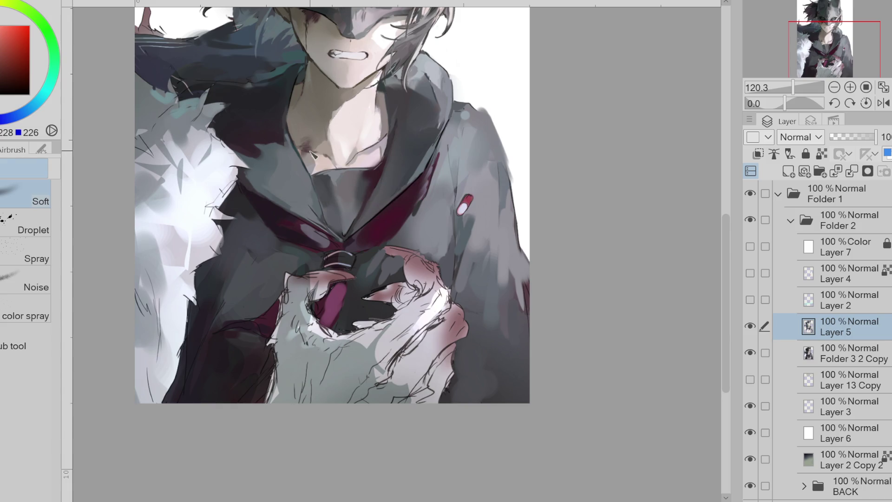
# Step: Airbrush a pale tone into a lower neck region, clear the selection, and return to the pen
pyautogui.press('w')
pyautogui.click(366, 156)
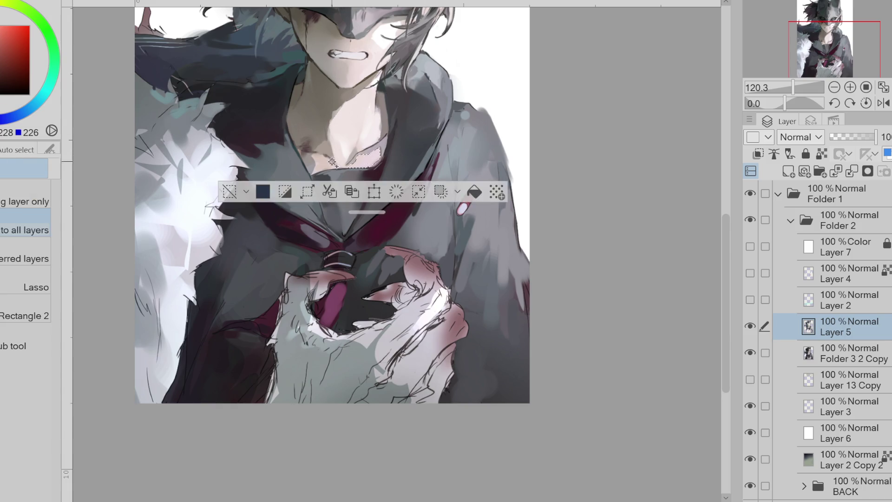
pyautogui.keyDown('alt'); pyautogui.click(367, 151); pyautogui.keyUp('alt')
pyautogui.press('b')
pyautogui.keyDown('alt'); pyautogui.click(356, 126); pyautogui.keyUp('alt')
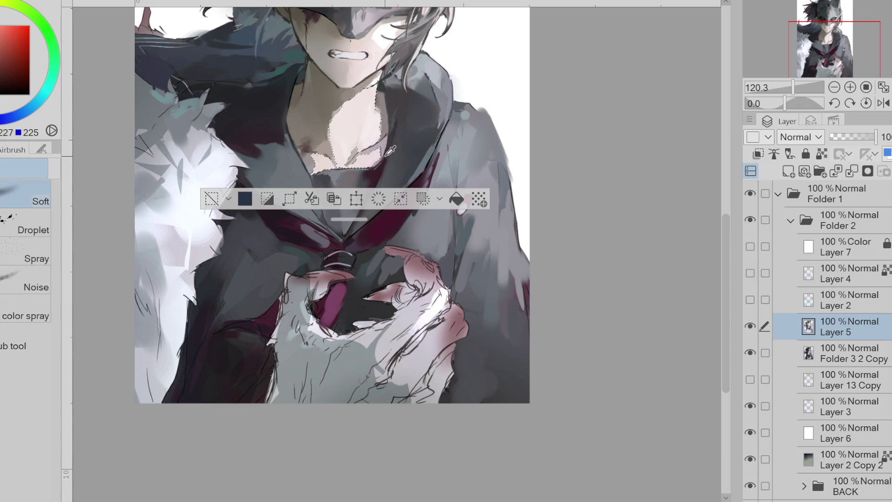
pyautogui.click(211, 199)
pyautogui.keyDown('alt'); pyautogui.click(336, 113); pyautogui.keyUp('alt')
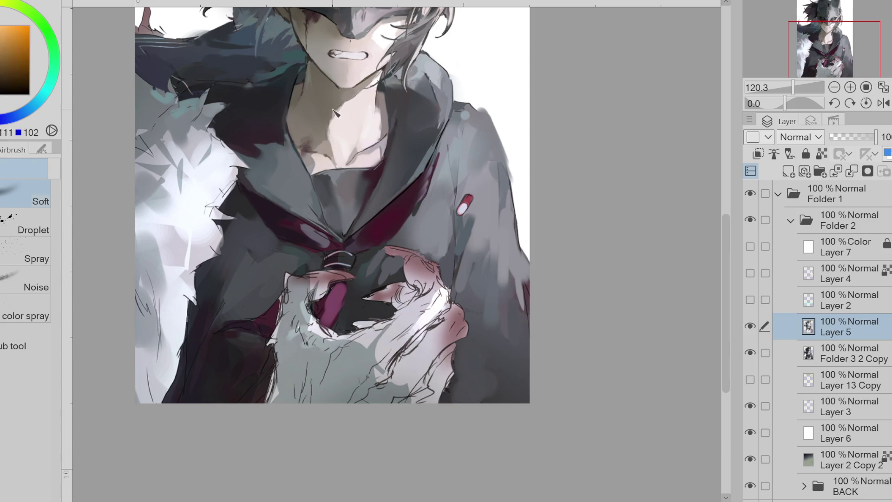
pyautogui.press('p')
pyautogui.keyDown('alt'); pyautogui.click(330, 124); pyautogui.keyUp('alt')
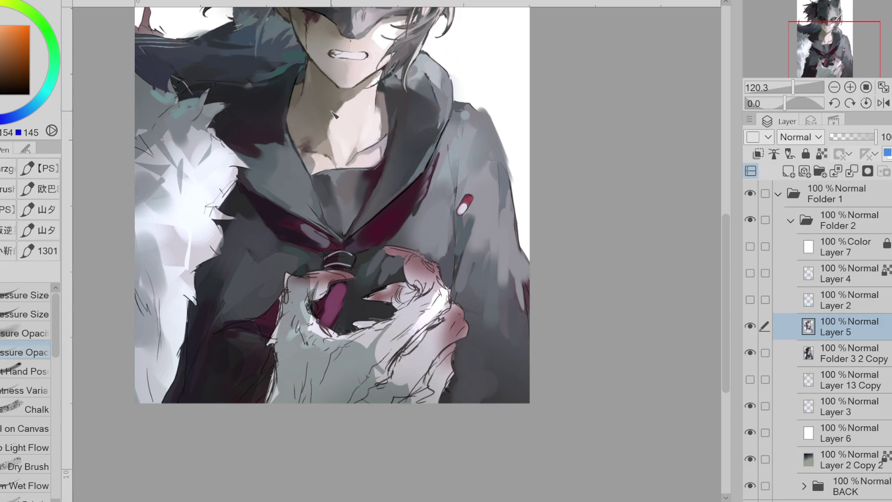
# Step: Sample shadow and mid skin tones from the face and neck, then a dark blue
pyautogui.keyDown('alt'); pyautogui.click(370, 85); pyautogui.keyUp('alt')
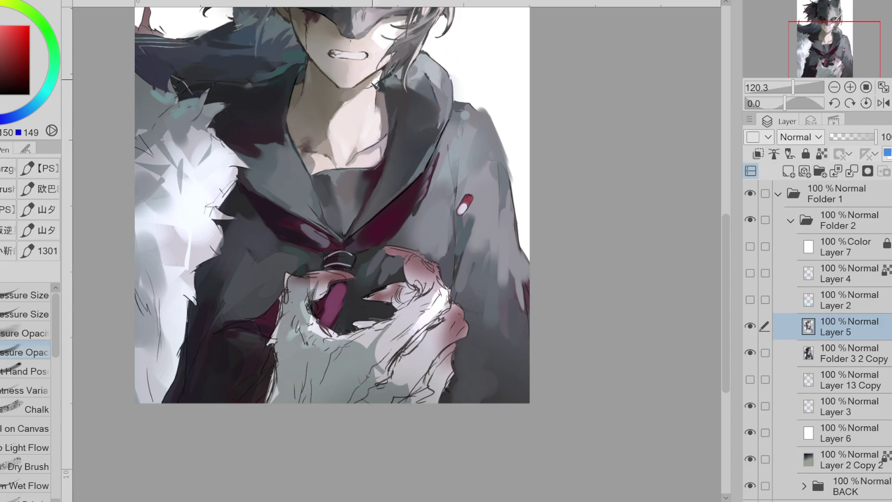
pyautogui.keyDown('alt'); pyautogui.click(334, 102); pyautogui.keyUp('alt')
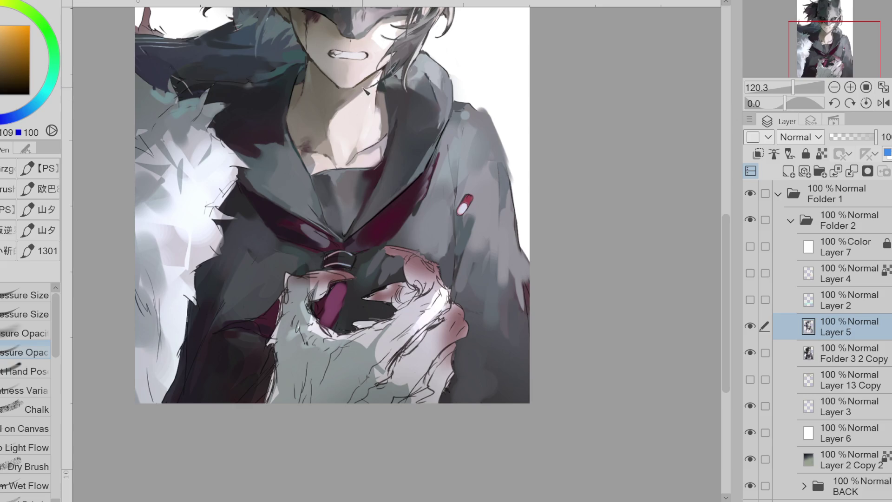
pyautogui.keyDown('alt'); pyautogui.click(310, 149); pyautogui.keyUp('alt')
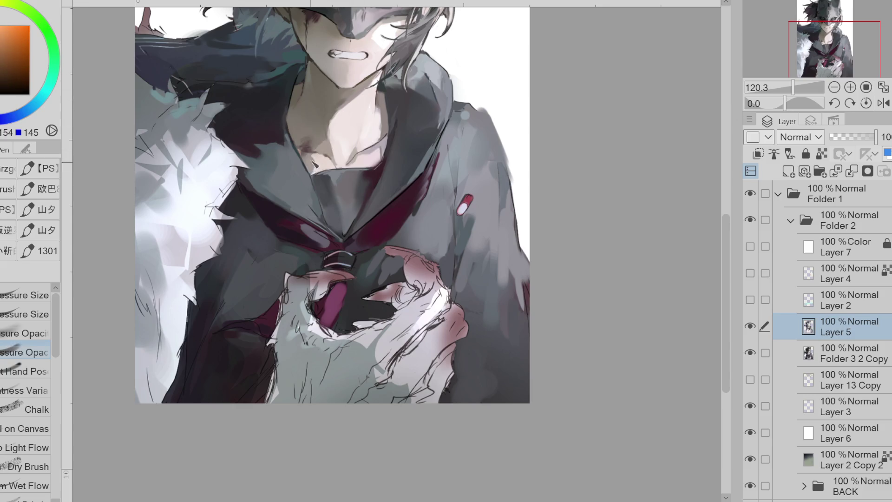
pyautogui.keyDown('alt'); pyautogui.click(327, 199); pyautogui.keyUp('alt')
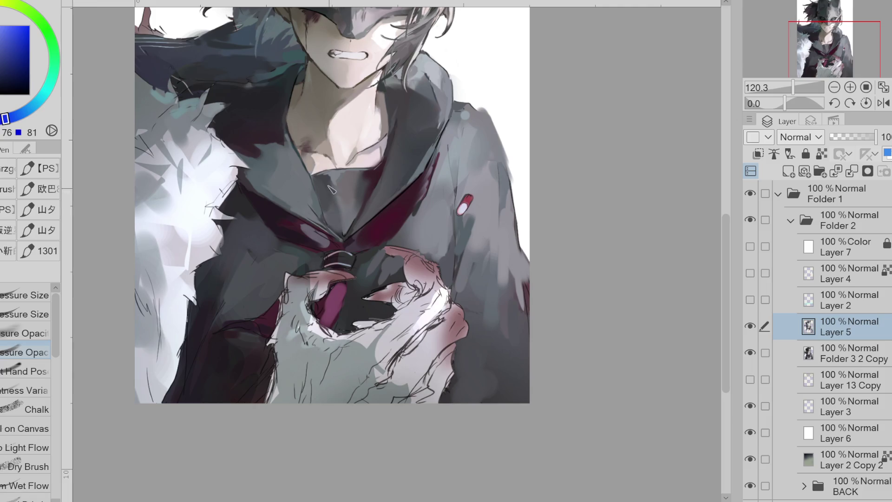
# Step: Switch to the Pressure Size brush and sample dark magenta and purple shades from the collar
pyautogui.click(19, 314)
pyautogui.click(7, 67)
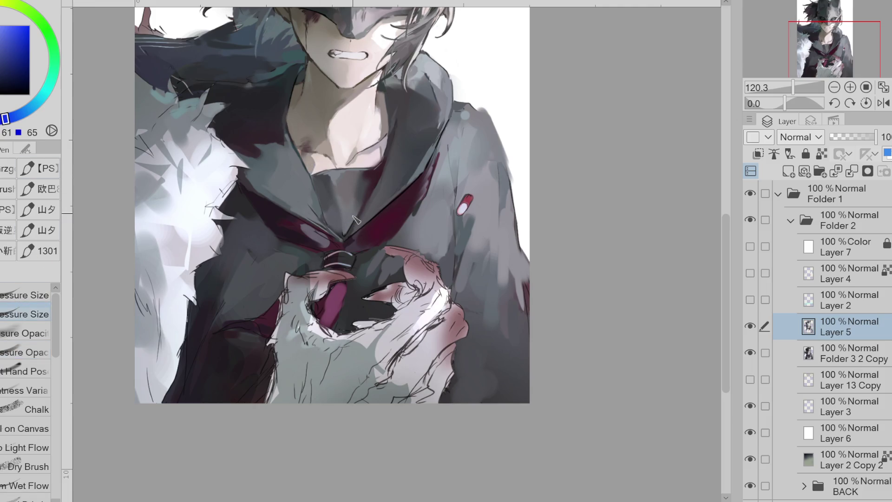
pyautogui.keyDown('alt'); pyautogui.click(343, 233); pyautogui.keyUp('alt')
pyautogui.keyDown('alt'); pyautogui.click(326, 243); pyautogui.keyUp('alt')
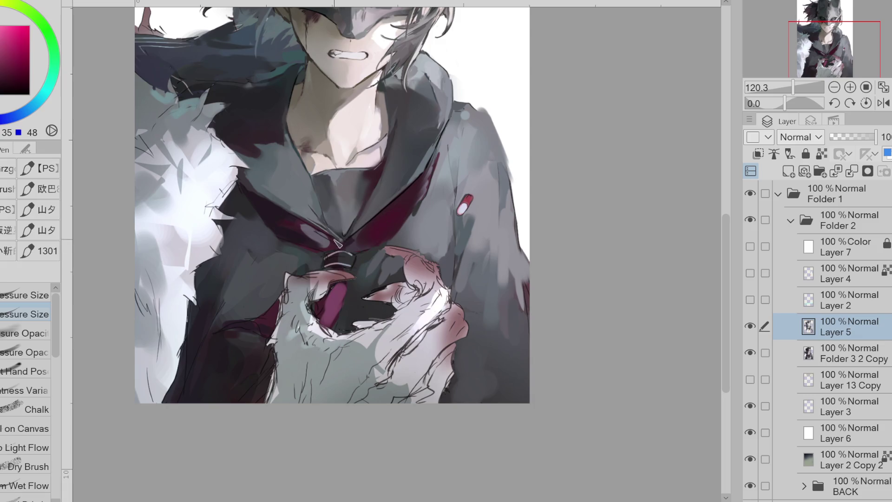
pyautogui.keyDown('alt'); pyautogui.click(313, 239); pyautogui.keyUp('alt')
pyautogui.keyDown('alt'); pyautogui.click(327, 238); pyautogui.keyUp('alt')
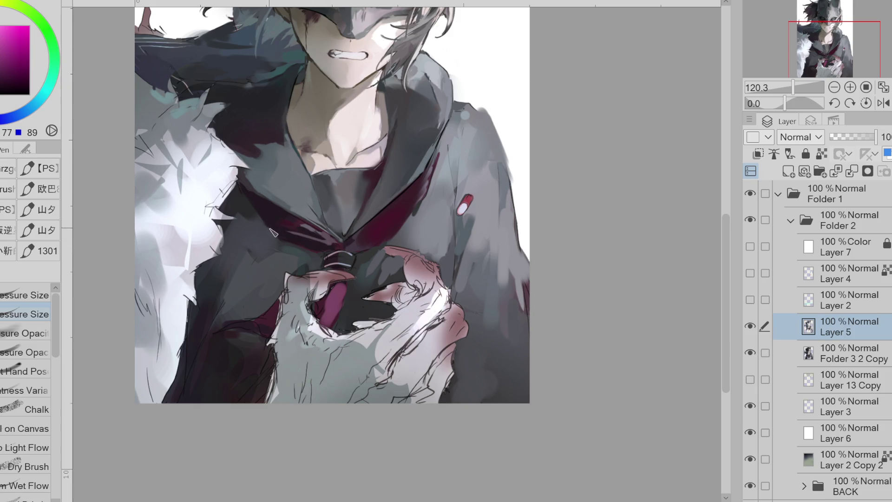
pyautogui.keyDown('alt'); pyautogui.click(374, 237); pyautogui.keyUp('alt')
pyautogui.keyDown('alt'); pyautogui.click(381, 238); pyautogui.keyUp('alt')
# Step: Sample the collar's purples, blue-greys, dark shadow and jacket grey
pyautogui.keyDown('alt'); pyautogui.click(398, 215); pyautogui.keyUp('alt')
pyautogui.keyDown('alt'); pyautogui.click(378, 234); pyautogui.keyUp('alt')
pyautogui.keyDown('alt'); pyautogui.click(397, 216); pyautogui.keyUp('alt')
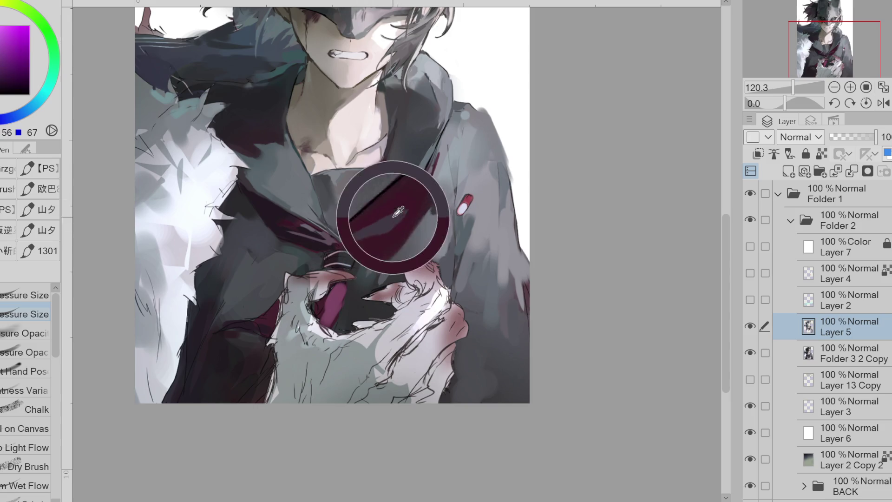
pyautogui.keyDown('alt'); pyautogui.click(361, 240); pyautogui.keyUp('alt')
pyautogui.keyDown('alt'); pyautogui.click(390, 222); pyautogui.keyUp('alt')
pyautogui.keyDown('alt'); pyautogui.click(376, 225); pyautogui.keyUp('alt')
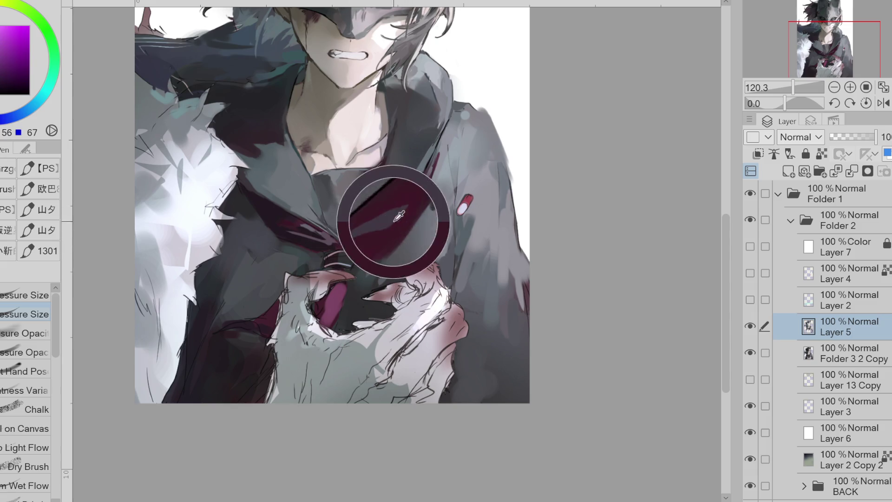
pyautogui.keyDown('alt'); pyautogui.click(425, 193); pyautogui.keyUp('alt')
pyautogui.keyDown('alt'); pyautogui.click(430, 192); pyautogui.keyUp('alt')
pyautogui.keyDown('alt'); pyautogui.click(420, 208); pyautogui.keyUp('alt')
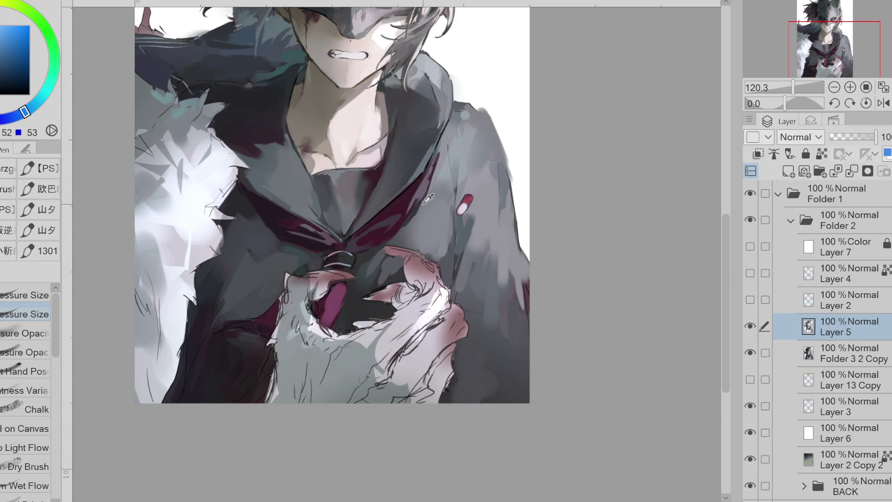
pyautogui.keyDown('alt'); pyautogui.click(404, 232); pyautogui.keyUp('alt')
# Step: Pick the stripe's magenta through its darkest shade for repainting the band toward the knot
pyautogui.keyDown('alt'); pyautogui.click(436, 152); pyautogui.keyUp('alt')
pyautogui.keyDown('alt'); pyautogui.click(436, 157); pyautogui.keyUp('alt')
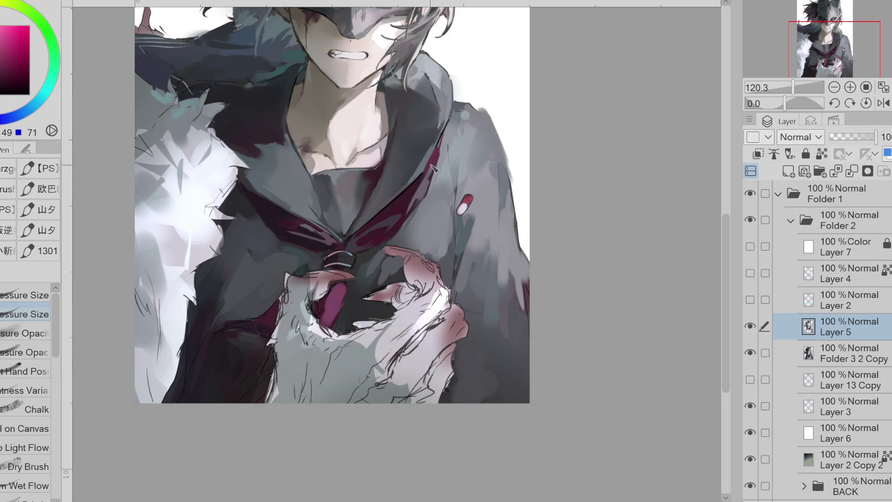
pyautogui.keyDown('alt'); pyautogui.click(399, 209); pyautogui.keyUp('alt')
pyautogui.keyDown('alt'); pyautogui.click(385, 228); pyautogui.keyUp('alt')
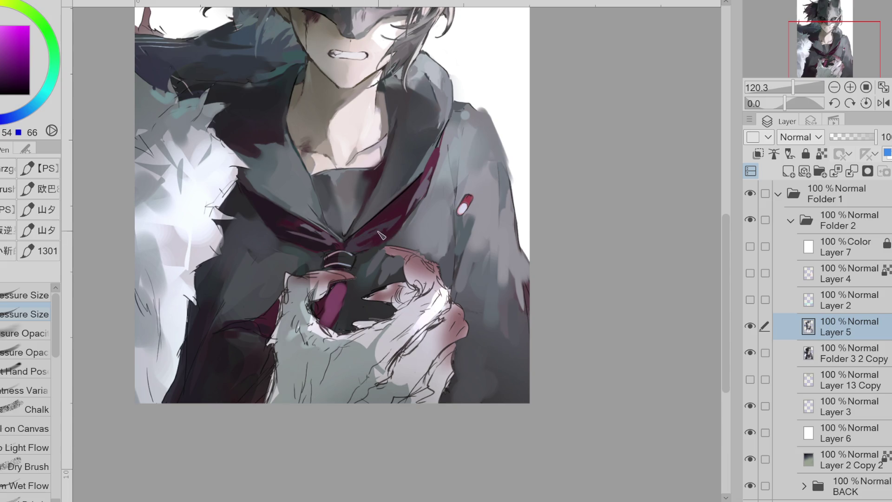
pyautogui.keyDown('alt'); pyautogui.click(373, 238); pyautogui.keyUp('alt')
pyautogui.keyDown('alt'); pyautogui.click(353, 242); pyautogui.keyUp('alt')
pyautogui.keyDown('alt'); pyautogui.click(345, 249); pyautogui.keyUp('alt')
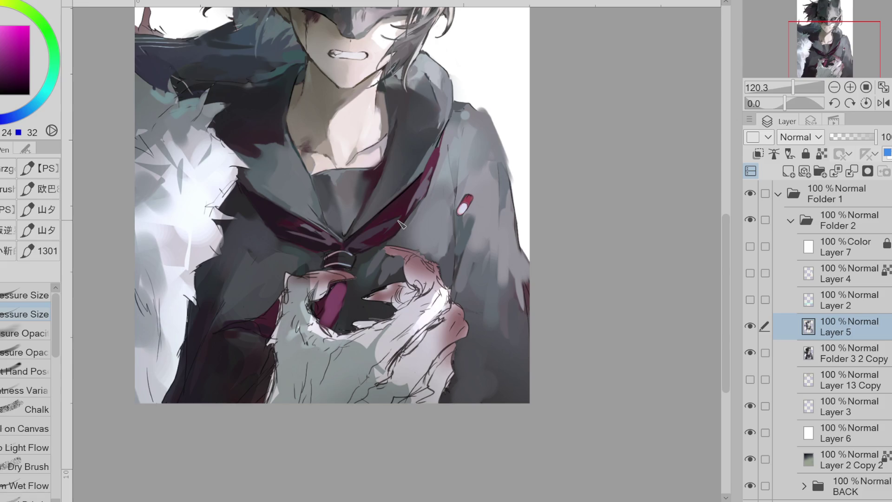
pyautogui.keyDown('alt'); pyautogui.click(384, 216); pyautogui.keyUp('alt')
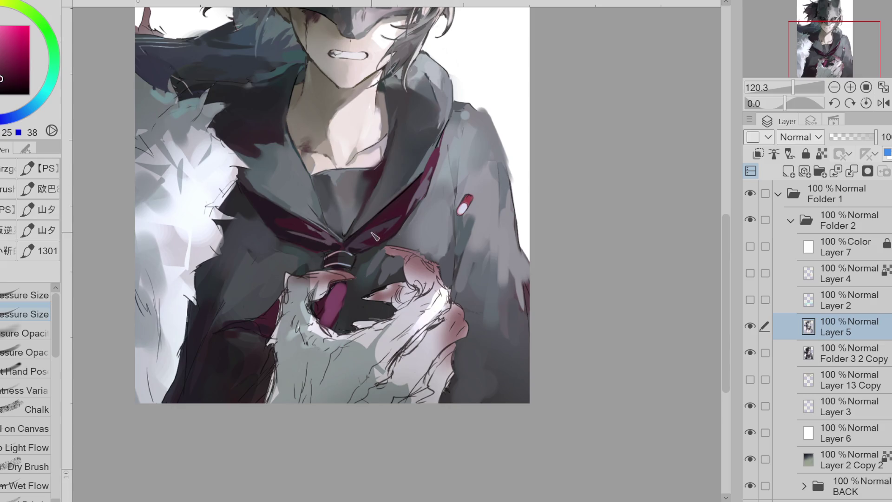
# Step: Sample magenta and purple collar tones and switch to a pressure-controlled opacity brush
pyautogui.keyDown('alt'); pyautogui.click(340, 236); pyautogui.keyUp('alt')
pyautogui.keyDown('alt'); pyautogui.click(434, 164); pyautogui.keyUp('alt')
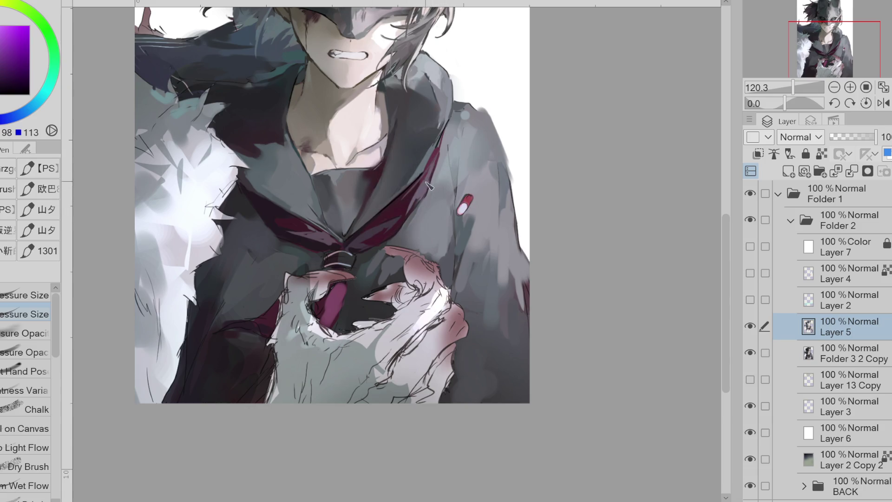
pyautogui.press('.')
pyautogui.press('.')
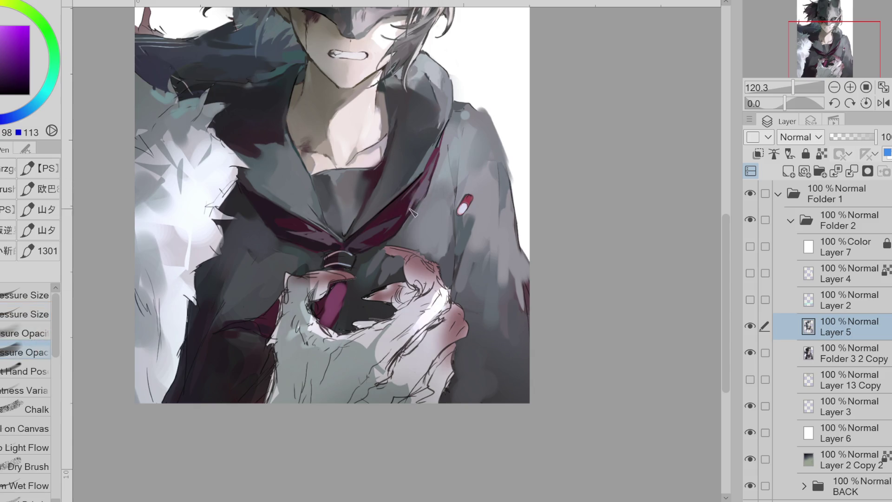
pyautogui.keyDown('alt'); pyautogui.click(309, 235); pyautogui.keyUp('alt')
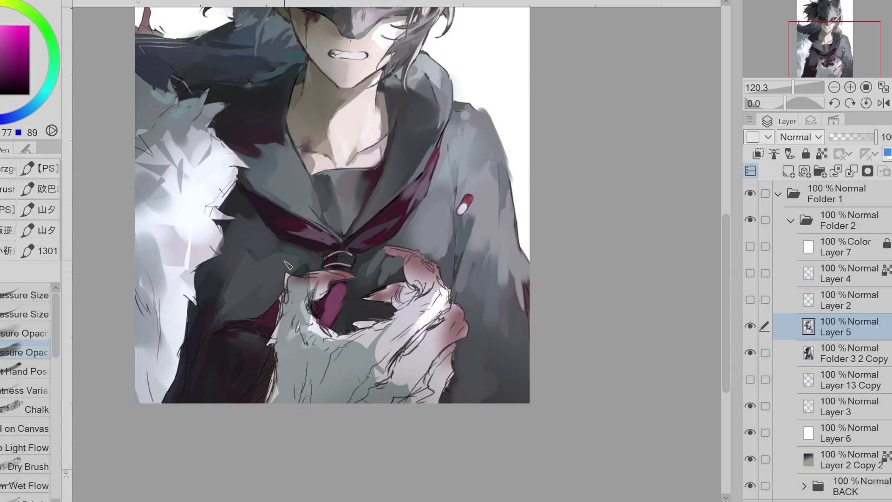
pyautogui.keyDown('alt'); pyautogui.click(283, 223); pyautogui.keyUp('alt')
pyautogui.keyDown('alt'); pyautogui.click(311, 246); pyautogui.keyUp('alt')
pyautogui.keyDown('alt'); pyautogui.click(267, 228); pyautogui.keyUp('alt')
# Step: Sample progressively darker collar shades, settling on a dark blue with fill tools ready
pyautogui.keyDown('alt'); pyautogui.click(271, 217); pyautogui.keyUp('alt')
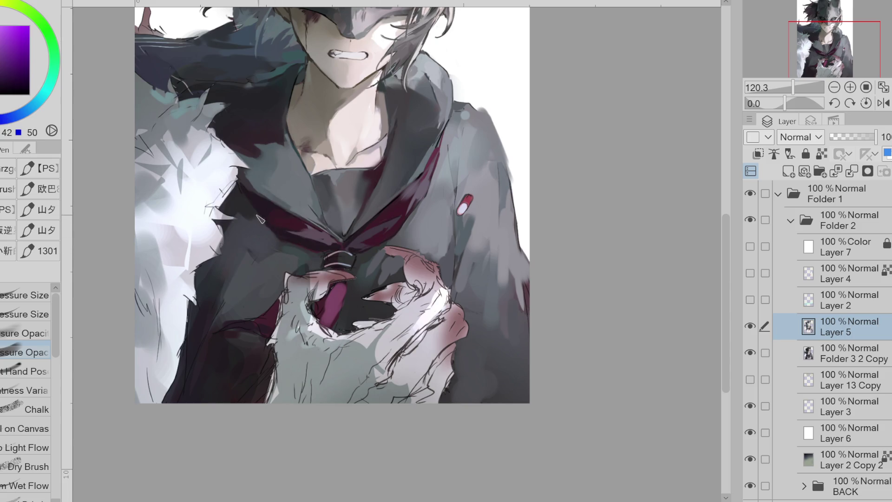
pyautogui.keyDown('alt'); pyautogui.click(291, 244); pyautogui.keyUp('alt')
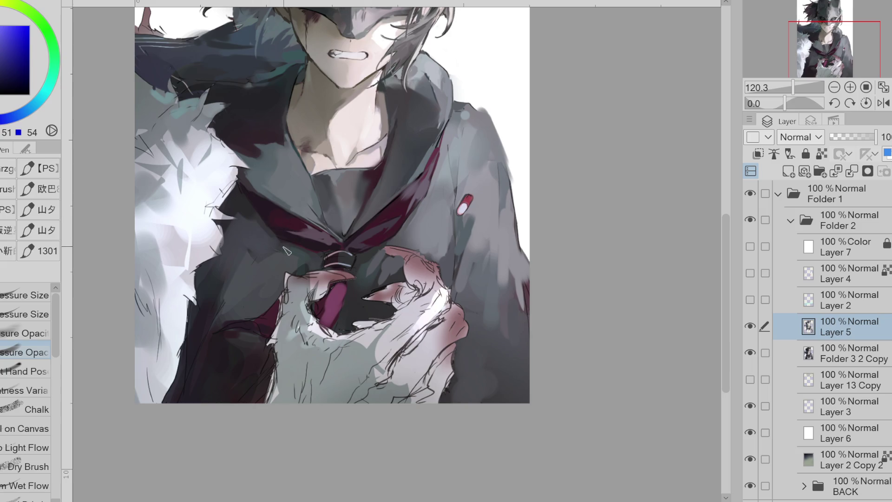
pyautogui.keyDown('alt'); pyautogui.click(263, 202); pyautogui.keyUp('alt')
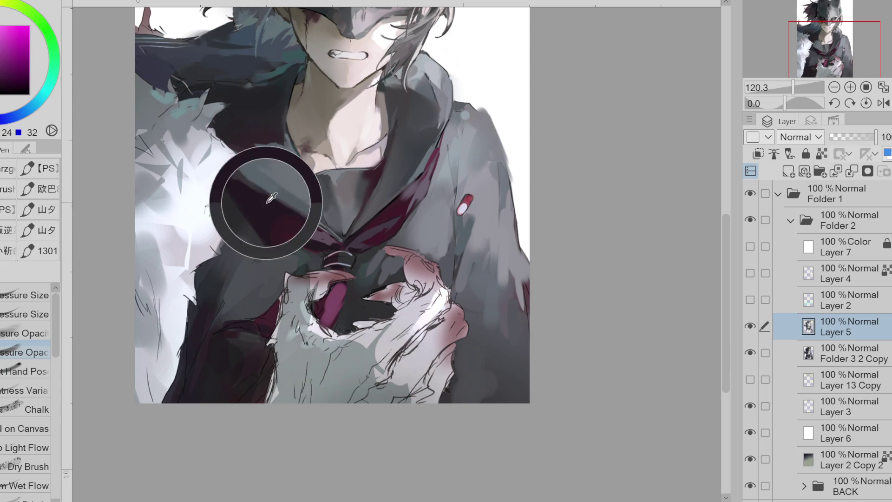
pyautogui.keyDown('alt'); pyautogui.click(267, 230); pyautogui.keyUp('alt')
pyautogui.keyDown('alt'); pyautogui.click(280, 236); pyautogui.keyUp('alt')
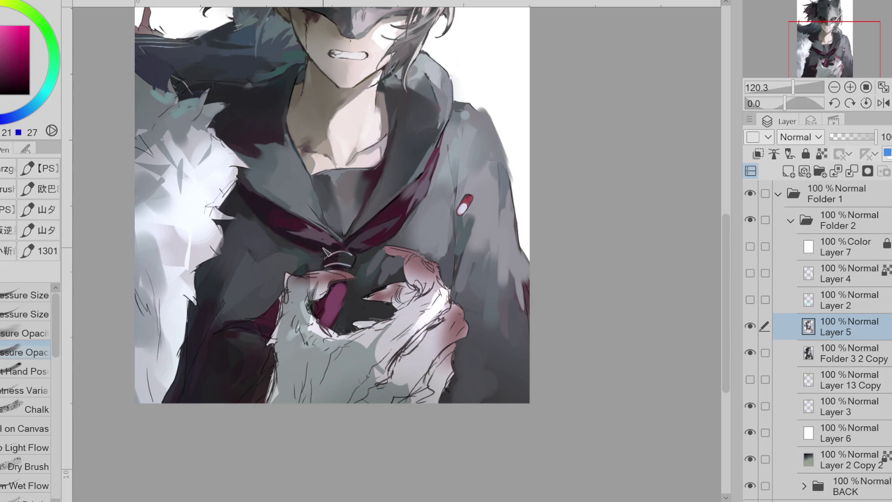
pyautogui.keyDown('alt'); pyautogui.click(395, 158); pyautogui.keyUp('alt')
pyautogui.press('g')
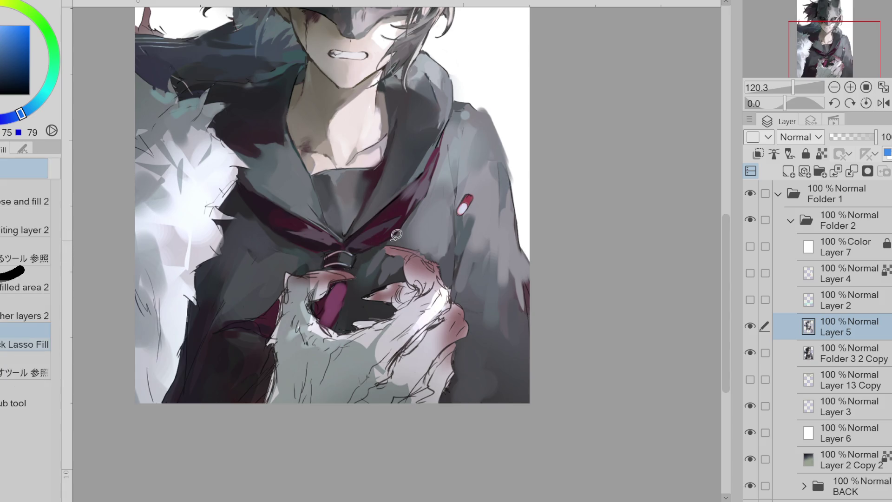
# Step: Auto-select the sailor collar area and sample its colour inside the selection
pyautogui.keyDown('alt'); pyautogui.click(318, 198); pyautogui.keyUp('alt')
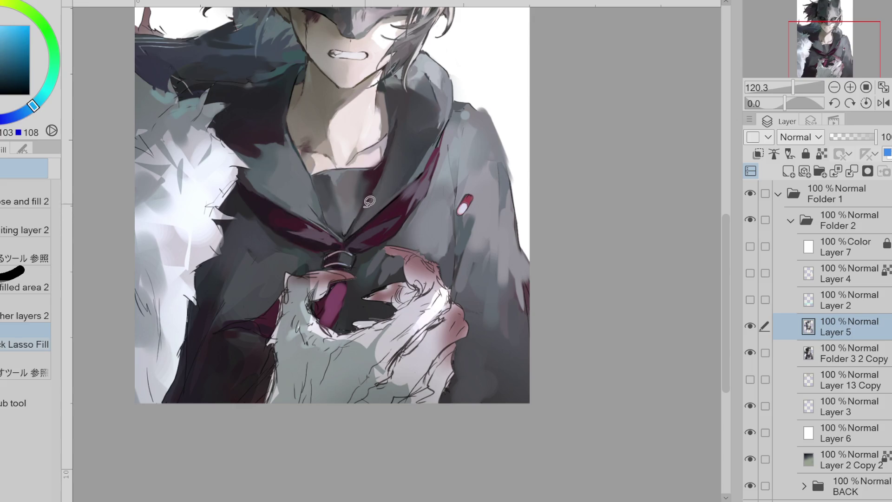
pyautogui.press('w')
pyautogui.click(388, 182)
pyautogui.keyDown('alt'); pyautogui.click(413, 182); pyautogui.keyUp('alt')
pyautogui.press('g')
pyautogui.keyDown('alt'); pyautogui.click(374, 202); pyautogui.keyUp('alt')
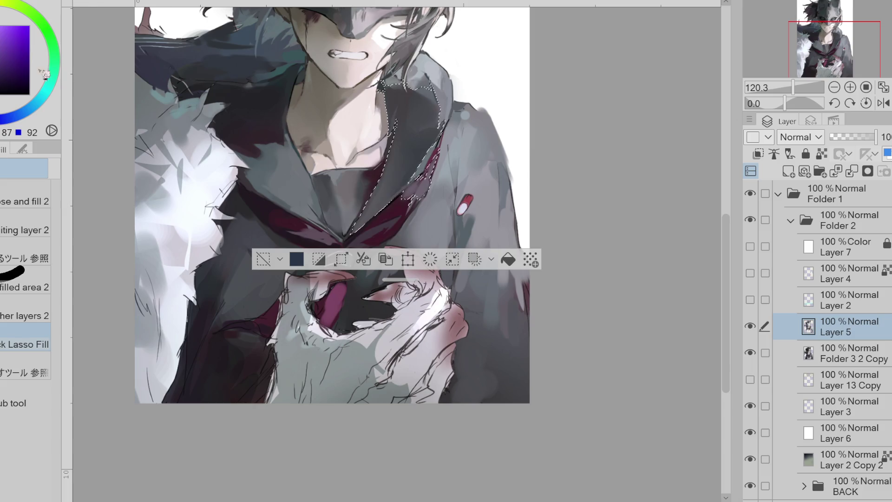
# Step: Shift the hue darker and spray the selected collar with the soft airbrush, then deselect
pyautogui.click(31, 108)
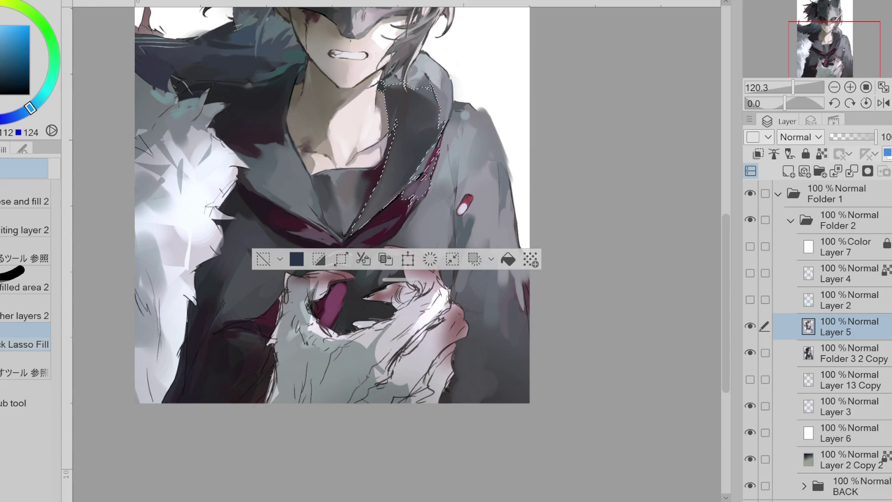
pyautogui.press('b')
pyautogui.moveTo(397, 210)
pyautogui.mouseDown()
pyautogui.moveTo(367, 218)
pyautogui.moveTo(384, 112)
pyautogui.mouseUp()
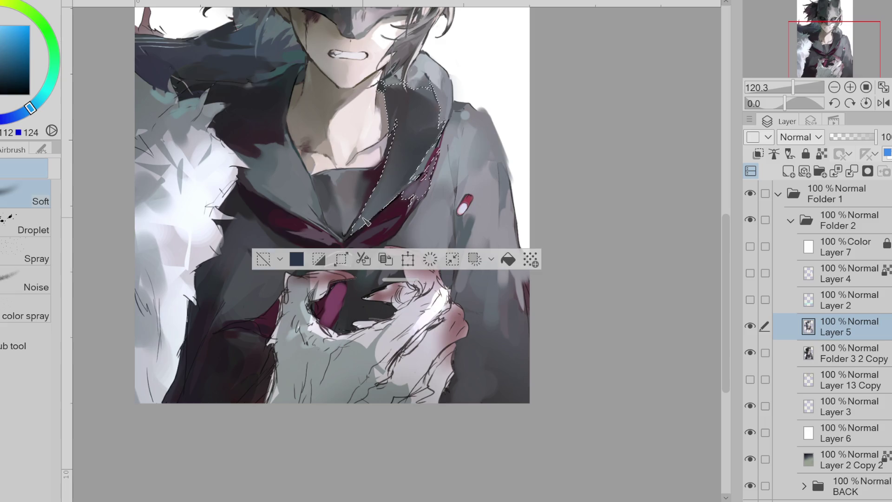
pyautogui.hotkey('ctrl', 'd')
pyautogui.press('p')
pyautogui.keyDown('alt'); pyautogui.click(383, 180); pyautogui.keyUp('alt')
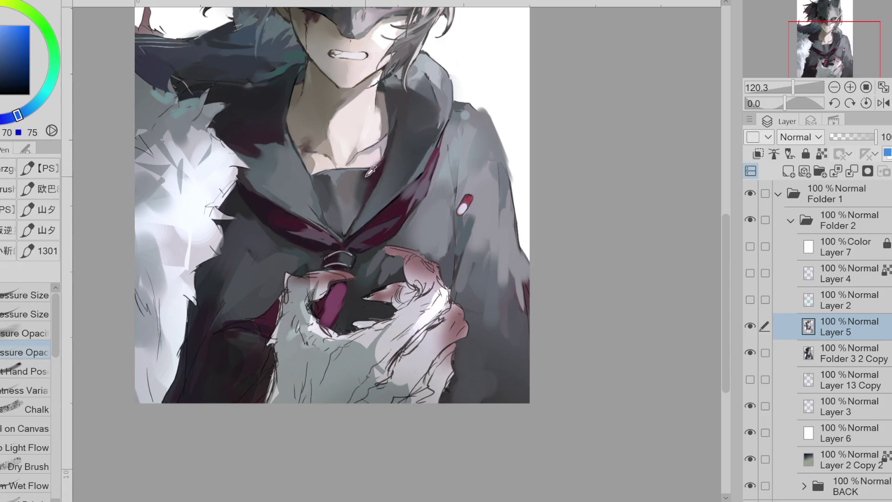
# Step: Mix a darker teal-grey drawing colour from magenta and teal-grey painting samples
pyautogui.keyDown('alt'); pyautogui.click(367, 176); pyautogui.keyUp('alt')
pyautogui.keyDown('alt'); pyautogui.click(391, 167); pyautogui.keyUp('alt')
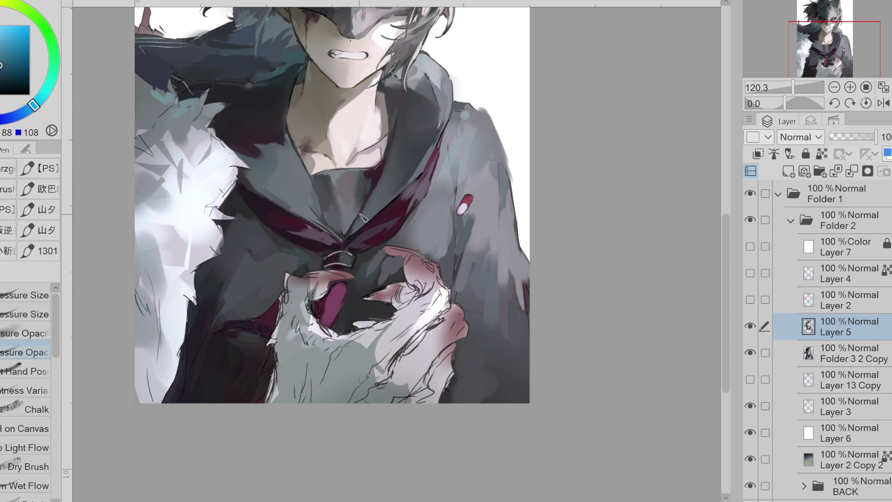
pyautogui.click(46, 89)
pyautogui.keyDown('alt'); pyautogui.click(377, 186); pyautogui.keyUp('alt')
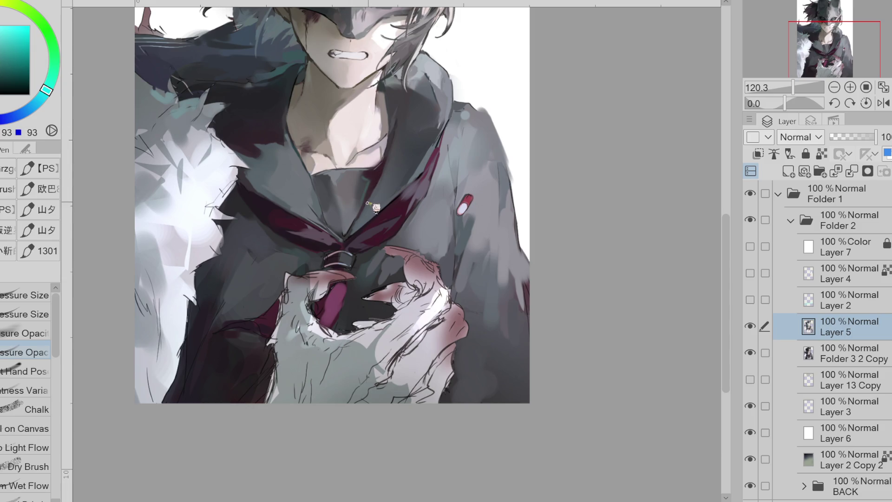
pyautogui.keyDown('alt'); pyautogui.click(388, 187); pyautogui.keyUp('alt')
# Step: Sample grey and dark grey tones from the coat and nearby pale areas
pyautogui.keyDown('alt'); pyautogui.click(370, 263); pyautogui.keyUp('alt')
pyautogui.keyDown('alt'); pyautogui.click(366, 280); pyautogui.keyUp('alt')
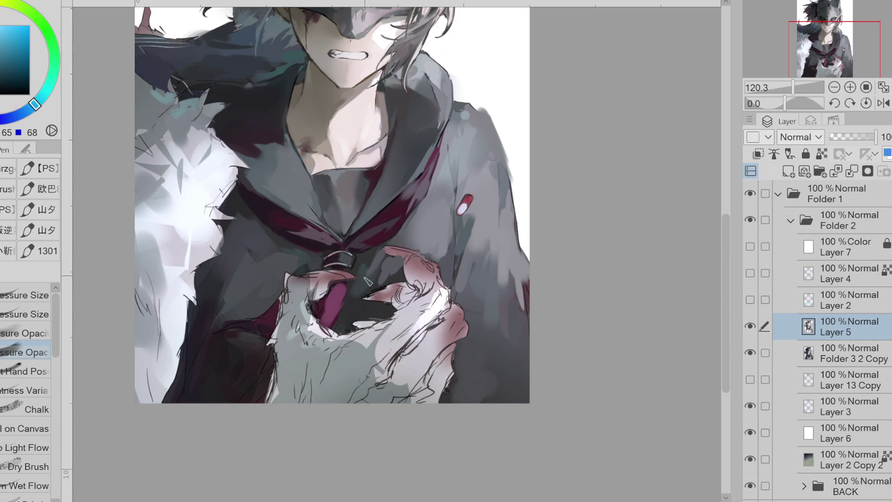
pyautogui.keyDown('alt'); pyautogui.click(358, 319); pyautogui.keyUp('alt')
pyautogui.keyDown('alt'); pyautogui.click(370, 279); pyautogui.keyUp('alt')
pyautogui.keyDown('alt'); pyautogui.click(385, 265); pyautogui.keyUp('alt')
pyautogui.keyDown('alt'); pyautogui.click(431, 263); pyautogui.keyUp('alt')
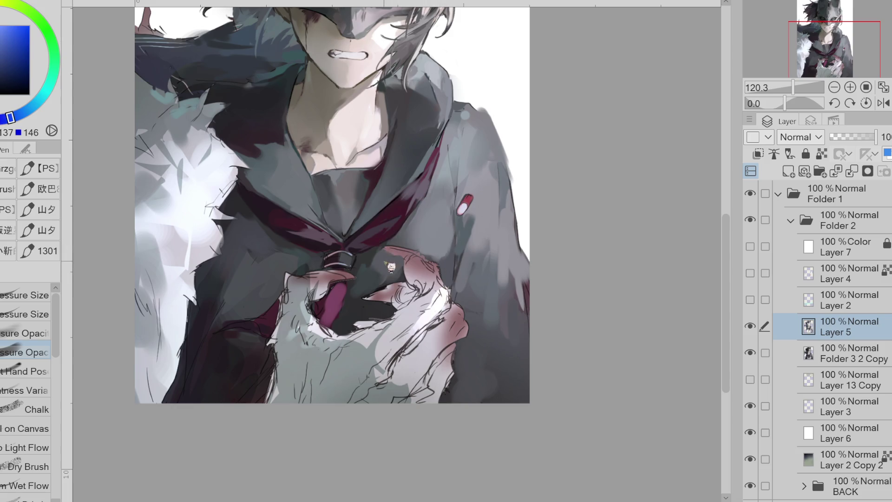
pyautogui.keyDown('alt'); pyautogui.click(368, 255); pyautogui.keyUp('alt')
pyautogui.keyDown('alt'); pyautogui.click(358, 281); pyautogui.keyUp('alt')
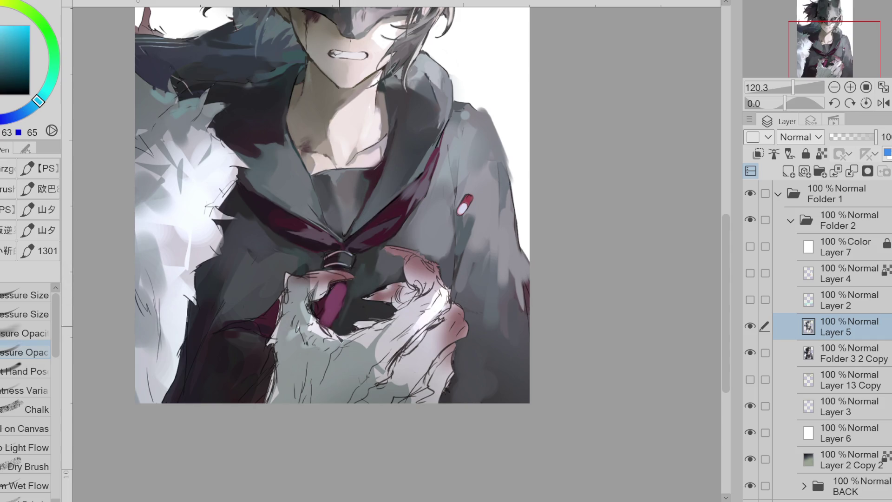
# Step: Pick a blue, sample dark magenta from the lower coat, and deepen the drawing colour
pyautogui.keyDown('alt'); pyautogui.click(251, 258); pyautogui.keyUp('alt')
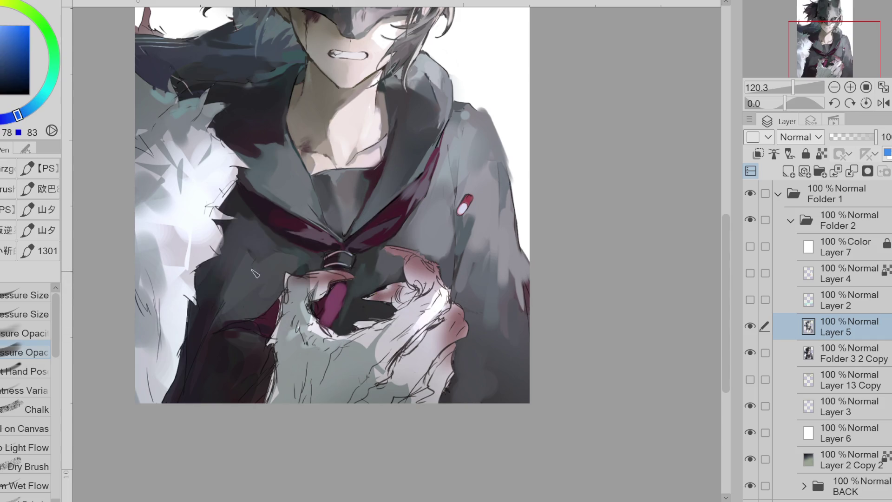
pyautogui.keyDown('alt'); pyautogui.click(206, 318); pyautogui.keyUp('alt')
pyautogui.keyDown('alt'); pyautogui.click(231, 380); pyautogui.keyUp('alt')
pyautogui.keyDown('alt'); pyautogui.click(221, 369); pyautogui.keyUp('alt')
pyautogui.keyDown('alt'); pyautogui.click(198, 369); pyautogui.keyUp('alt')
pyautogui.keyDown('alt'); pyautogui.click(261, 324); pyautogui.keyUp('alt')
pyautogui.keyDown('alt'); pyautogui.click(200, 369); pyautogui.keyUp('alt')
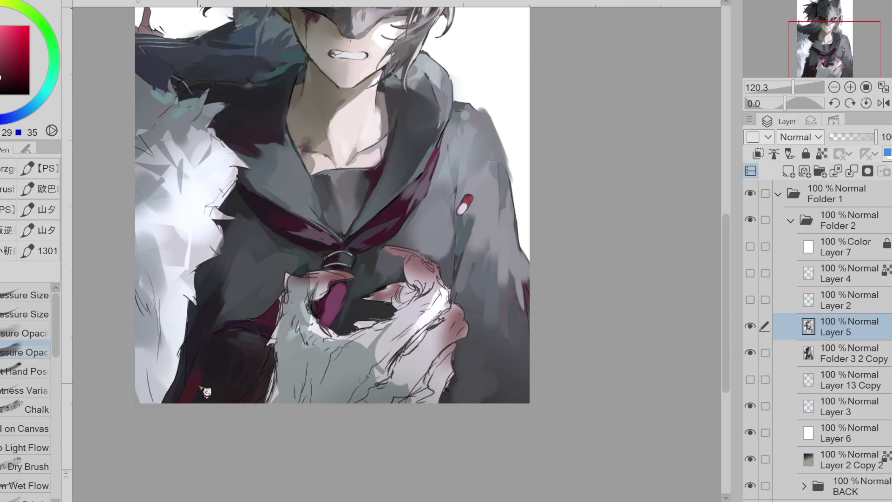
pyautogui.click(6, 80)
pyautogui.keyDown('alt'); pyautogui.click(205, 378); pyautogui.keyUp('alt')
# Step: Sample dark magenta, dark blue and mid blue tones across the coat
pyautogui.keyDown('alt'); pyautogui.click(233, 340); pyautogui.keyUp('alt')
pyautogui.keyDown('alt'); pyautogui.click(243, 343); pyautogui.keyUp('alt')
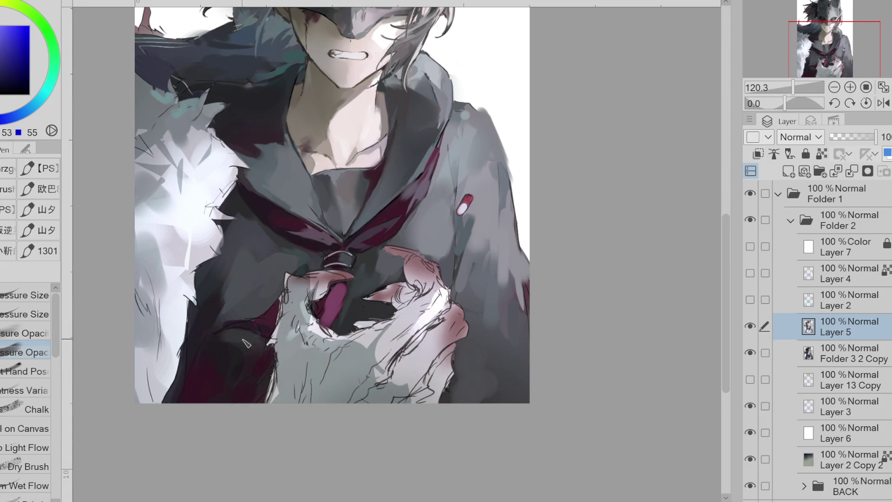
pyautogui.keyDown('alt'); pyautogui.click(250, 320); pyautogui.keyUp('alt')
pyautogui.keyDown('alt'); pyautogui.click(274, 296); pyautogui.keyUp('alt')
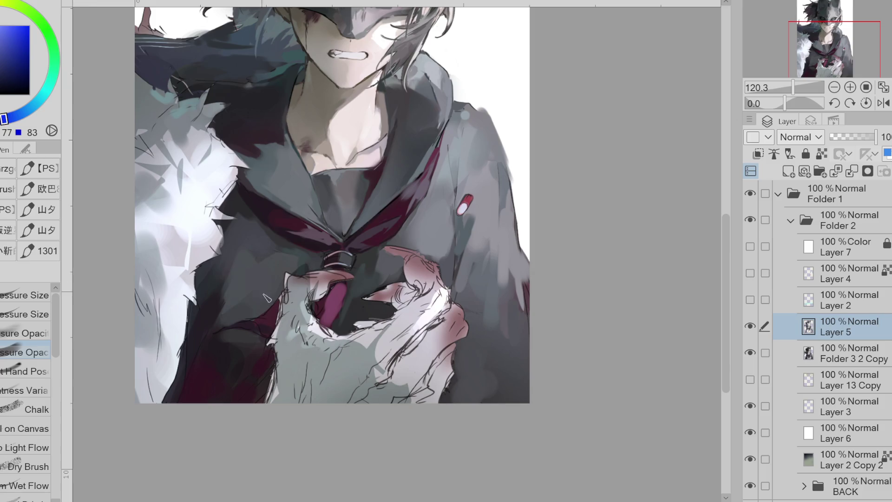
pyautogui.keyDown('alt'); pyautogui.click(259, 235); pyautogui.keyUp('alt')
pyautogui.keyDown('alt'); pyautogui.click(278, 238); pyautogui.keyUp('alt')
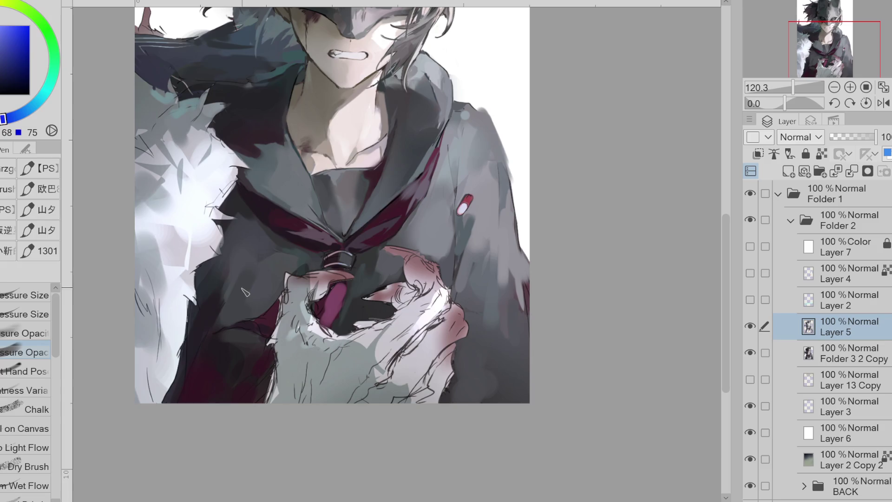
# Step: Sample dark purple, teal and dark blue lower-left coat tones near the tie, then zoom out
pyautogui.keyDown('alt'); pyautogui.click(220, 327); pyautogui.keyUp('alt')
pyautogui.keyDown('alt'); pyautogui.click(236, 304); pyautogui.keyUp('alt')
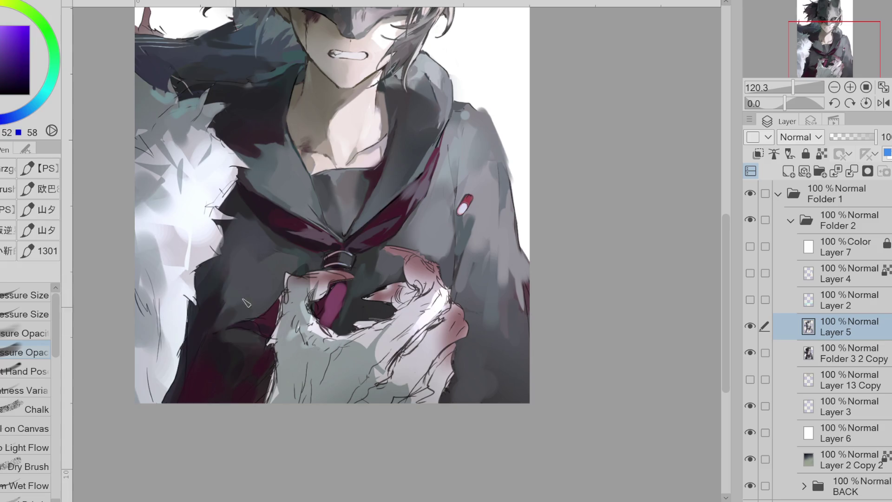
pyautogui.keyDown('alt'); pyautogui.click(262, 280); pyautogui.keyUp('alt')
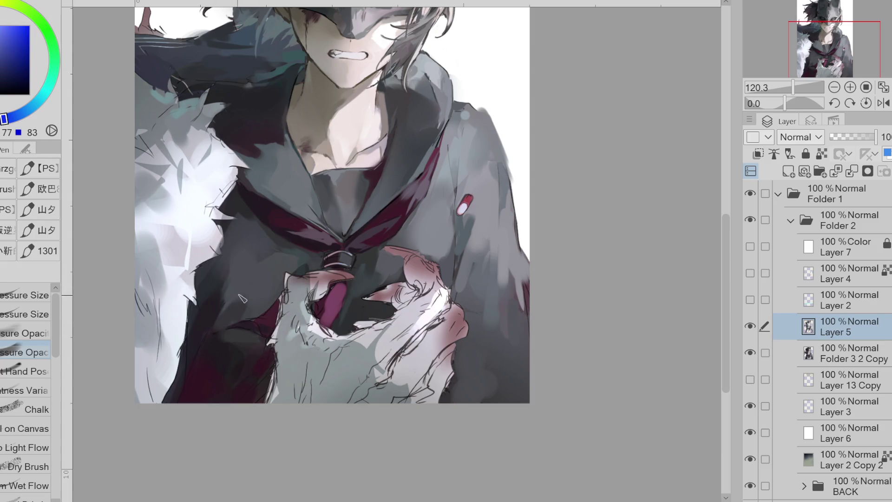
pyautogui.keyDown('alt'); pyautogui.click(228, 268); pyautogui.keyUp('alt')
pyautogui.keyDown('alt'); pyautogui.click(214, 277); pyautogui.keyUp('alt')
pyautogui.keyDown('alt'); pyautogui.click(214, 278); pyautogui.keyUp('alt')
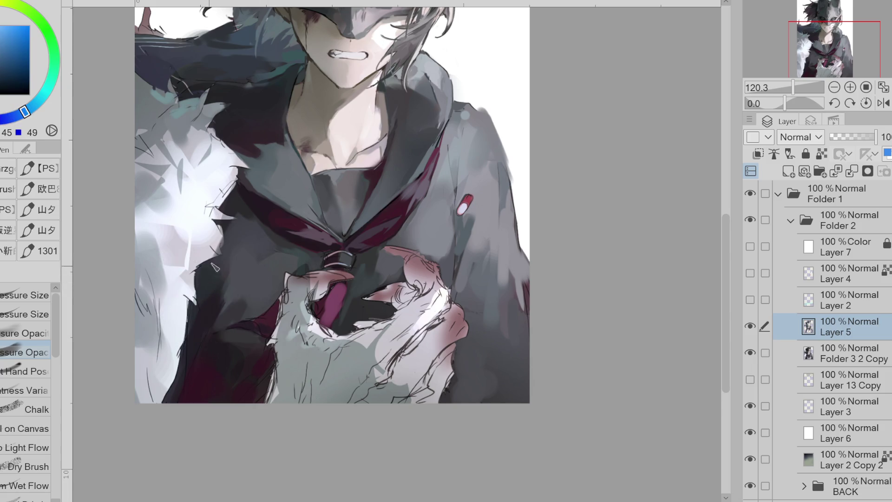
pyautogui.keyDown('alt'); pyautogui.click(239, 214); pyautogui.keyUp('alt')
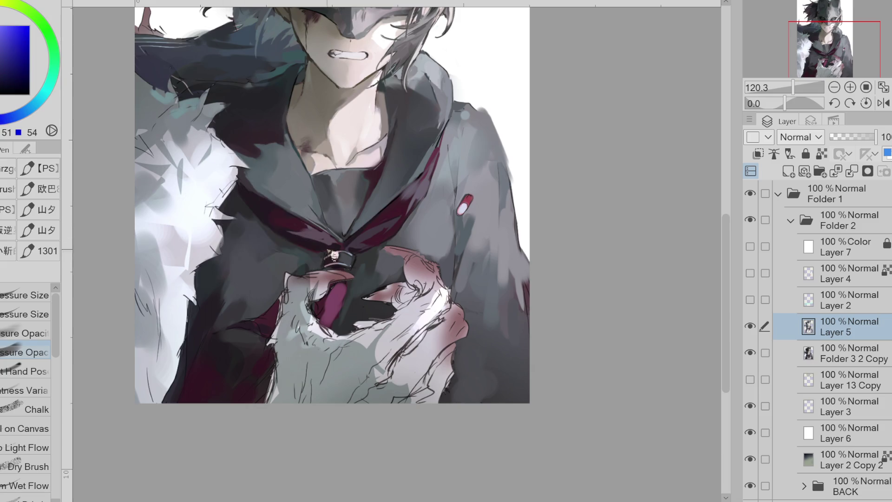
pyautogui.keyDown('alt'); pyautogui.click(286, 267); pyautogui.keyUp('alt')
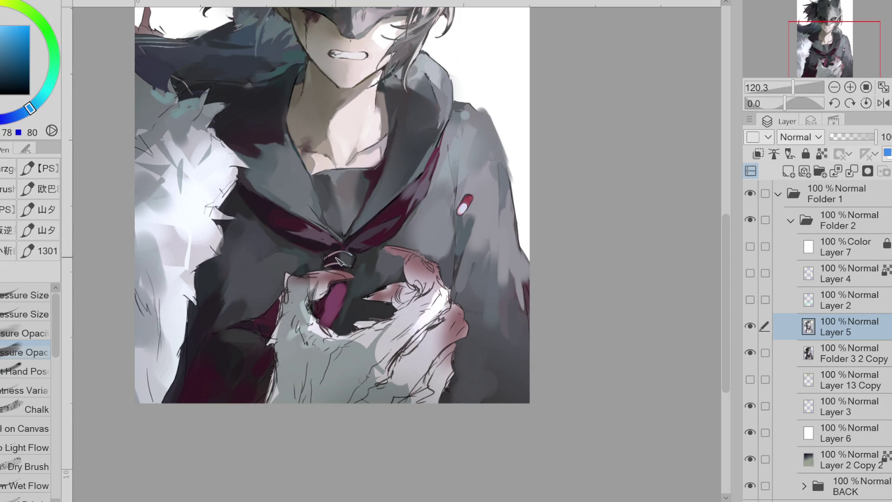
pyautogui.keyDown('alt'); pyautogui.click(302, 261); pyautogui.keyUp('alt')
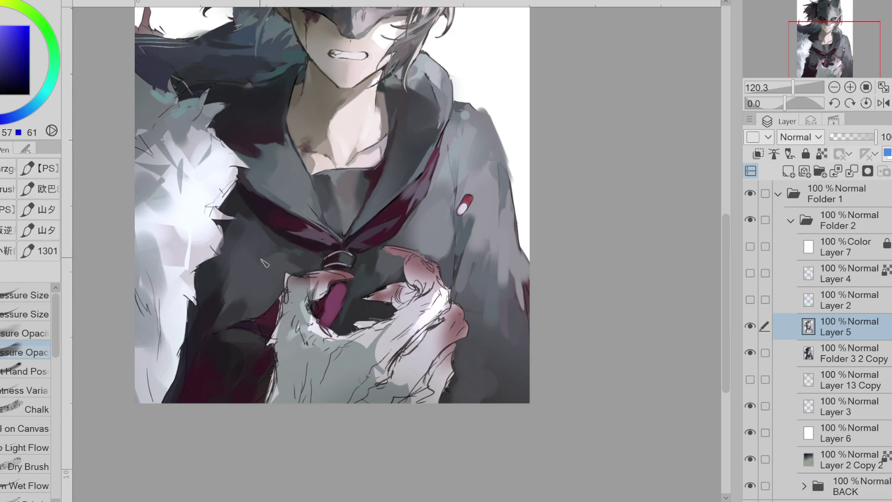
pyautogui.scroll(-1, 278, 351)
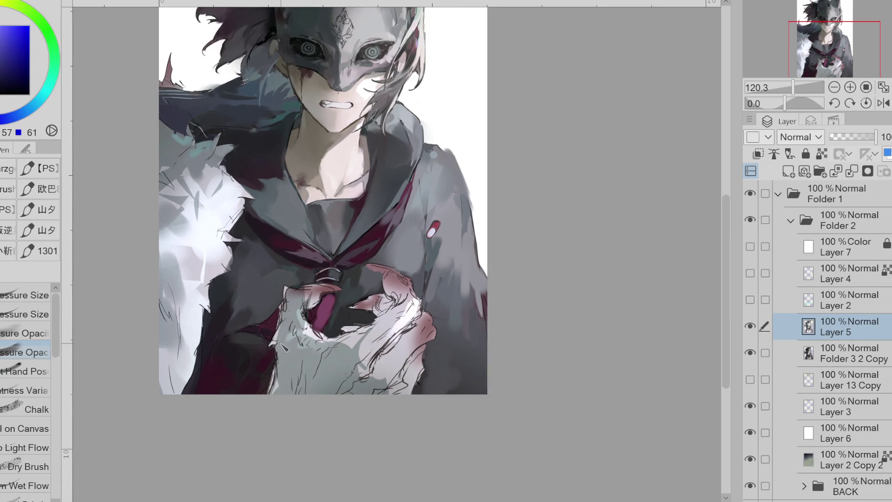
# Step: Sample dark crimson and magenta tie colours and touch up the fur edge beside the tie
pyautogui.keyDown('alt'); pyautogui.click(278, 350); pyautogui.keyUp('alt')
pyautogui.keyDown('alt'); pyautogui.click(326, 305); pyautogui.keyUp('alt')
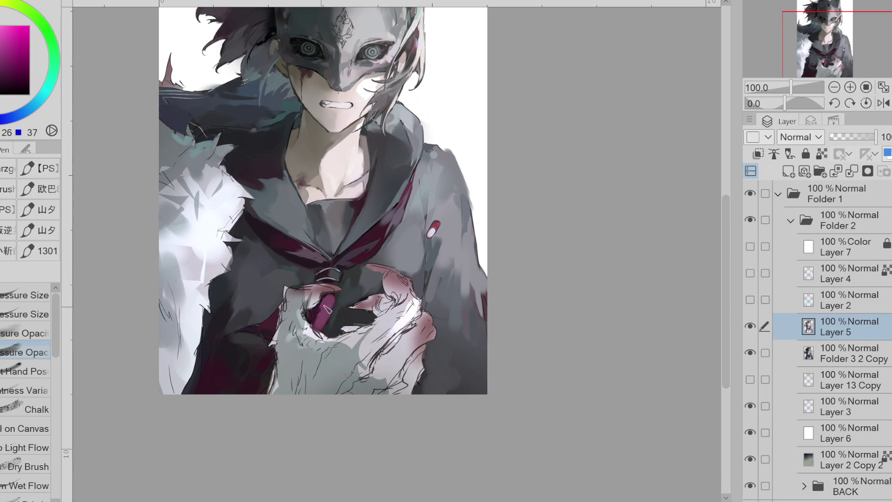
pyautogui.keyDown('alt'); pyautogui.click(325, 305); pyautogui.keyUp('alt')
pyautogui.keyDown('alt'); pyautogui.click(337, 311); pyautogui.keyUp('alt')
pyautogui.keyDown('alt'); pyautogui.click(323, 311); pyautogui.keyUp('alt')
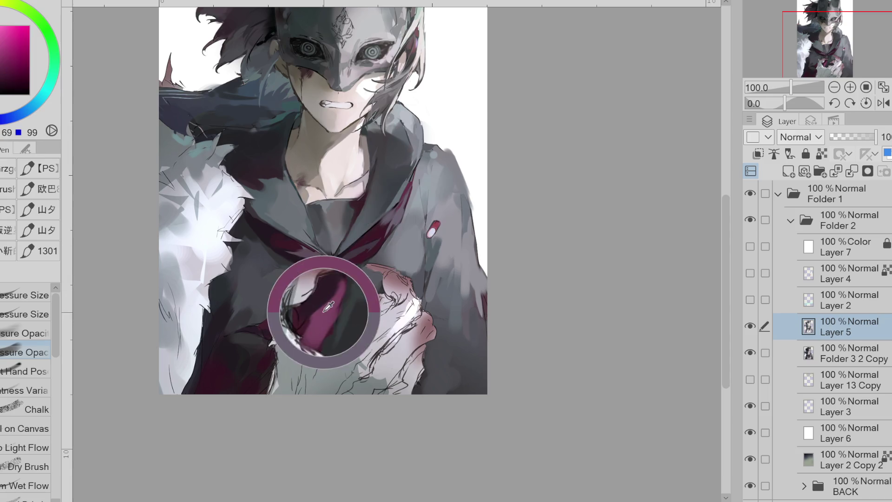
pyautogui.moveTo(281, 326); pyautogui.dragTo(277, 333)
# Step: Select the tie area and add the region left of it with the lasso
pyautogui.press('w')
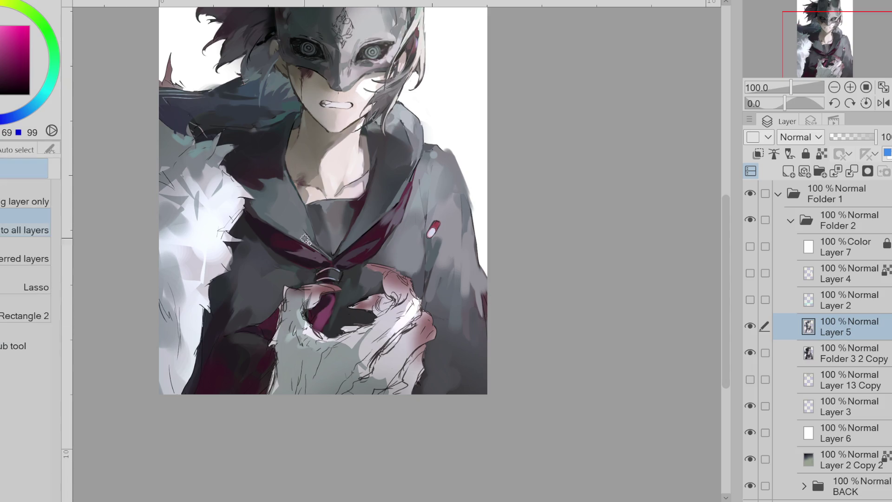
pyautogui.click(335, 302)
pyautogui.press('g')
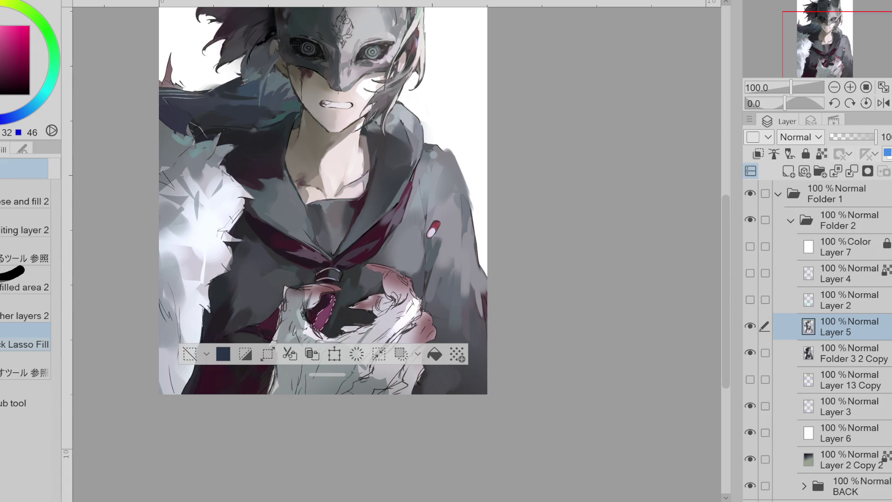
pyautogui.press('w')
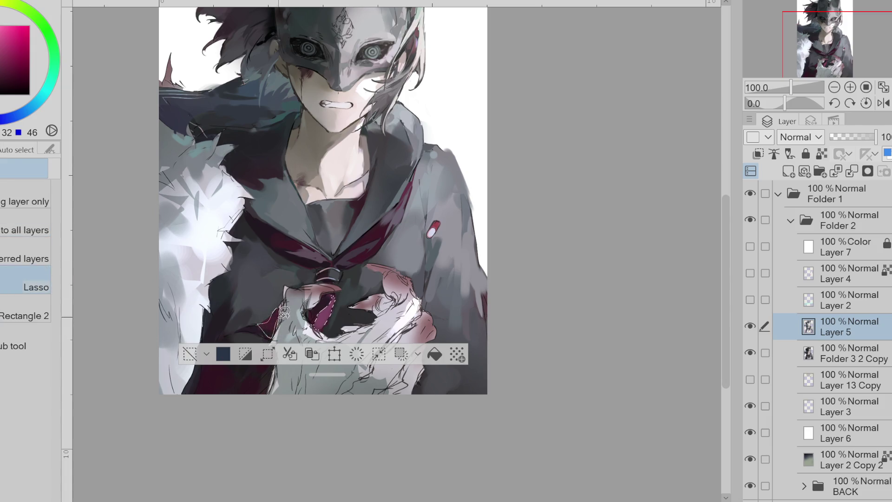
pyautogui.moveTo(284, 312); pyautogui.dragTo(282, 309)
pyautogui.keyDown('alt'); pyautogui.click(322, 319); pyautogui.keyUp('alt')
pyautogui.press('b')
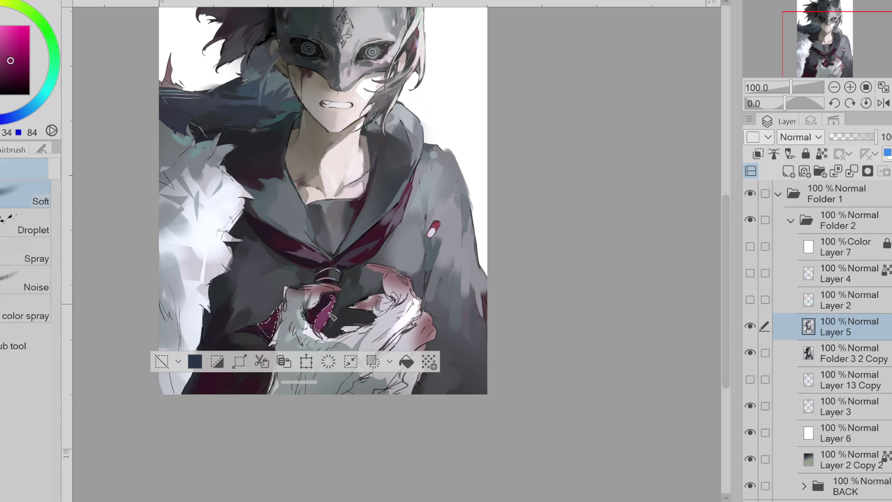
# Step: Sample light muted and light blue tones, then paste a copy of the selection and undo it
pyautogui.keyDown('alt'); pyautogui.click(348, 307); pyautogui.keyUp('alt')
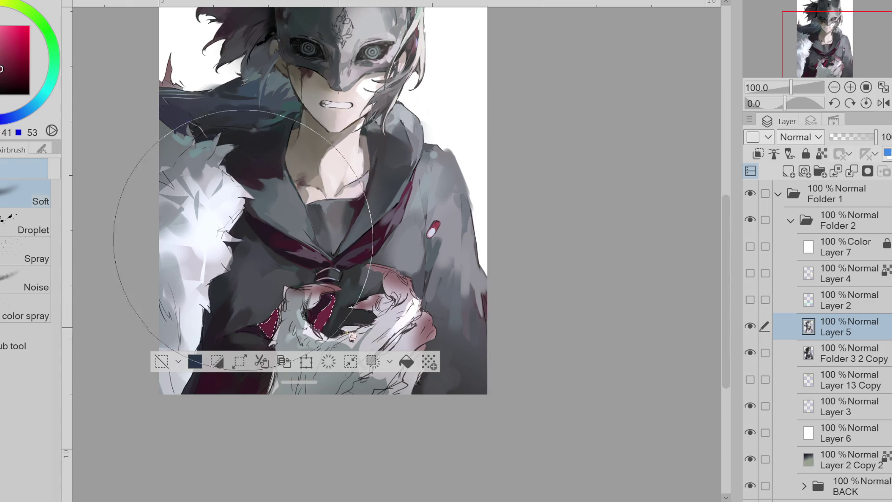
pyautogui.keyDown('alt'); pyautogui.click(205, 233); pyautogui.keyUp('alt')
pyautogui.keyDown('alt'); pyautogui.click(173, 190); pyautogui.keyUp('alt')
pyautogui.hotkey('ctrl', 'c')
pyautogui.hotkey('ctrl', 'v')
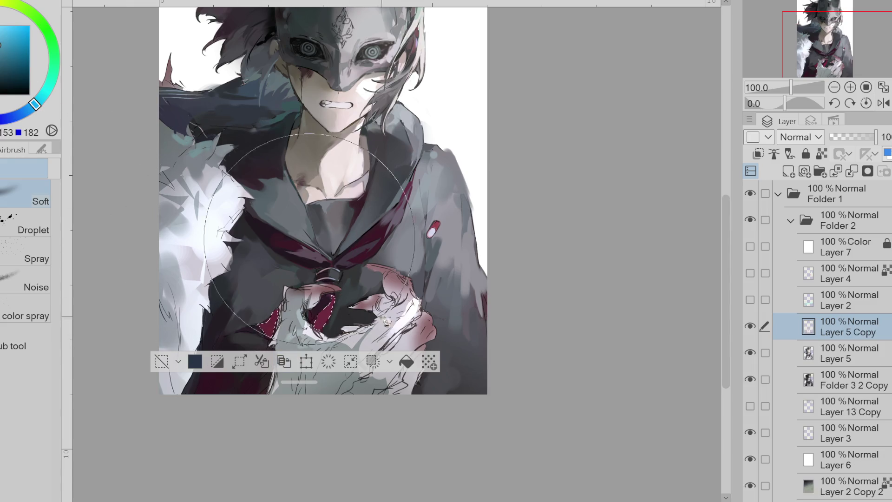
pyautogui.moveTo(299, 382); pyautogui.dragTo(272, 461)
pyautogui.hotkey('ctrl', 'z')
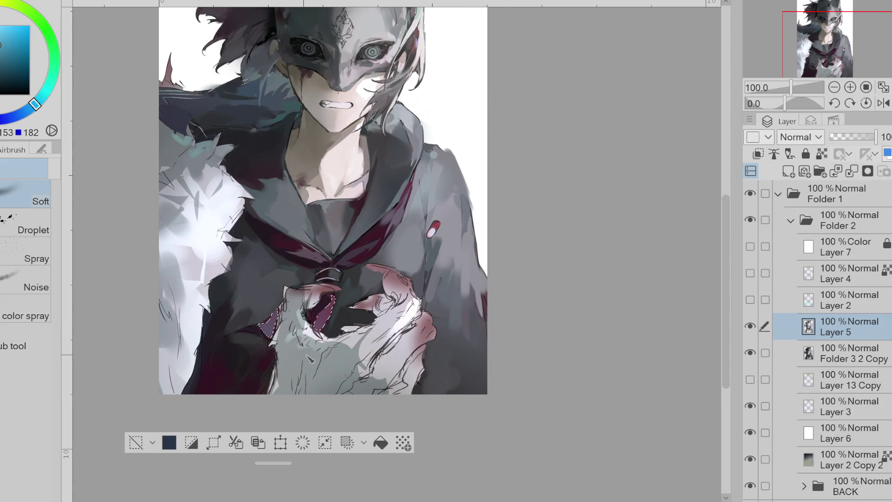
# Step: Clear the selection and pick a slightly darker magenta for the pen
pyautogui.keyDown('alt'); pyautogui.click(432, 188); pyautogui.keyUp('alt')
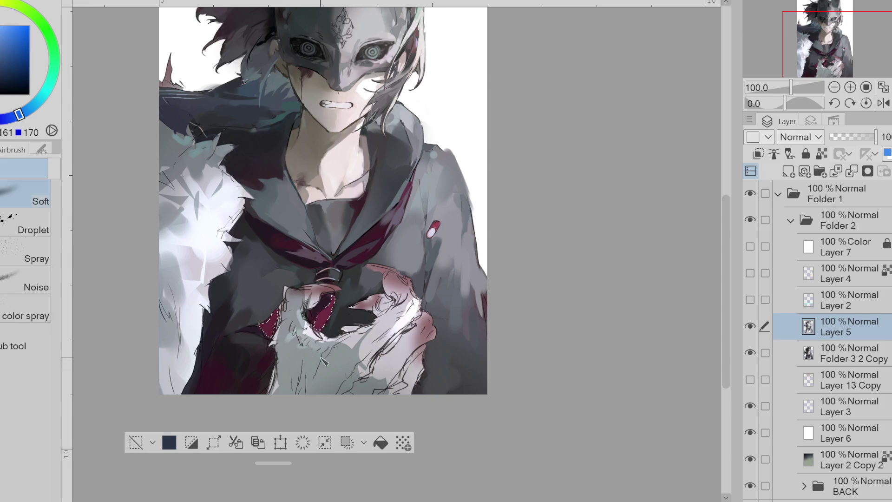
pyautogui.keyDown('alt'); pyautogui.click(166, 167); pyautogui.keyUp('alt')
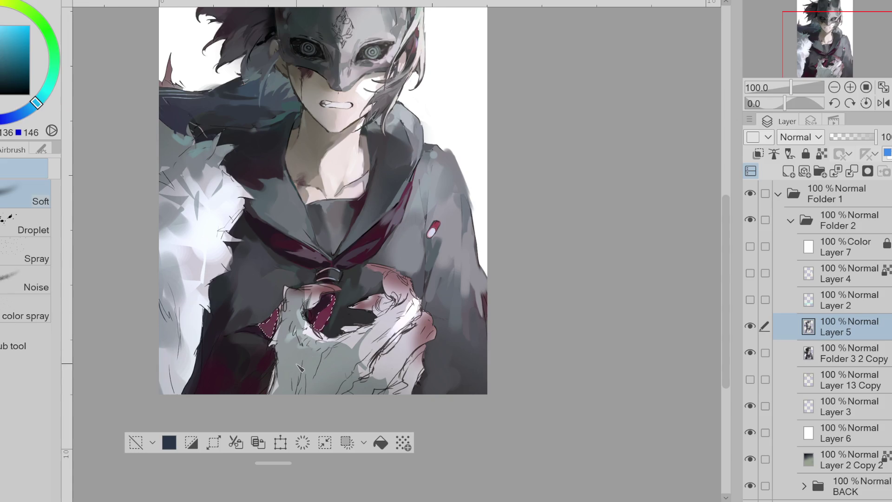
pyautogui.hotkey('ctrl', 'd')
pyautogui.keyDown('alt'); pyautogui.click(262, 326); pyautogui.keyUp('alt')
pyautogui.press('p')
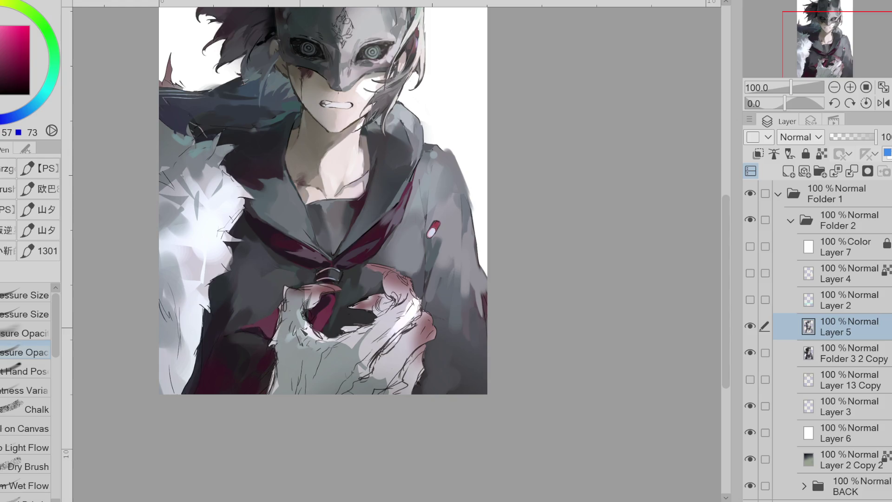
pyautogui.click(2, 47)
# Step: Select the dark red patch by the tie, then show Layer 7 for a greyscale preview
pyautogui.press('w')
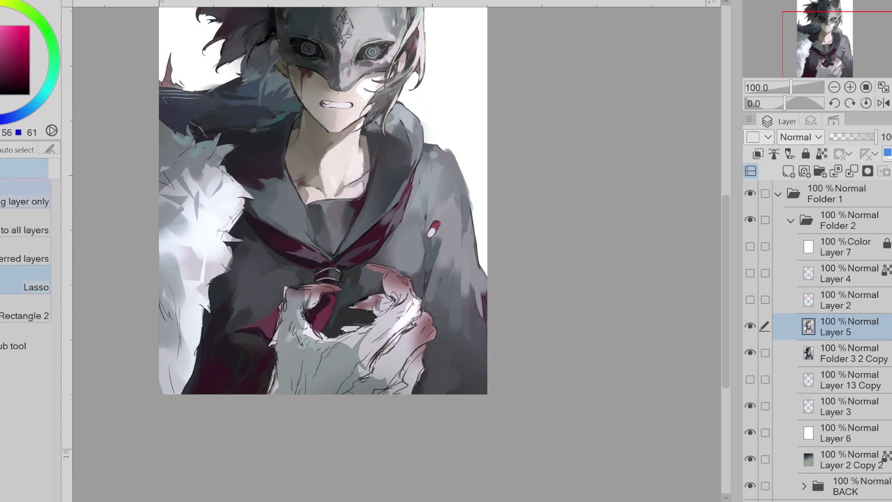
pyautogui.click(262, 322)
pyautogui.press('b')
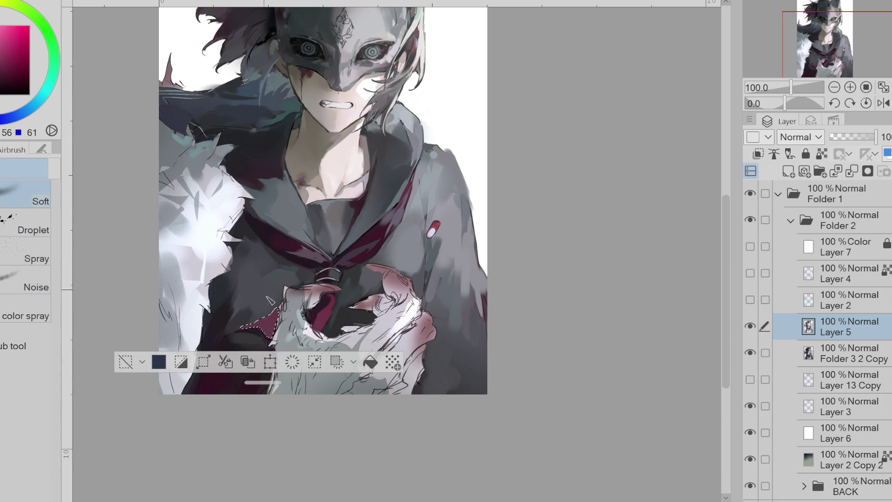
pyautogui.click(761, 246)
pyautogui.click(127, 364)
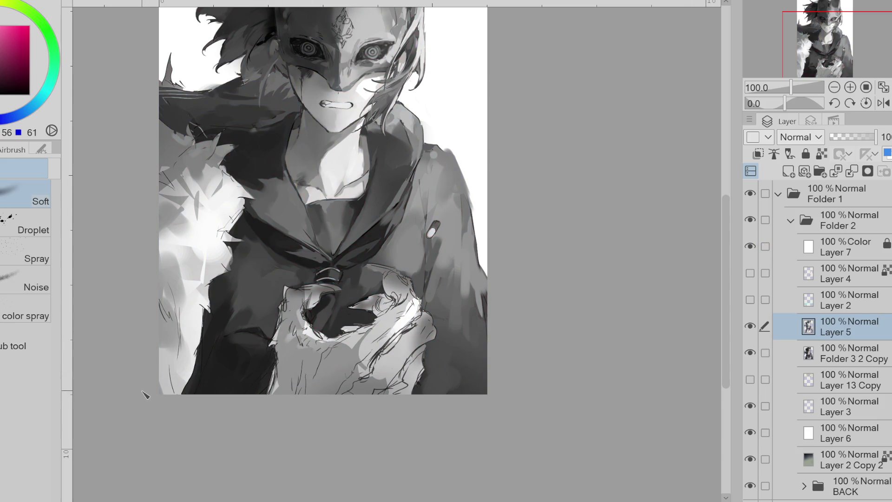
# Step: Restore the previous selection, sample canvas tones including a near-white pink, then deselect
pyautogui.hotkey('ctrl', 'z')
pyautogui.keyDown('alt'); pyautogui.click(268, 326); pyautogui.keyUp('alt')
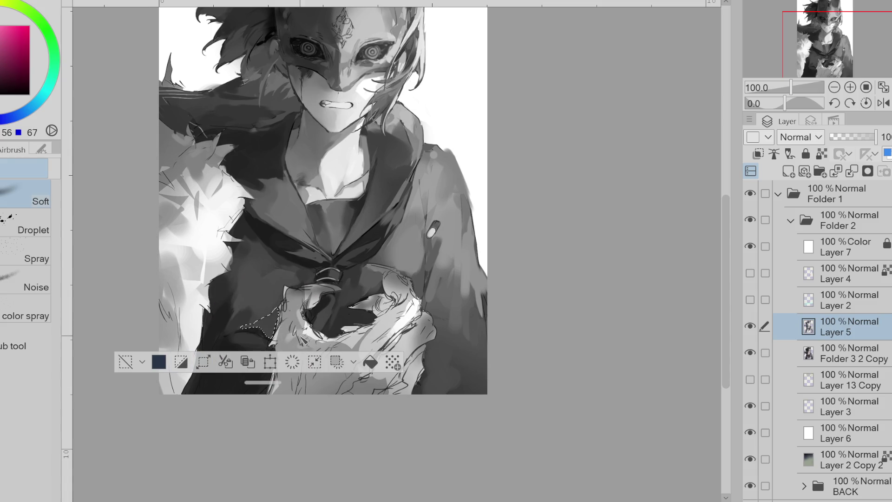
pyautogui.keyDown('alt'); pyautogui.click(293, 303); pyautogui.keyUp('alt')
pyautogui.keyDown('alt'); pyautogui.click(279, 322); pyautogui.keyUp('alt')
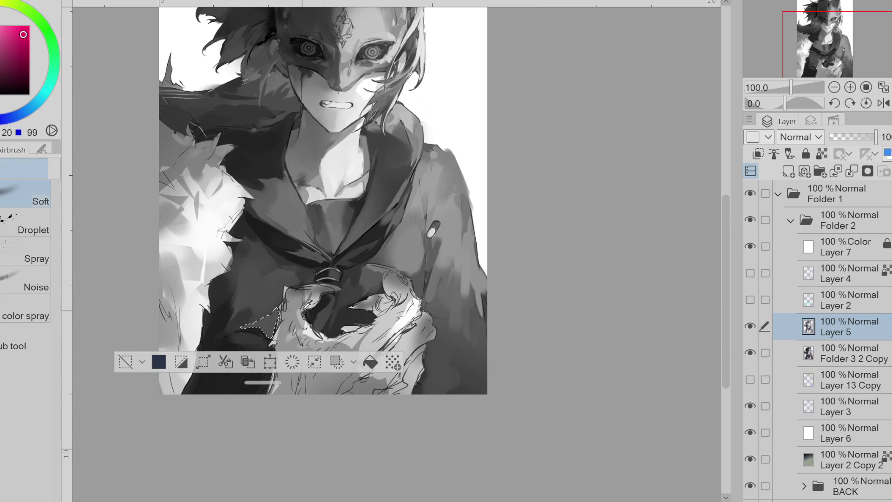
pyautogui.press('p')
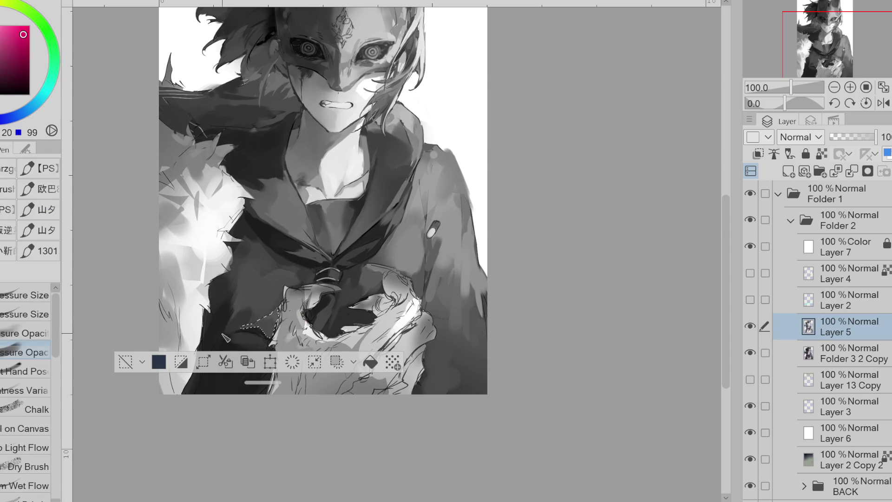
pyautogui.hotkey('ctrl', 'd')
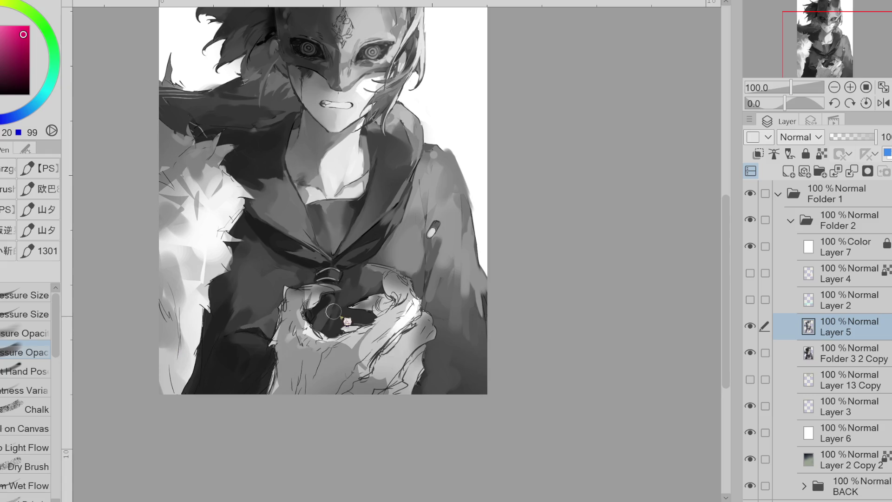
# Step: With the pressure-opacity brush, sample magenta and purple-blue tones and paint shading over the dark coat
pyautogui.click(25, 333)
pyautogui.keyDown('alt'); pyautogui.click(235, 353); pyautogui.keyUp('alt')
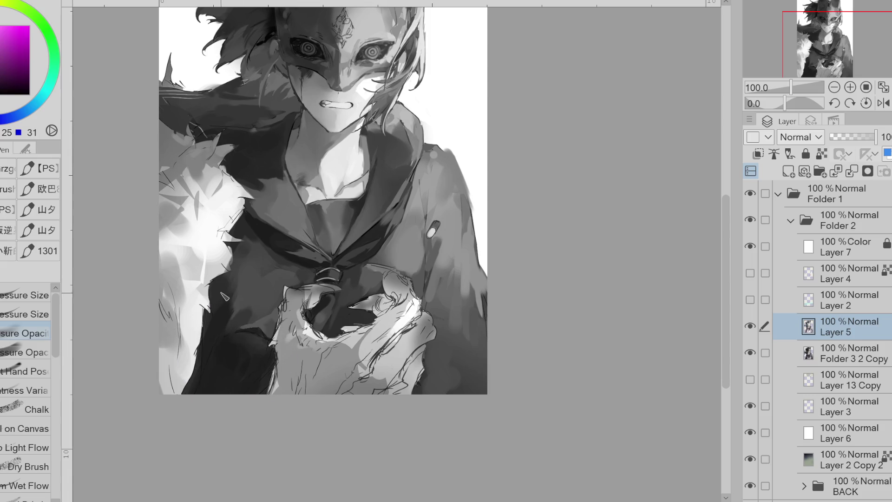
pyautogui.keyDown('alt'); pyautogui.click(235, 304); pyautogui.keyUp('alt')
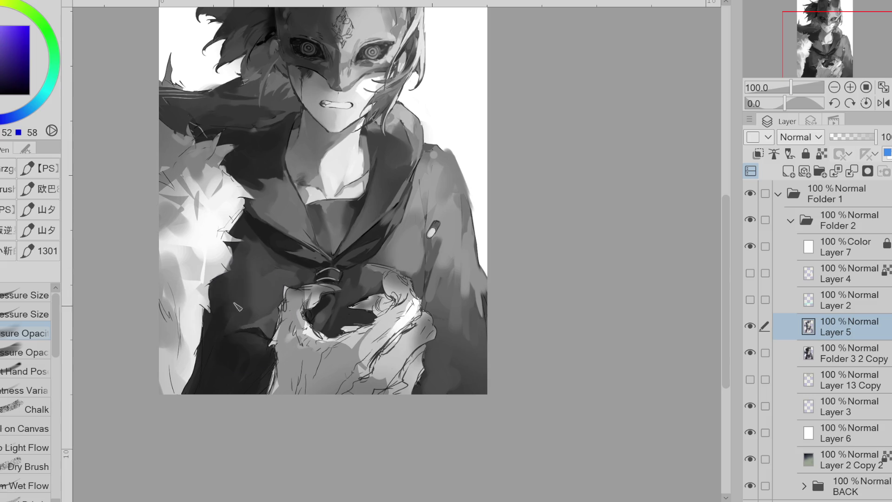
pyautogui.keyDown('alt'); pyautogui.click(237, 298); pyautogui.keyUp('alt')
pyautogui.keyDown('alt'); pyautogui.click(212, 371); pyautogui.keyUp('alt')
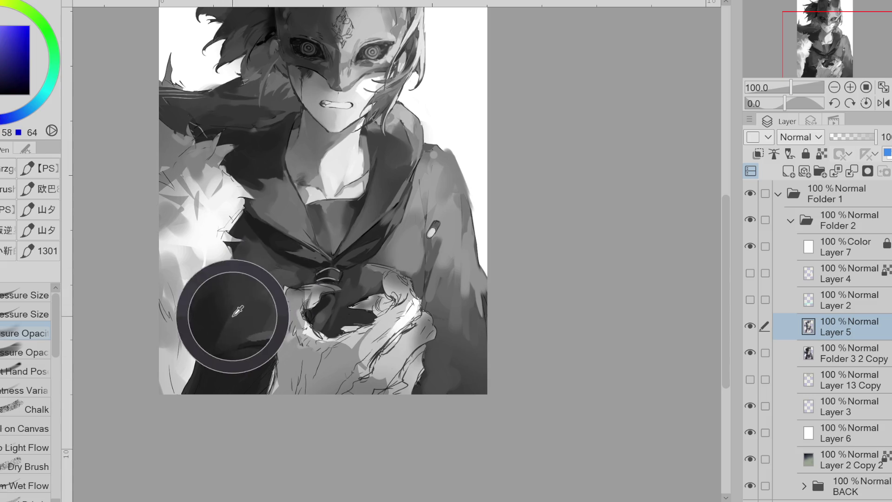
pyautogui.keyDown('alt'); pyautogui.click(212, 336); pyautogui.keyUp('alt')
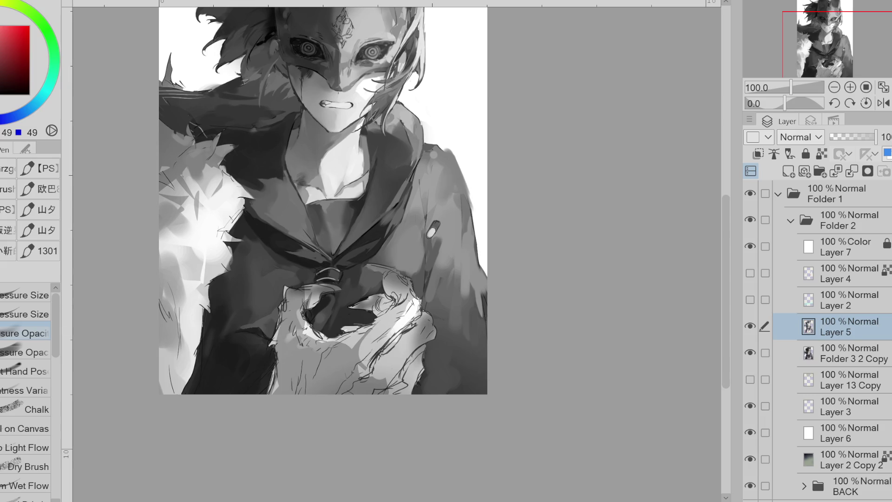
pyautogui.moveTo(209, 333)
pyautogui.mouseDown()
pyautogui.moveTo(205, 376)
pyautogui.moveTo(200, 316)
pyautogui.mouseUp()
# Step: Sample dark, blue and mid coat tones, pick a lighter blue, and zoom out
pyautogui.keyDown('alt'); pyautogui.click(262, 365); pyautogui.keyUp('alt')
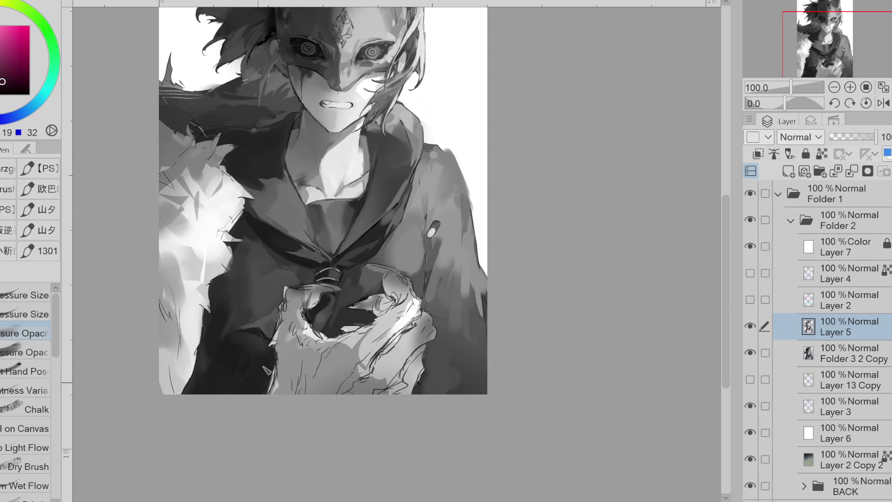
pyautogui.keyDown('alt'); pyautogui.click(355, 297); pyautogui.keyUp('alt')
pyautogui.keyDown('alt'); pyautogui.click(367, 285); pyautogui.keyUp('alt')
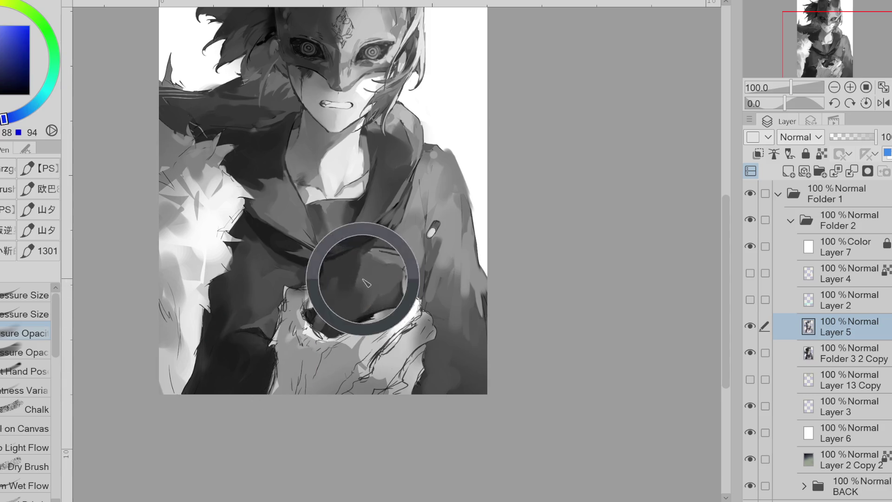
pyautogui.keyDown('alt'); pyautogui.click(427, 262); pyautogui.keyUp('alt')
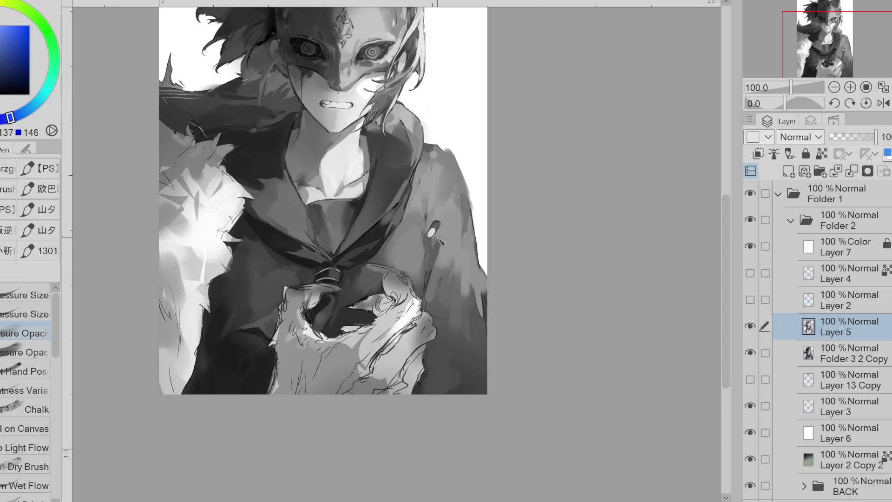
pyautogui.keyDown('alt'); pyautogui.click(444, 302); pyautogui.keyUp('alt')
pyautogui.scroll(-1, 375, 419)
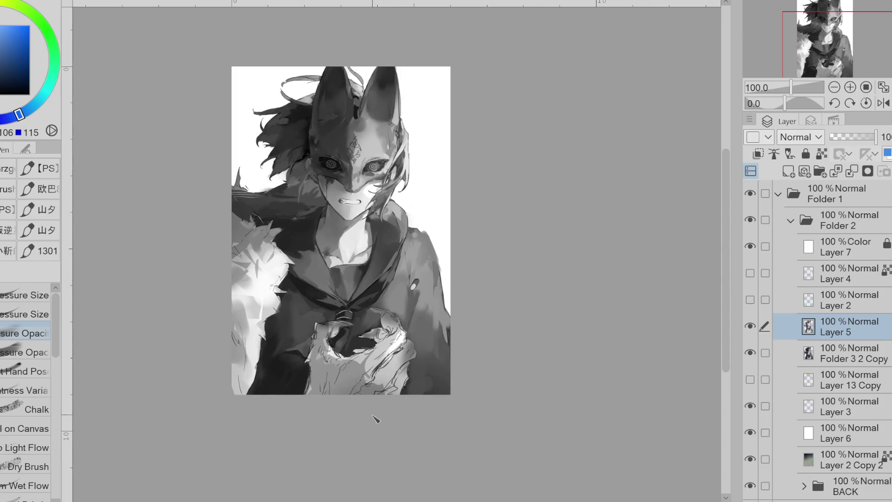
# Step: Sample light and dark coat tones and switch to a pressure-sized brush
pyautogui.keyDown('alt'); pyautogui.click(439, 277); pyautogui.keyUp('alt')
pyautogui.keyDown('alt'); pyautogui.click(418, 250); pyautogui.keyUp('alt')
pyautogui.keyDown('alt'); pyautogui.click(416, 254); pyautogui.keyUp('alt')
pyautogui.click(25, 314)
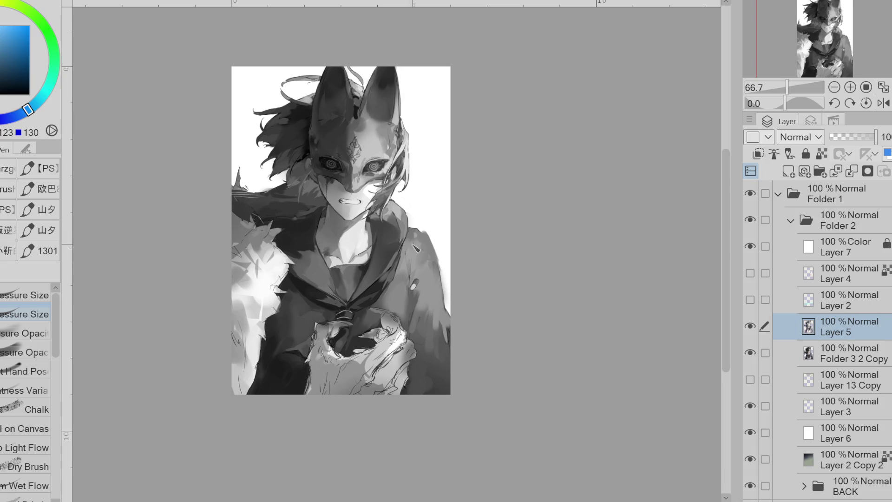
pyautogui.keyDown('alt'); pyautogui.click(409, 254); pyautogui.keyUp('alt')
pyautogui.keyDown('alt'); pyautogui.click(409, 268); pyautogui.keyUp('alt')
pyautogui.keyDown('alt'); pyautogui.click(416, 245); pyautogui.keyUp('alt')
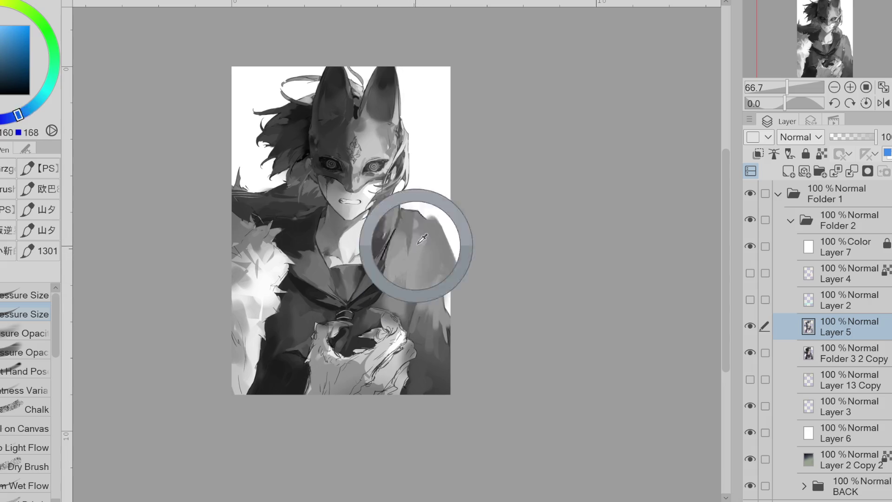
# Step: Sample darker coat tones, a lighter grey, and a mid grey from the chest
pyautogui.keyDown('alt'); pyautogui.click(422, 243); pyautogui.keyUp('alt')
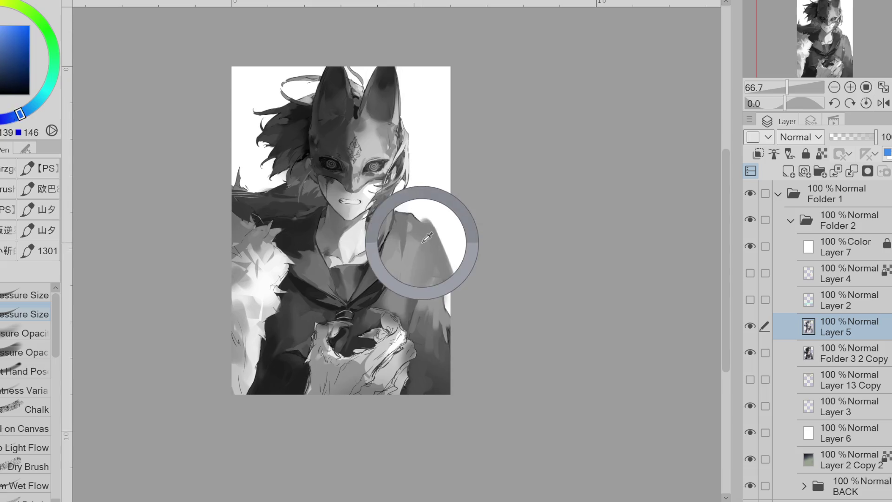
pyautogui.keyDown('alt'); pyautogui.click(413, 235); pyautogui.keyUp('alt')
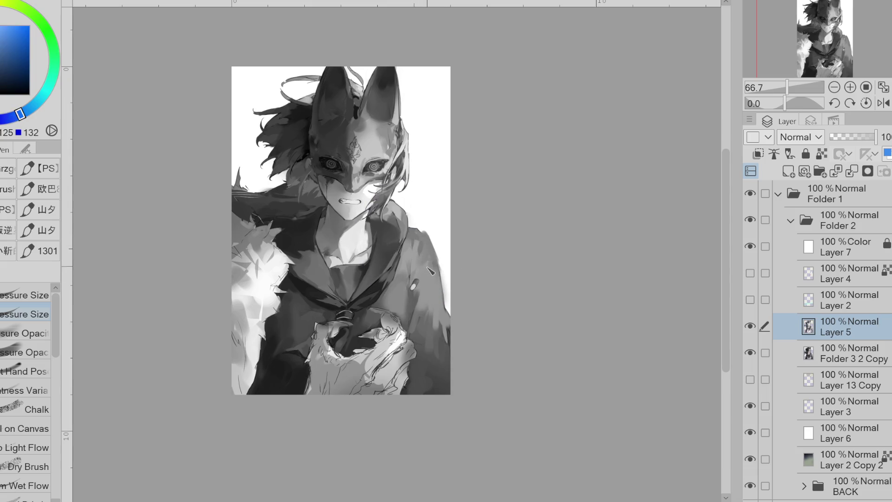
pyautogui.keyDown('alt'); pyautogui.click(436, 247); pyautogui.keyUp('alt')
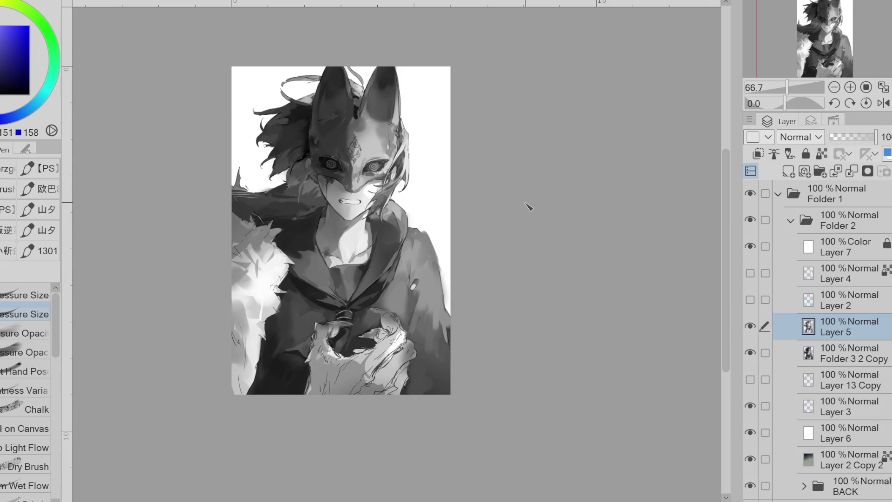
pyautogui.keyDown('alt'); pyautogui.click(307, 318); pyautogui.keyUp('alt')
pyautogui.keyDown('alt'); pyautogui.click(308, 318); pyautogui.keyUp('alt')
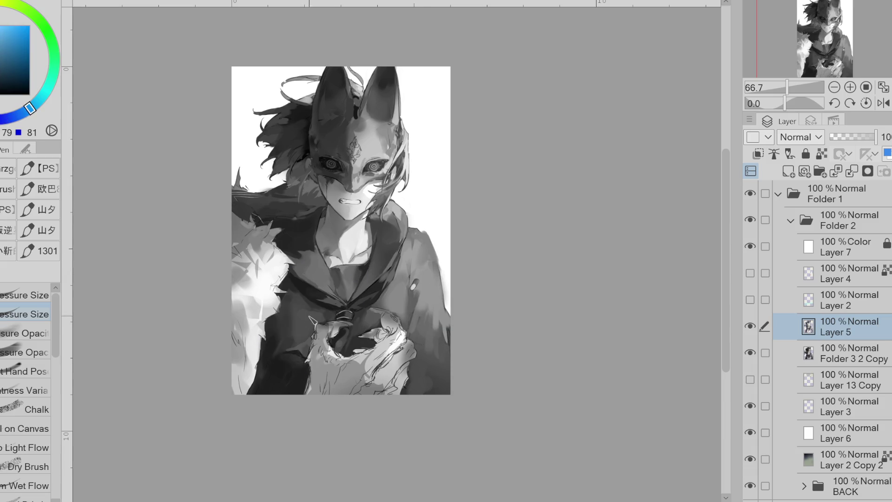
# Step: Switch brushes, sample dark purple-tinted greys beside the bow, then hide Layer 7 for full colour
pyautogui.press('b')
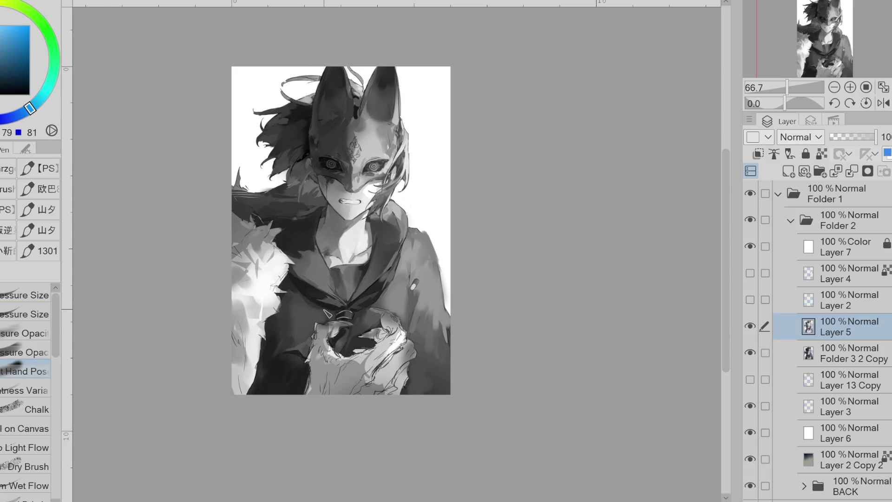
pyautogui.keyDown('alt'); pyautogui.click(282, 342); pyautogui.keyUp('alt')
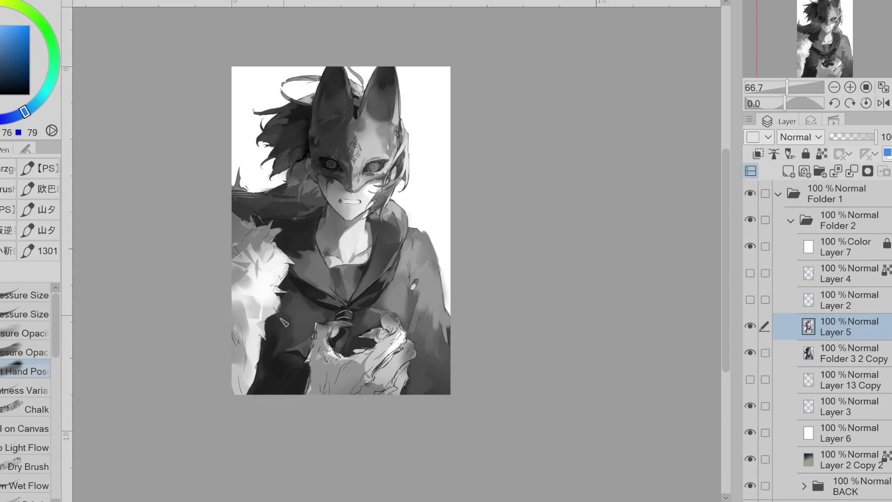
pyautogui.keyDown('alt'); pyautogui.click(272, 333); pyautogui.keyUp('alt')
pyautogui.keyDown('alt'); pyautogui.click(287, 321); pyautogui.keyUp('alt')
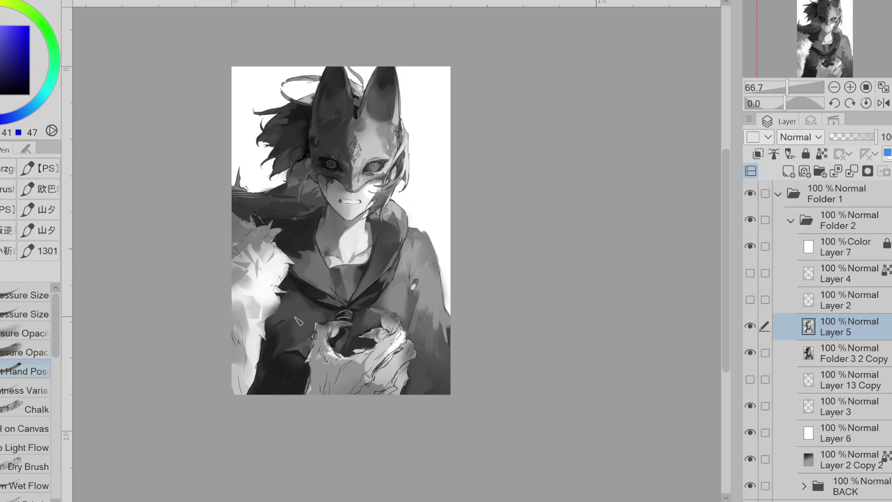
pyautogui.keyDown('alt'); pyautogui.click(283, 325); pyautogui.keyUp('alt')
pyautogui.keyDown('alt'); pyautogui.click(288, 324); pyautogui.keyUp('alt')
pyautogui.keyDown('alt'); pyautogui.click(246, 273); pyautogui.keyUp('alt')
pyautogui.click(750, 247)
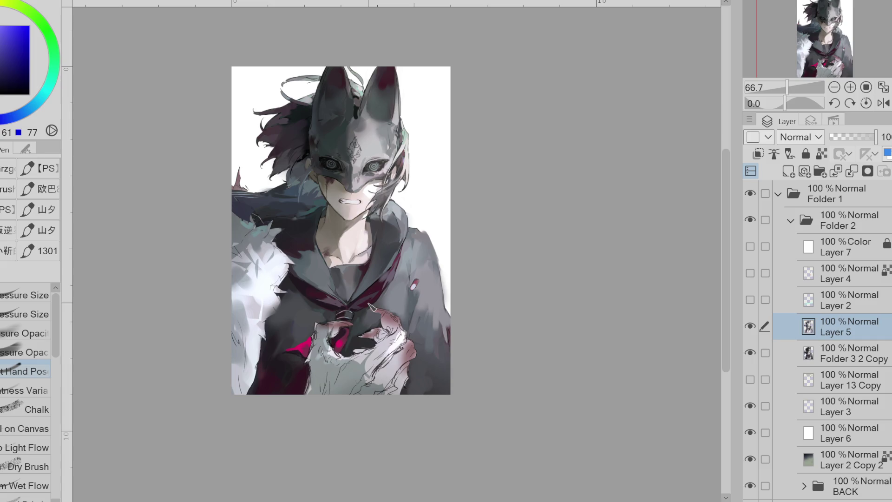
# Step: Auto-select the pink chest areas and show Layer 7 for the greyscale view
pyautogui.press('w')
pyautogui.click(315, 345)
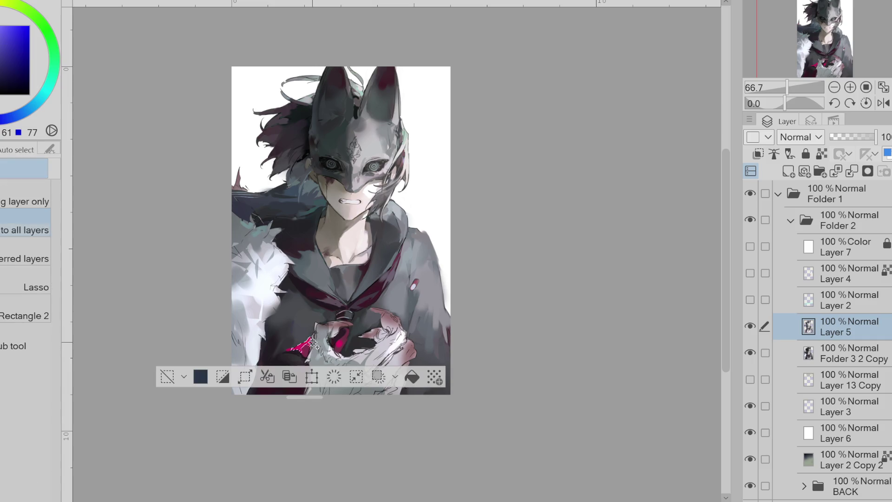
pyautogui.keyDown('shift'); pyautogui.click(299, 348); pyautogui.keyUp('shift')
pyautogui.keyDown('shift'); pyautogui.click(354, 340); pyautogui.keyUp('shift')
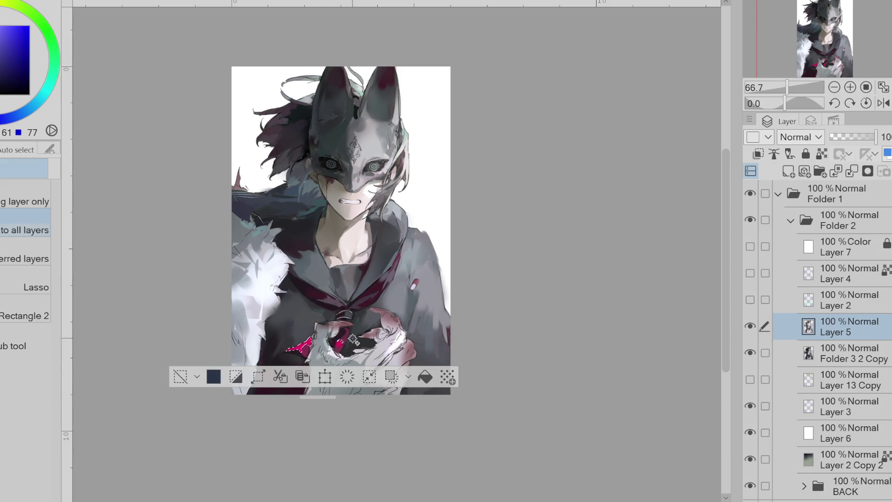
pyautogui.click(749, 246)
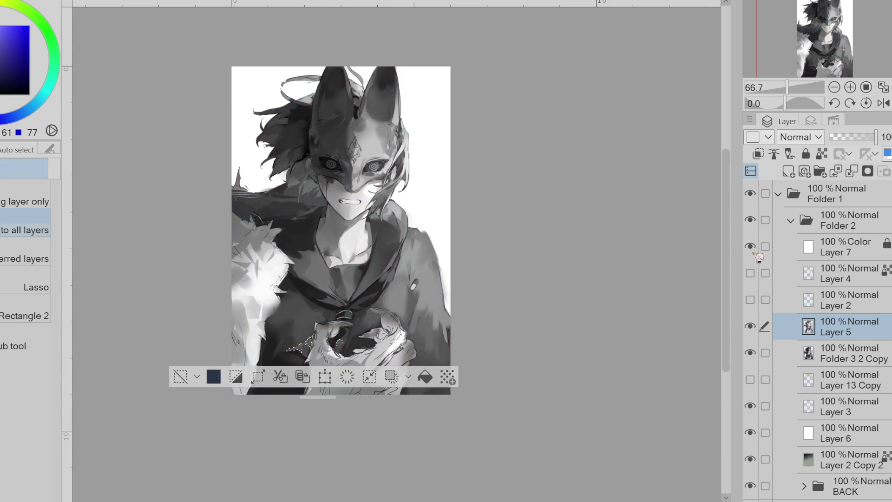
pyautogui.click(181, 377)
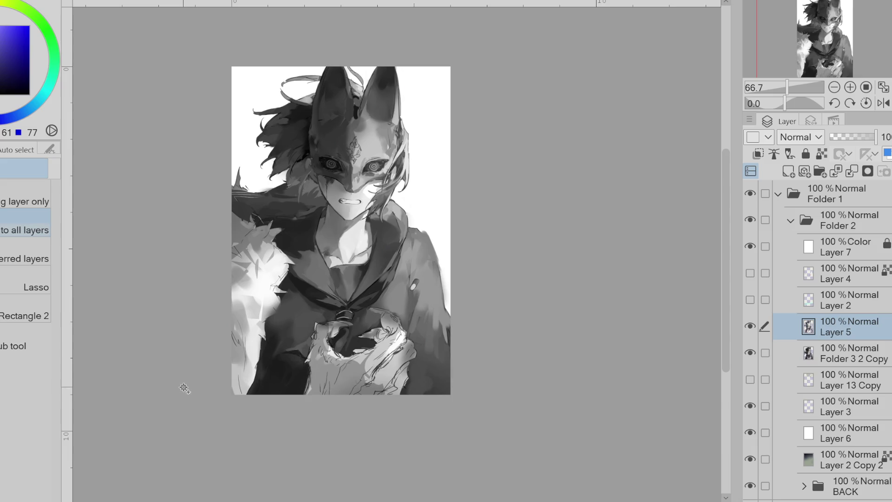
pyautogui.hotkey('ctrl', 'z')
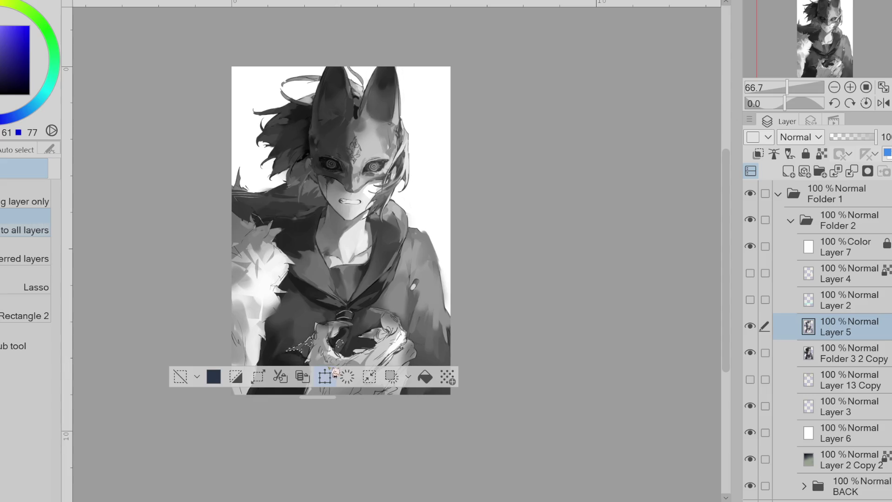
# Step: Sample a dark magenta, adjust its hue, deselect, and enlarge the painting brush
pyautogui.keyDown('alt'); pyautogui.click(297, 356); pyautogui.keyUp('alt')
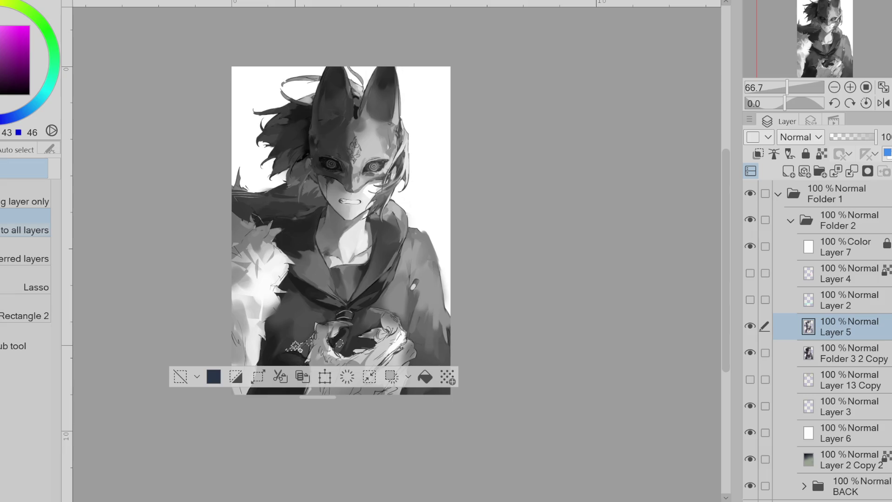
pyautogui.moveTo(14, 7); pyautogui.dragTo(24, 10)
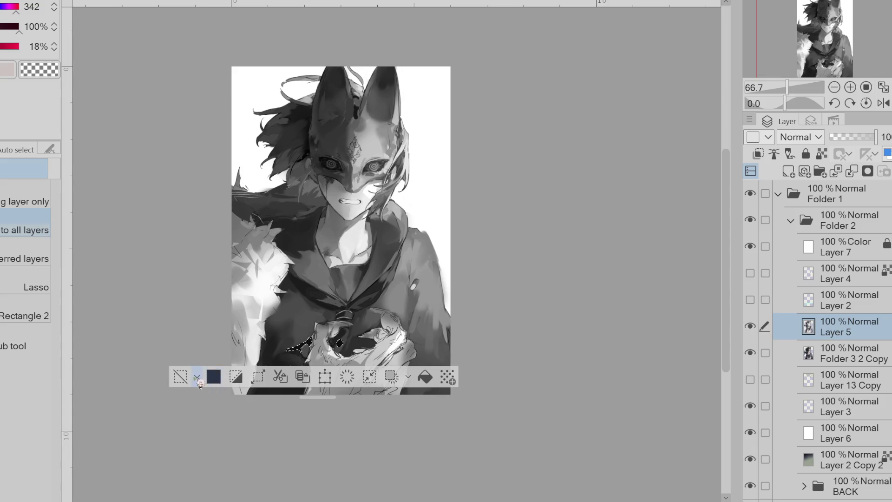
pyautogui.hotkey('ctrl', 'd')
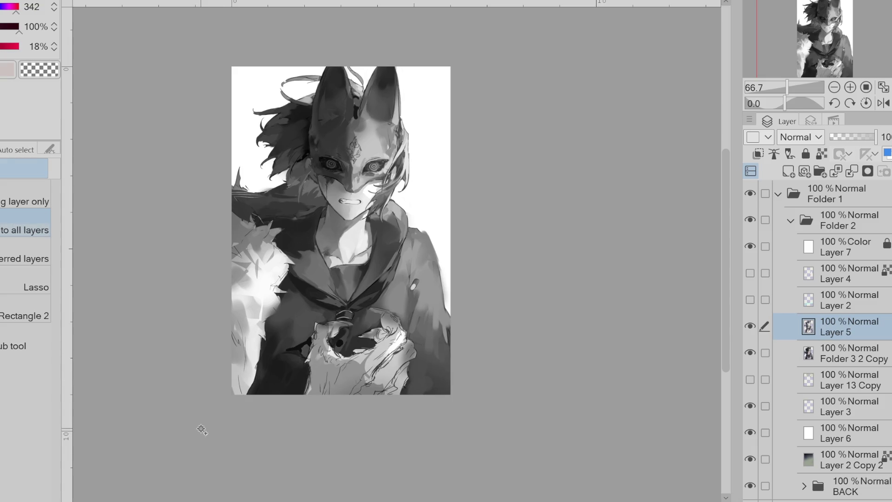
pyautogui.press('p')
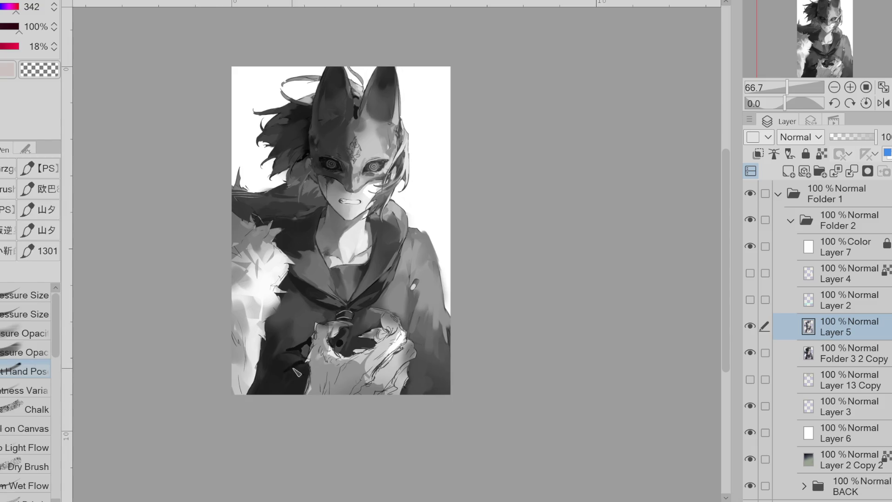
pyautogui.press(']')
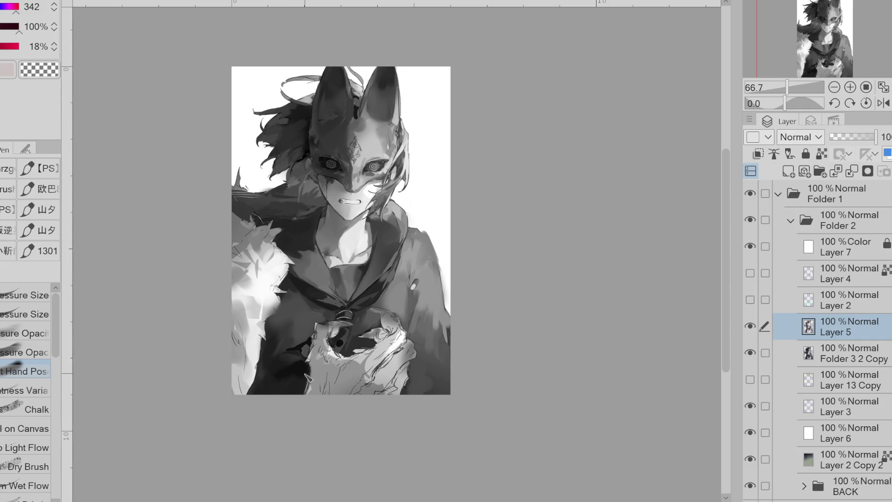
# Step: Sample several magenta tones from the hand, comparing with Layer 7 hidden and shown
pyautogui.keyDown('alt'); pyautogui.click(347, 342); pyautogui.keyUp('alt')
pyautogui.keyDown('alt'); pyautogui.click(343, 348); pyautogui.keyUp('alt')
pyautogui.keyDown('alt'); pyautogui.click(341, 345); pyautogui.keyUp('alt')
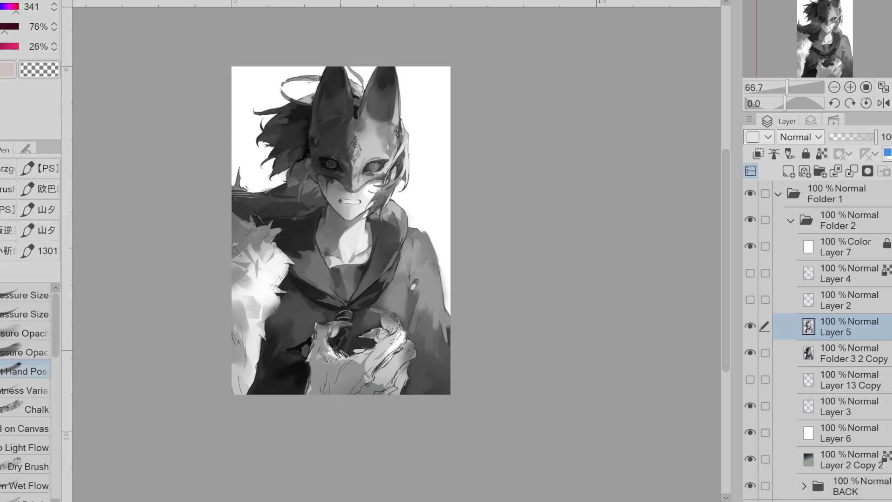
pyautogui.keyDown('alt'); pyautogui.click(345, 343); pyautogui.keyUp('alt')
pyautogui.keyDown('alt'); pyautogui.click(346, 339); pyautogui.keyUp('alt')
pyautogui.click(765, 246)
pyautogui.click(750, 246)
pyautogui.click(749, 247)
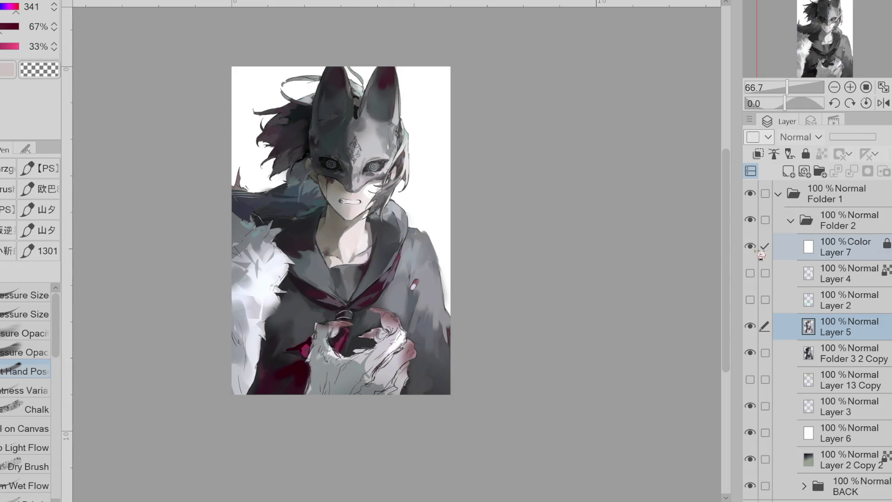
# Step: Pick a muted magenta with a pressure-sensitive brush, ending with Layer 7's greyscale view on
pyautogui.keyDown('alt'); pyautogui.click(307, 342); pyautogui.keyUp('alt')
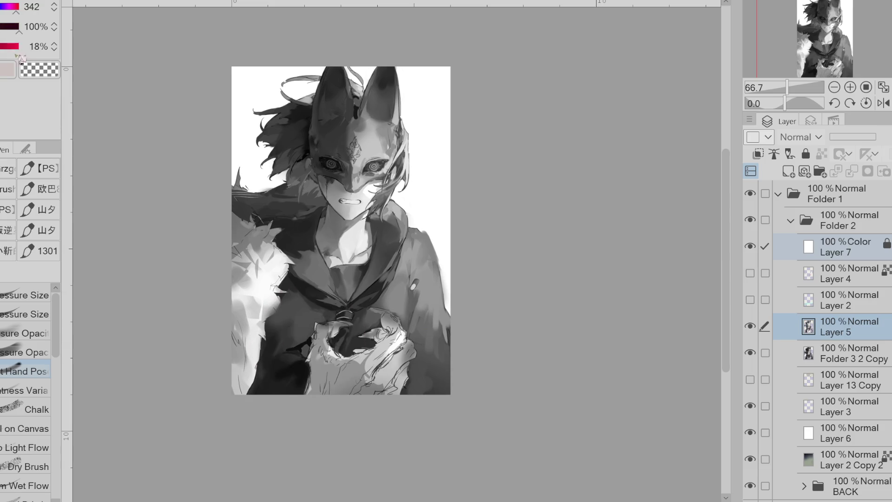
pyautogui.click(20, 14)
pyautogui.click(25, 314)
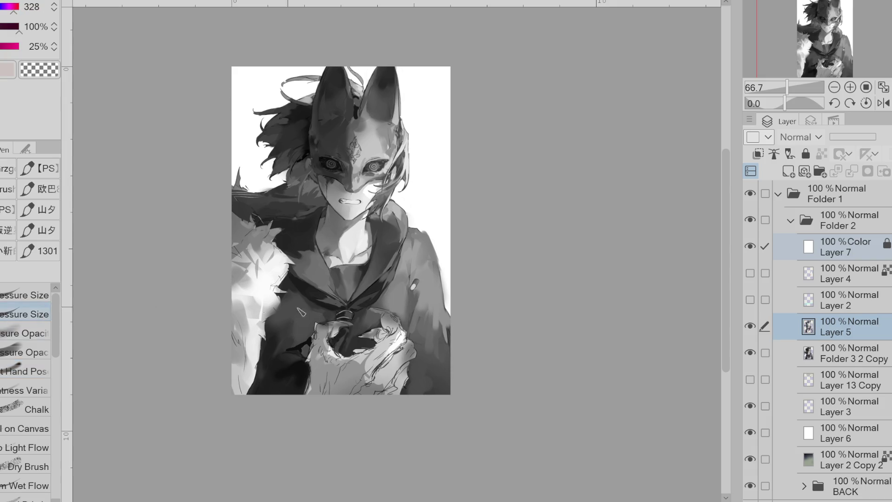
pyautogui.keyDown('alt'); pyautogui.click(297, 353); pyautogui.keyUp('alt')
pyautogui.keyDown('alt'); pyautogui.click(303, 353); pyautogui.keyUp('alt')
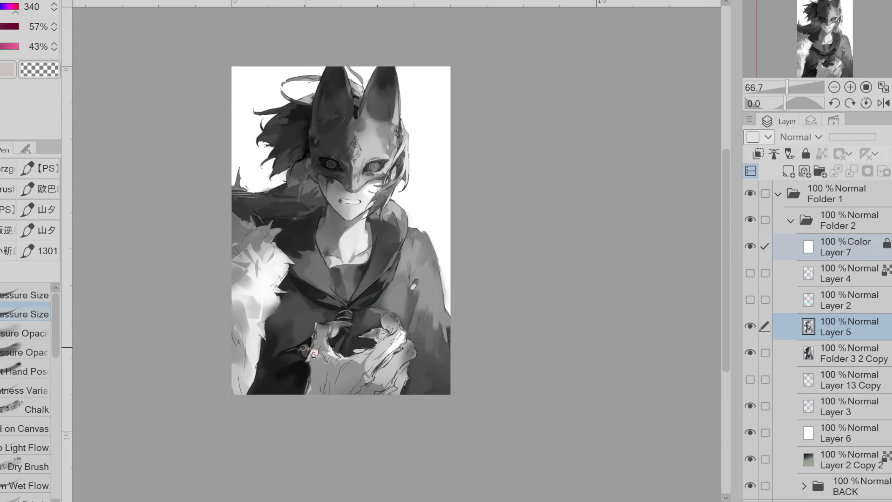
pyautogui.click(750, 246)
pyautogui.press('w')
pyautogui.click(753, 248)
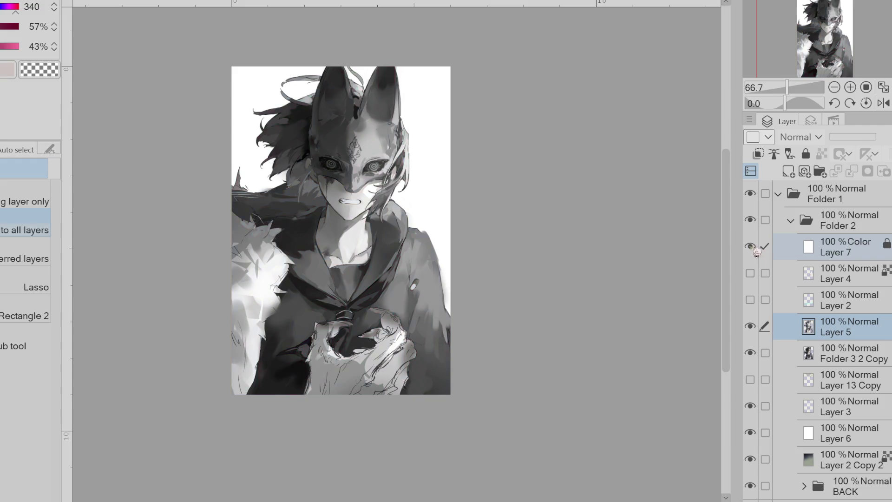
# Step: Hide Layer 7 and auto-select the dark hair over the shoulder after trying the collar
pyautogui.click(753, 248)
pyautogui.click(331, 300)
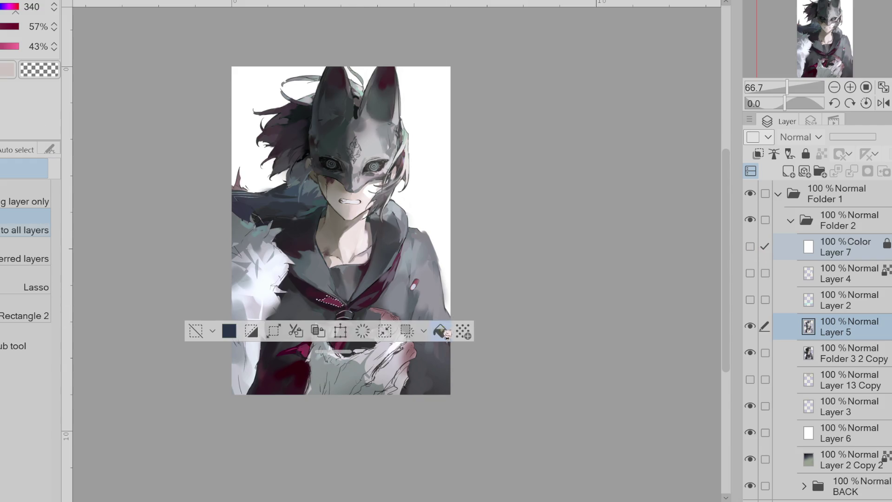
pyautogui.click(389, 275)
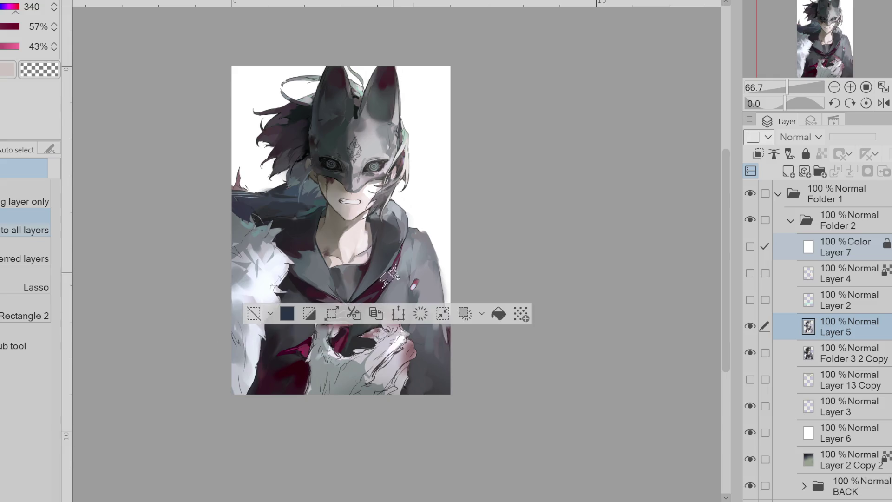
pyautogui.click(254, 314)
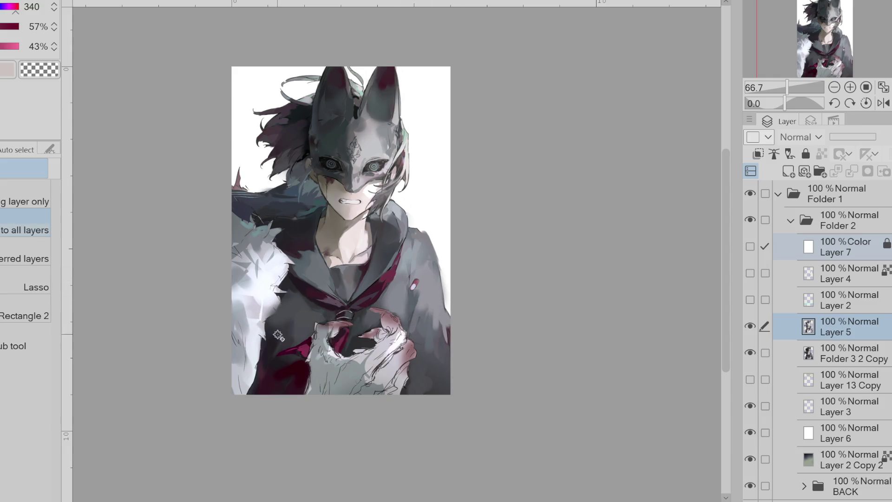
pyautogui.click(330, 302)
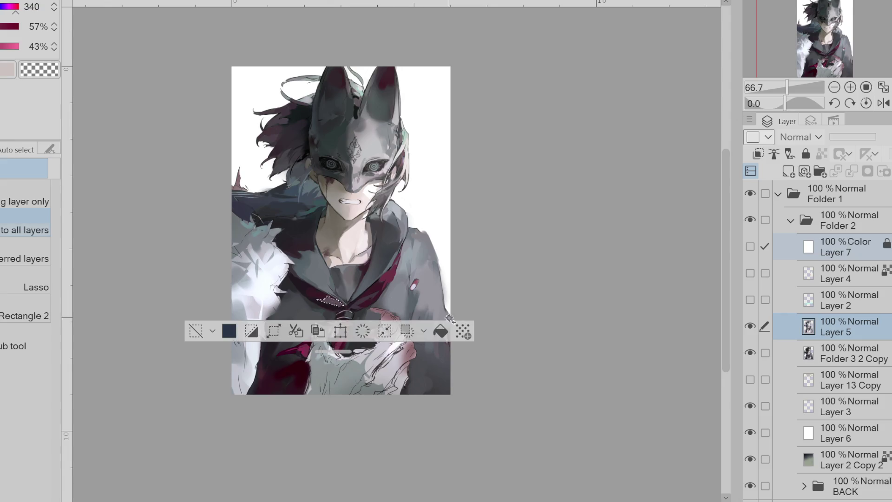
pyautogui.click(196, 331)
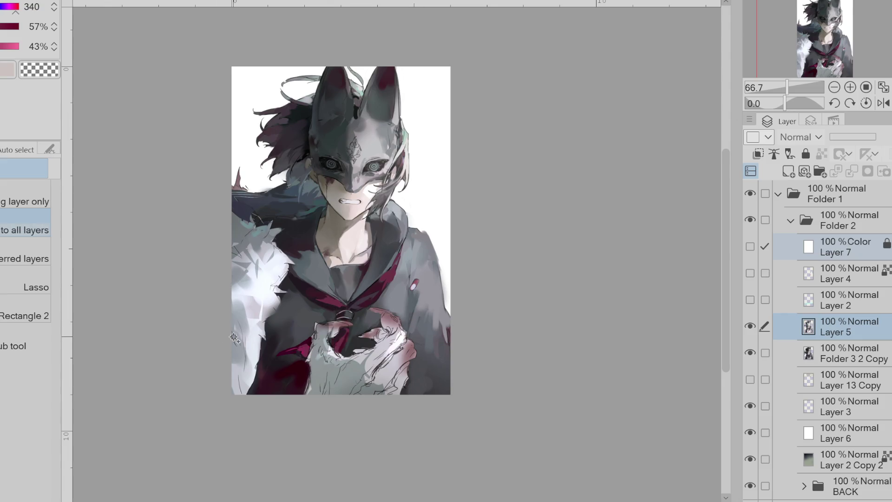
pyautogui.click(286, 233)
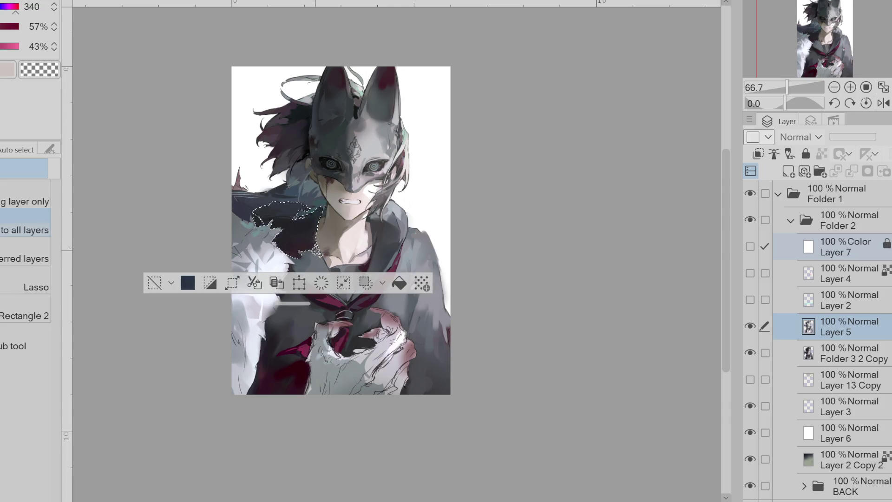
# Step: Switch to a soft airbrush and tune the drawing colour to a blue hue
pyautogui.click(1, 6)
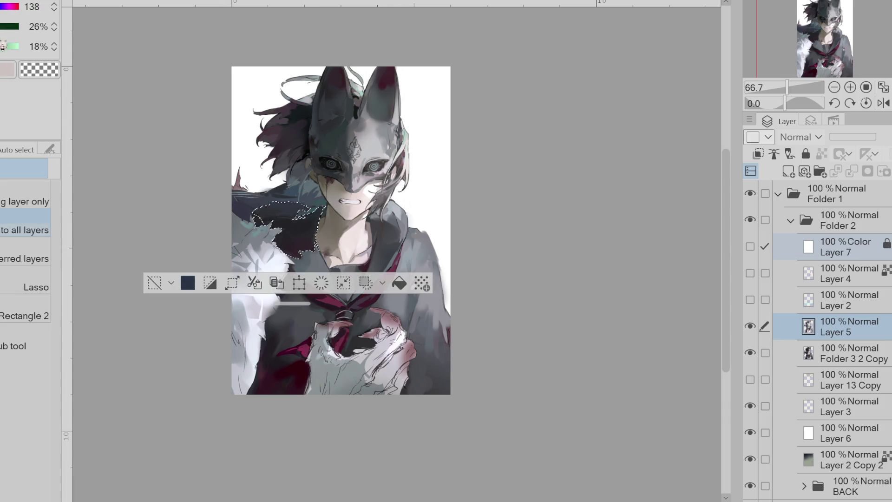
pyautogui.press('b')
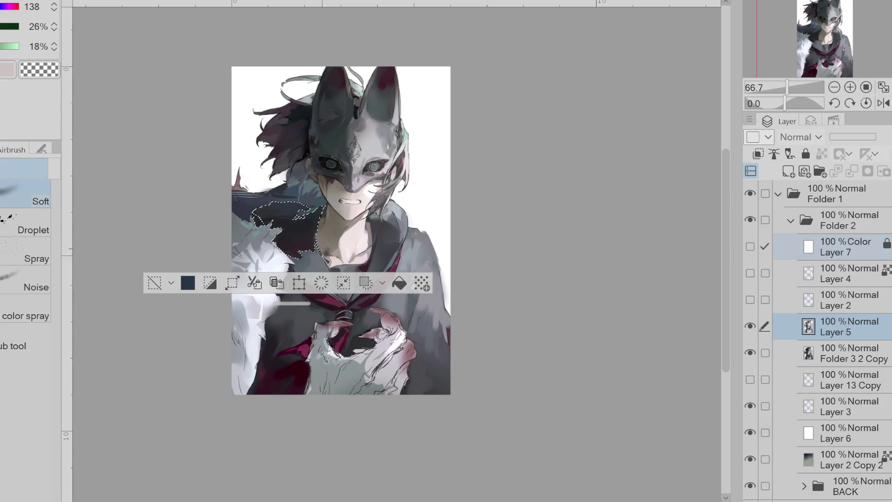
pyautogui.click(9, 7)
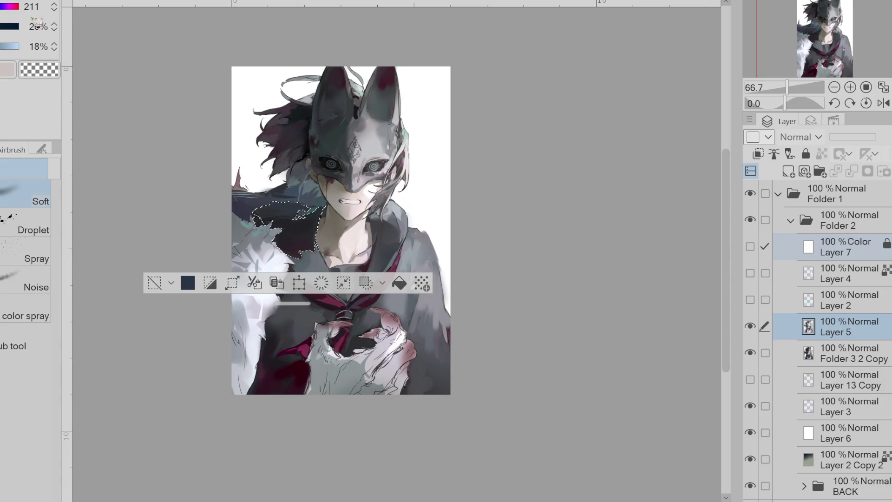
pyautogui.click(13, 7)
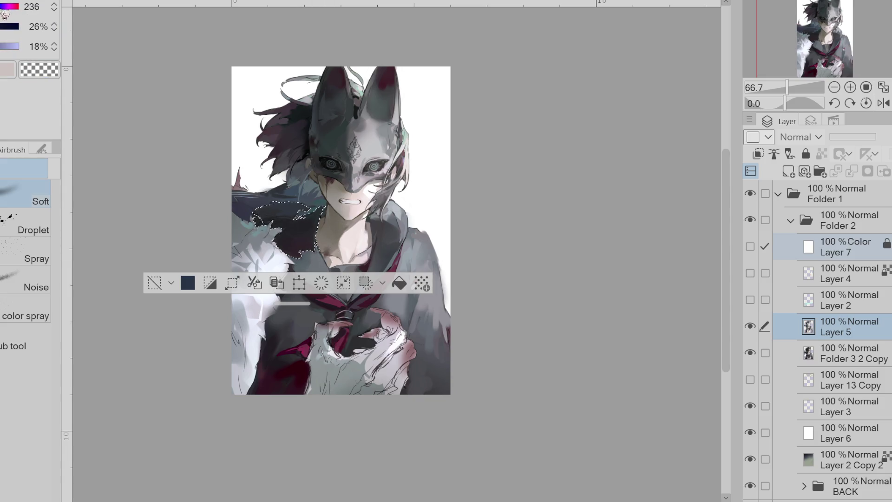
pyautogui.click(7, 26)
pyautogui.click(11, 7)
pyautogui.click(7, 7)
pyautogui.click(10, 7)
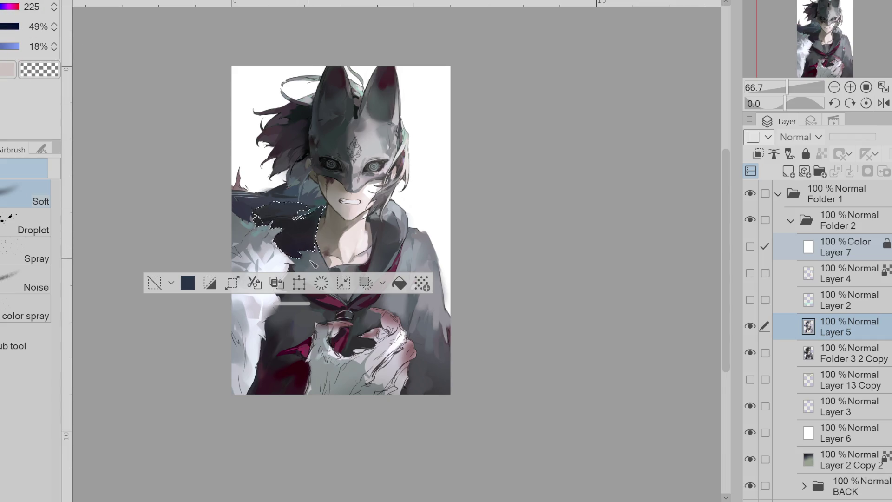
# Step: Brighten the colour slightly, hide the selection outline, and sample the red scarf with the pen
pyautogui.hotkey('ctrl', 'd')
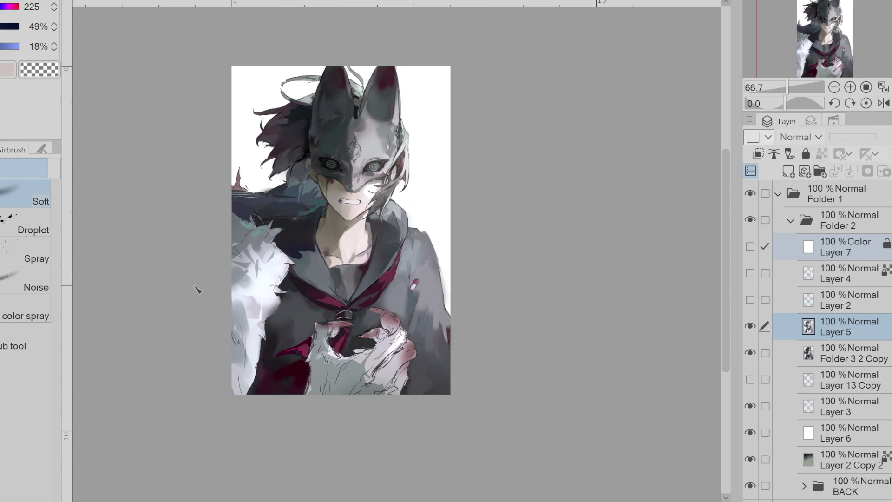
pyautogui.hotkey('ctrl', 'z')
pyautogui.click(12, 46)
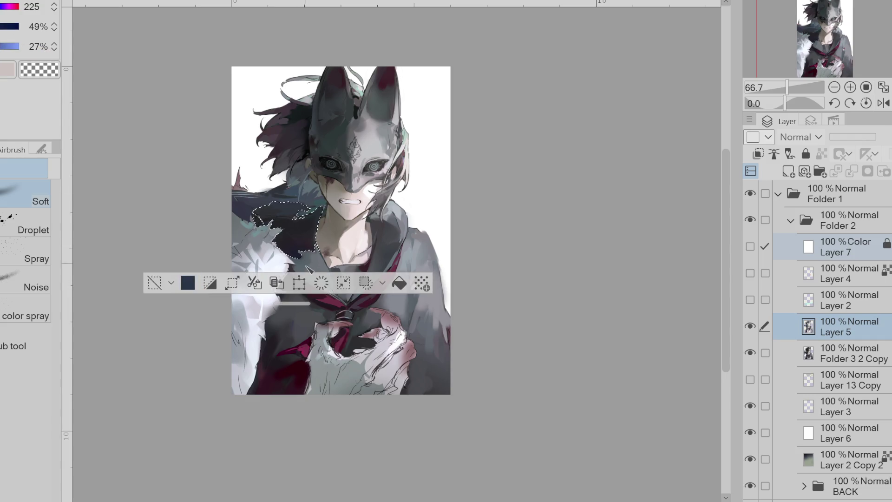
pyautogui.hotkey('ctrl', 'd')
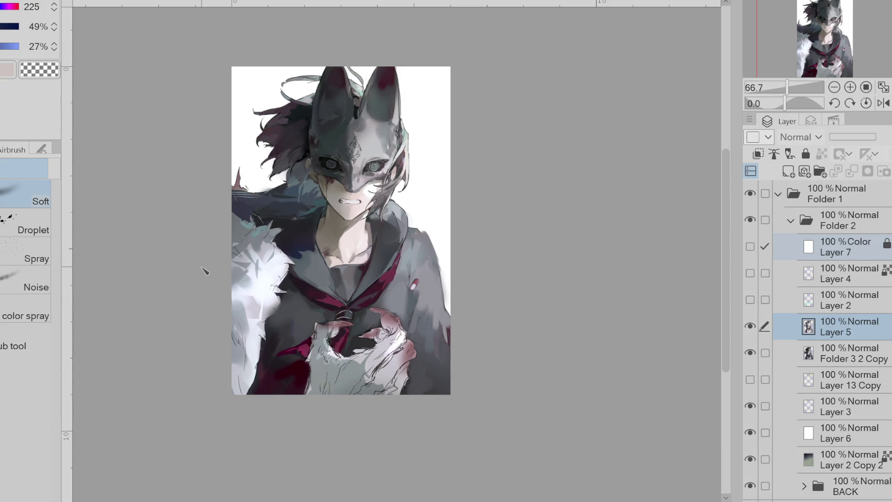
pyautogui.press('p')
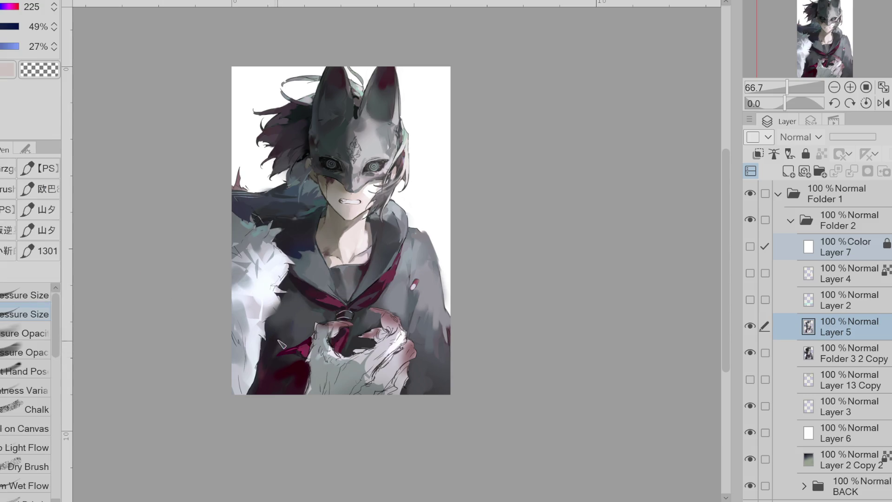
pyautogui.keyDown('alt'); pyautogui.click(300, 353); pyautogui.keyUp('alt')
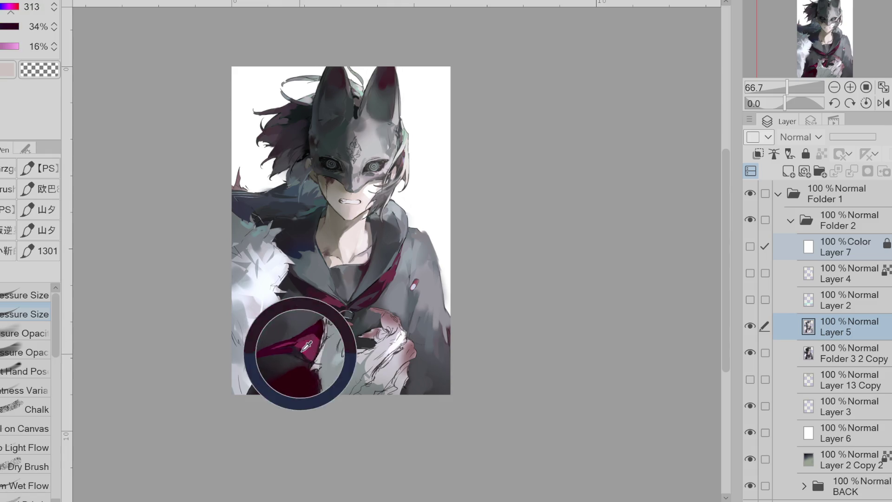
# Step: Paint dark purple into the selected coat area beside the hands, then deselect
pyautogui.keyDown('alt'); pyautogui.click(307, 354); pyautogui.keyUp('alt')
pyautogui.keyDown('alt'); pyautogui.click(315, 347); pyautogui.keyUp('alt')
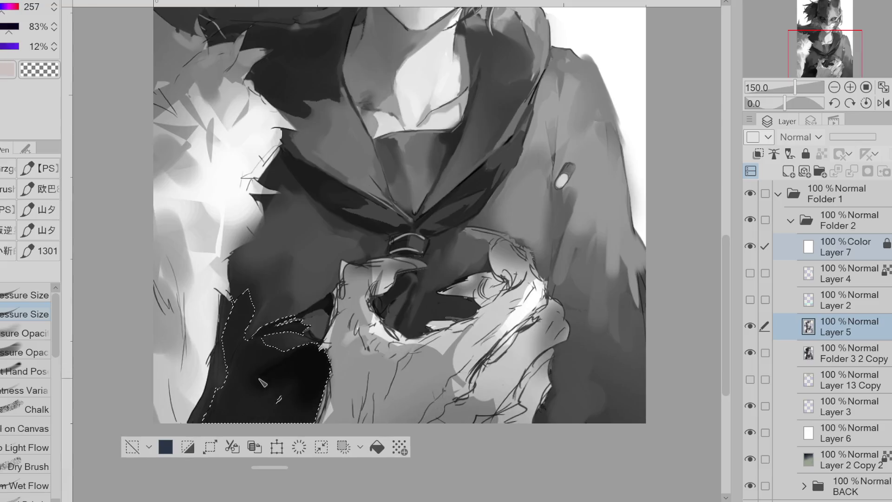
pyautogui.press('v')
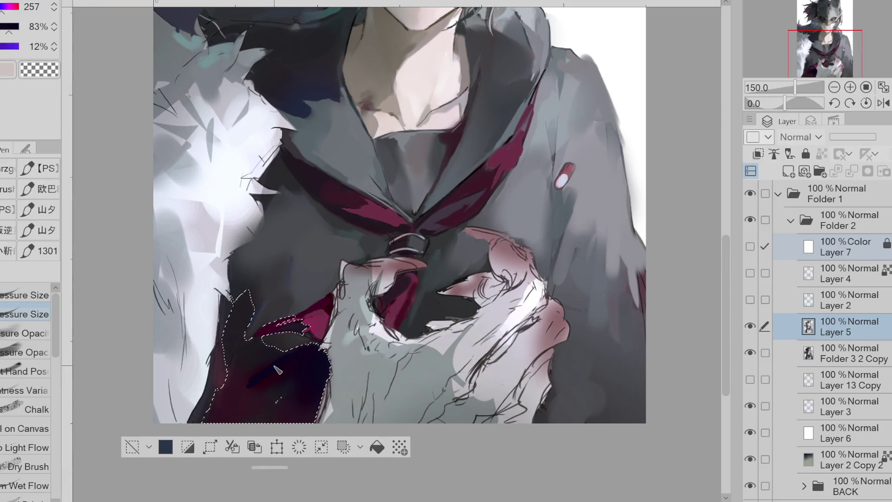
pyautogui.keyDown('alt'); pyautogui.click(252, 386); pyautogui.keyUp('alt')
pyautogui.keyDown('alt'); pyautogui.click(294, 370); pyautogui.keyUp('alt')
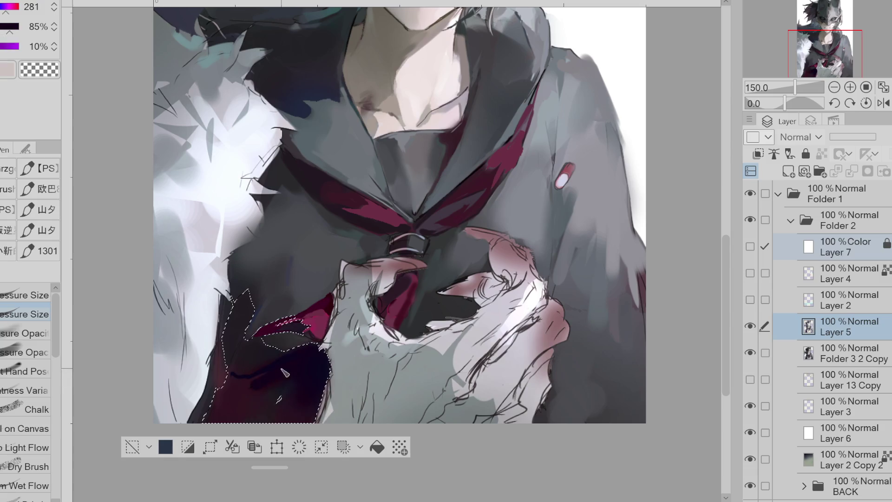
pyautogui.moveTo(241, 381)
pyautogui.mouseDown()
pyautogui.moveTo(246, 400)
pyautogui.moveTo(265, 402)
pyautogui.moveTo(218, 409)
pyautogui.mouseUp()
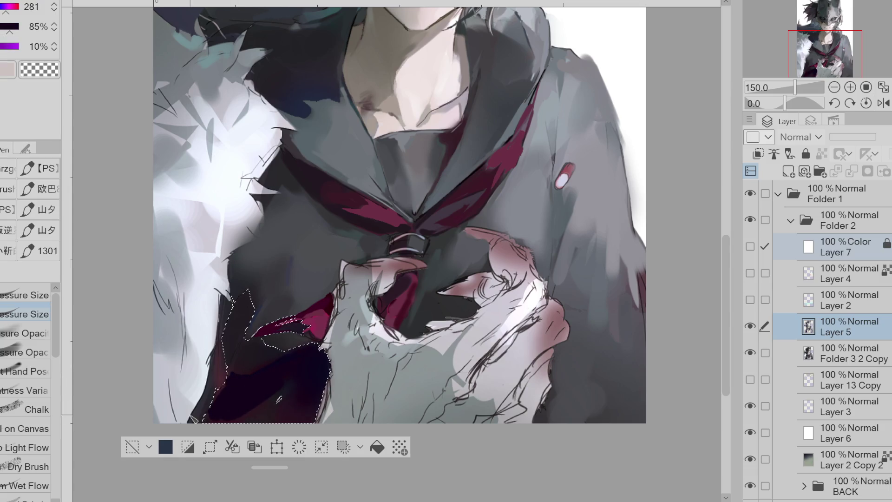
pyautogui.hotkey('ctrl', 'd')
# Step: Sample dark reds from the coat and shift the colour to a brighter, pinkish red
pyautogui.keyDown('alt'); pyautogui.click(247, 364); pyautogui.keyUp('alt')
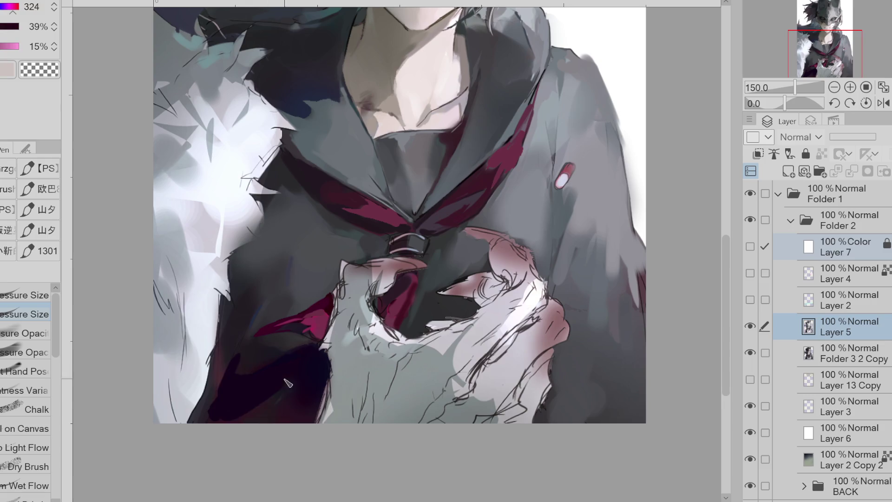
pyautogui.keyDown('alt'); pyautogui.click(266, 378); pyautogui.keyUp('alt')
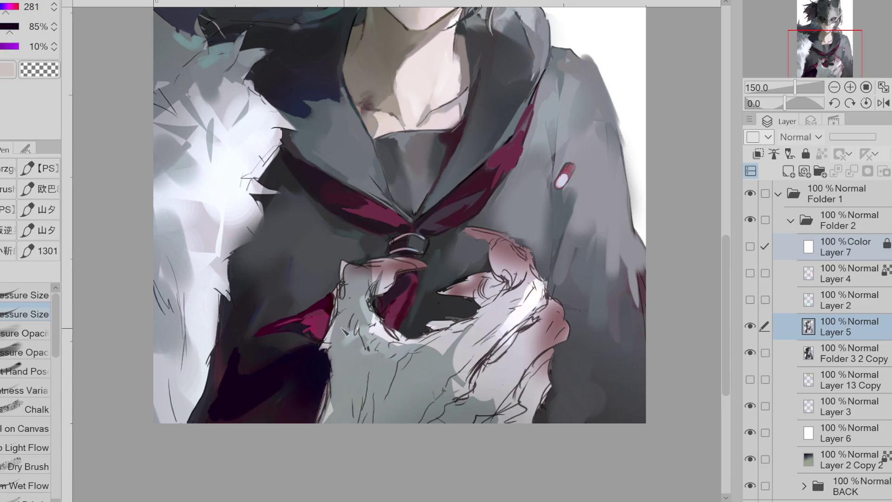
pyautogui.keyDown('alt'); pyautogui.click(219, 374); pyautogui.keyUp('alt')
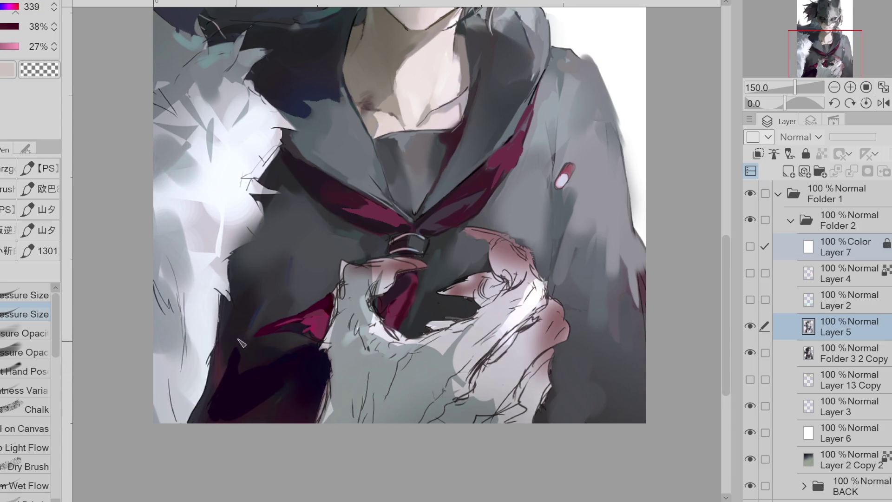
pyautogui.keyDown('alt'); pyautogui.click(239, 407); pyautogui.keyUp('alt')
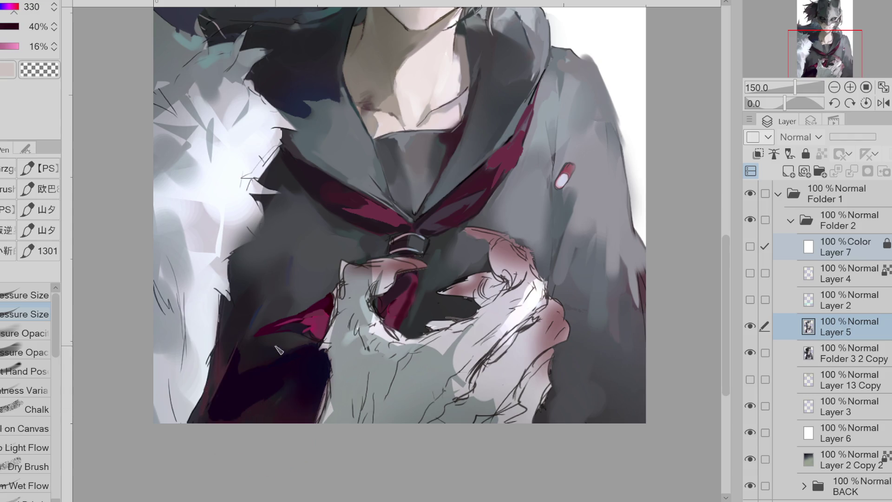
pyautogui.keyDown('alt'); pyautogui.click(288, 417); pyautogui.keyUp('alt')
pyautogui.moveTo(5, 47); pyautogui.dragTo(15, 16)
pyautogui.click(16, 7)
# Step: Check values in greyscale with Layer 7, boost saturation, then return to the colour view
pyautogui.click(750, 247)
pyautogui.click(750, 246)
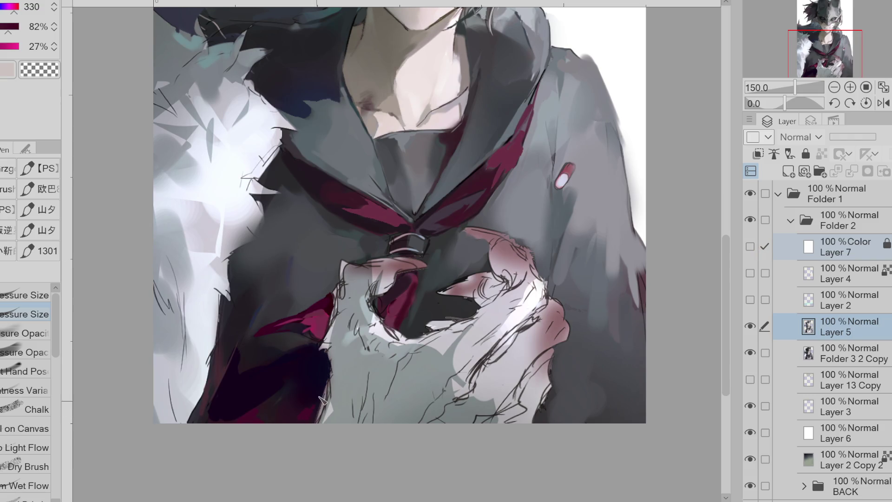
pyautogui.click(750, 246)
pyautogui.keyDown('alt'); pyautogui.click(302, 284); pyautogui.keyUp('alt')
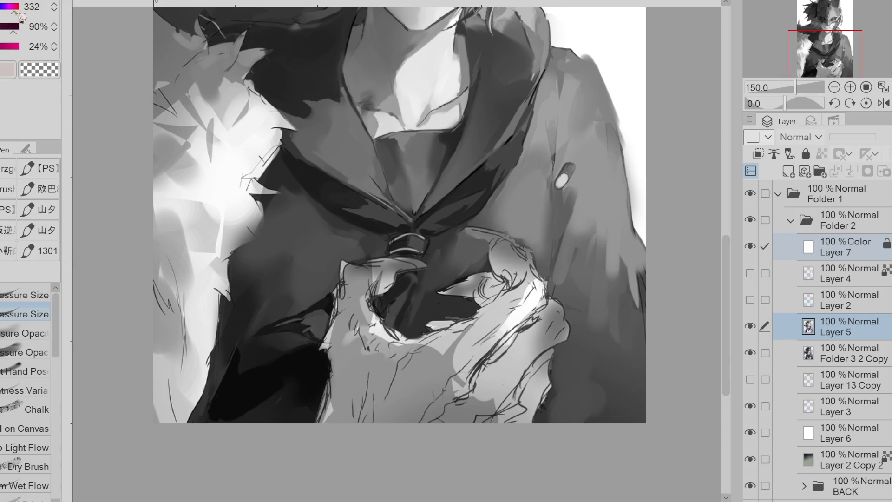
pyautogui.click(764, 246)
pyautogui.click(750, 246)
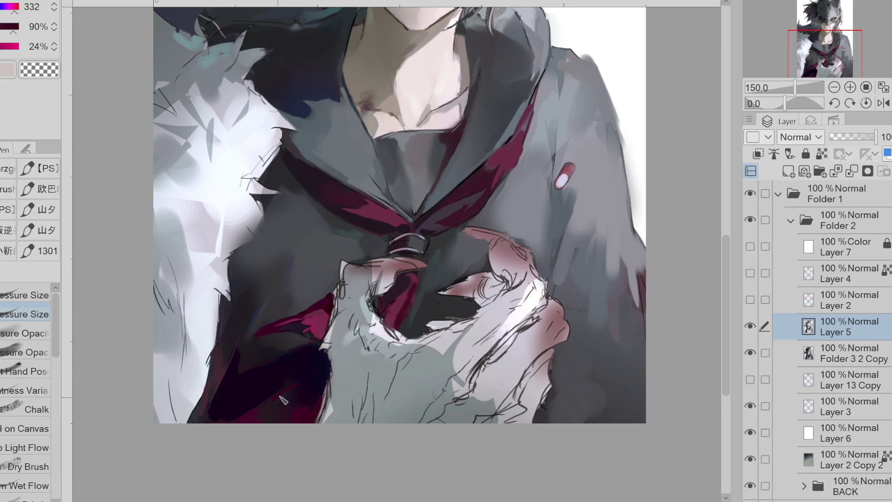
pyautogui.press('Down')
pyautogui.press('Down')
pyautogui.press('Down')
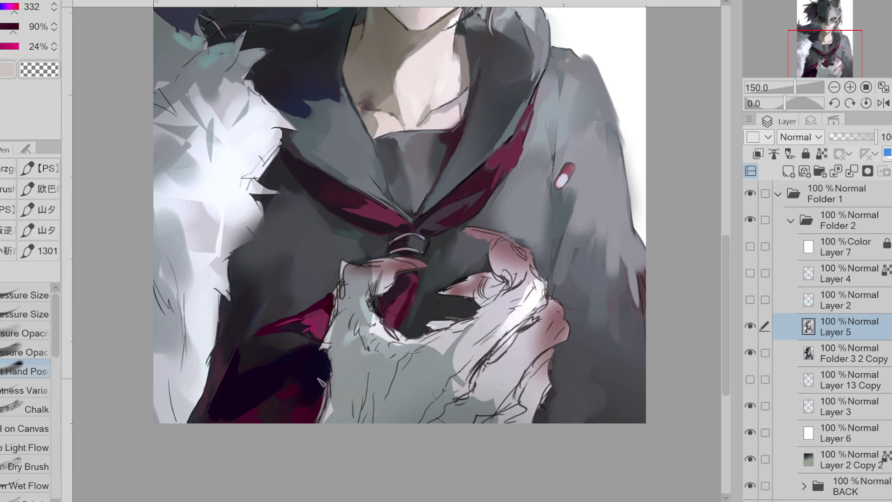
pyautogui.scroll(-1, 286, 408)
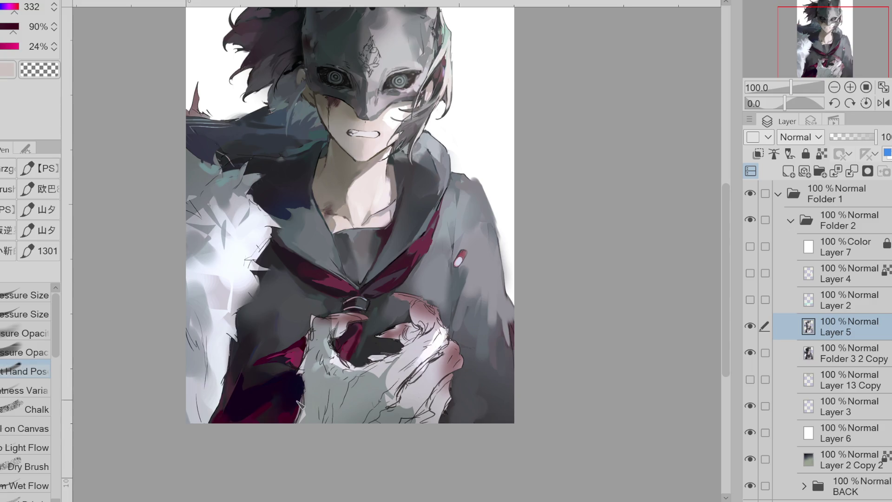
# Step: Test chalky speckles on the coat, undo them, and settle on the round bristle brush
pyautogui.click(37, 410)
pyautogui.moveTo(318, 394); pyautogui.dragTo(301, 414)
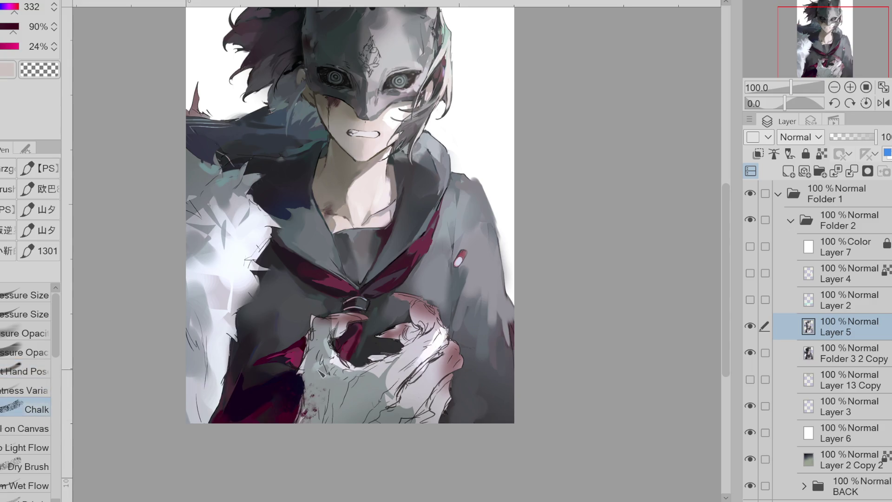
pyautogui.hotkey('ctrl', 'z')
pyautogui.click(28, 467)
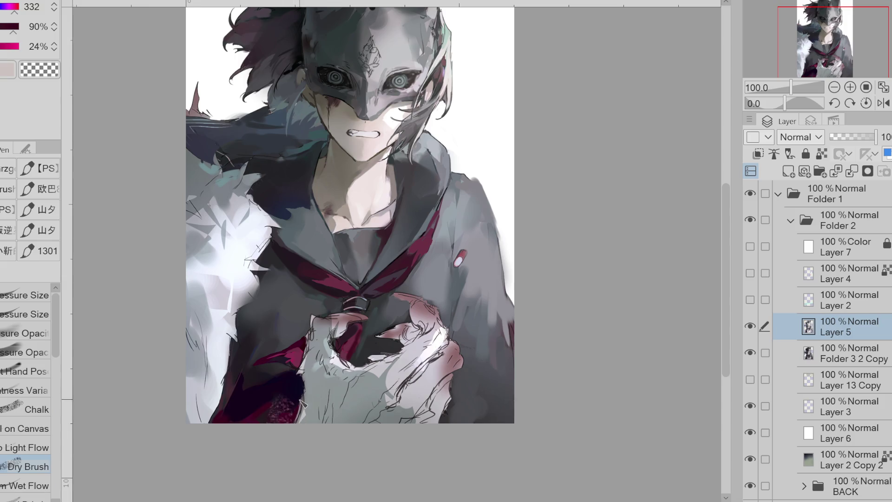
pyautogui.click(28, 497)
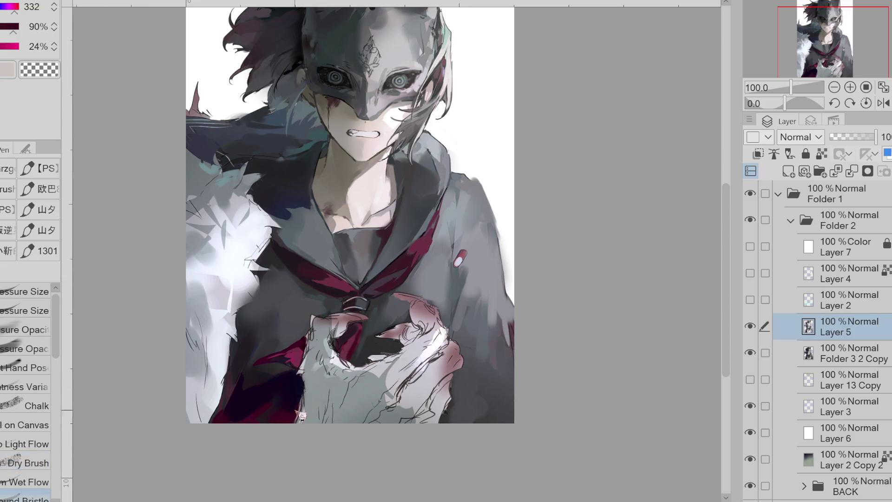
# Step: Sample the dark purple shadow and paint a dark stroke up the coat's front
pyautogui.keyDown('alt'); pyautogui.click(291, 400); pyautogui.keyUp('alt')
pyautogui.keyDown('alt'); pyautogui.click(282, 403); pyautogui.keyUp('alt')
pyautogui.keyDown('alt'); pyautogui.click(285, 404); pyautogui.keyUp('alt')
pyautogui.keyDown('alt'); pyautogui.click(260, 387); pyautogui.keyUp('alt')
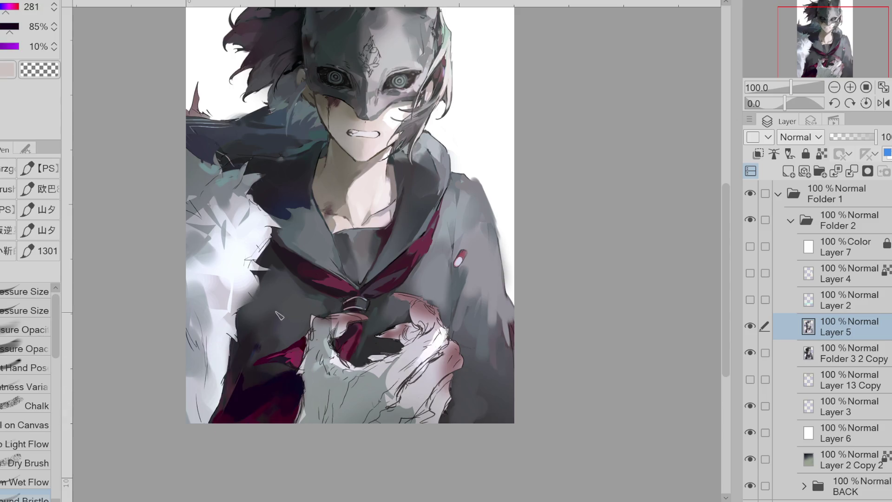
pyautogui.moveTo(241, 377); pyautogui.dragTo(254, 338)
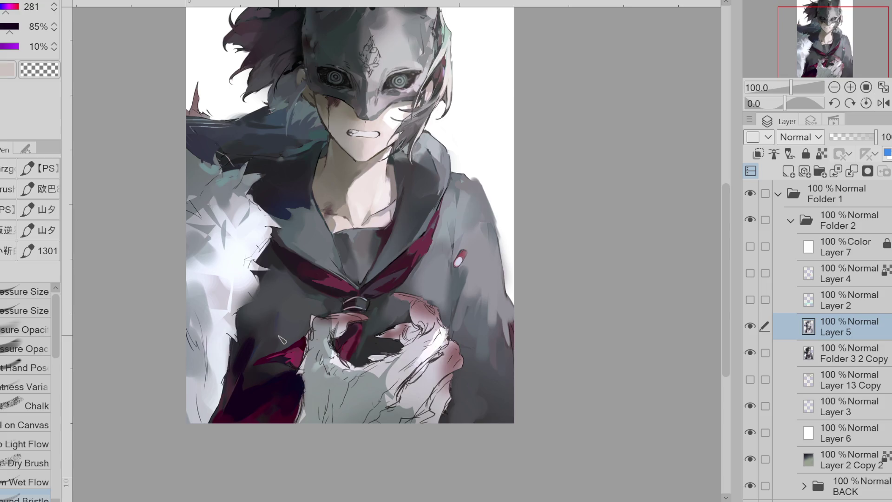
# Step: Sample muted reds, switch to a pressure-sensitive pen, and set the colour to black
pyautogui.keyDown('alt'); pyautogui.click(262, 421); pyautogui.keyUp('alt')
pyautogui.keyDown('alt'); pyautogui.click(223, 414); pyautogui.keyUp('alt')
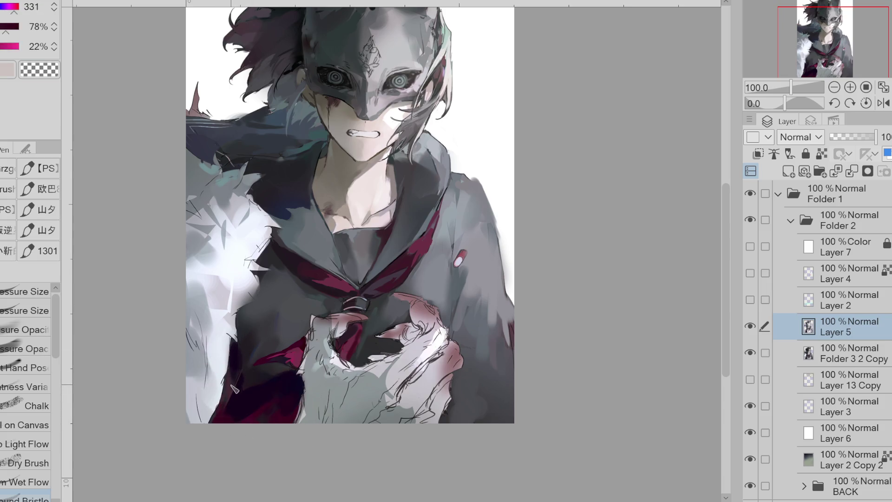
pyautogui.keyDown('alt'); pyautogui.click(228, 406); pyautogui.keyUp('alt')
pyautogui.click(38, 395)
pyautogui.moveTo(263, 407); pyautogui.dragTo(261, 409)
pyautogui.click(260, 409)
pyautogui.click(26, 310)
pyautogui.click(2, 46)
# Step: Show the colour wheel and sample dark greys, navy, dark blue and teal from the painting
pyautogui.click(5, 2)
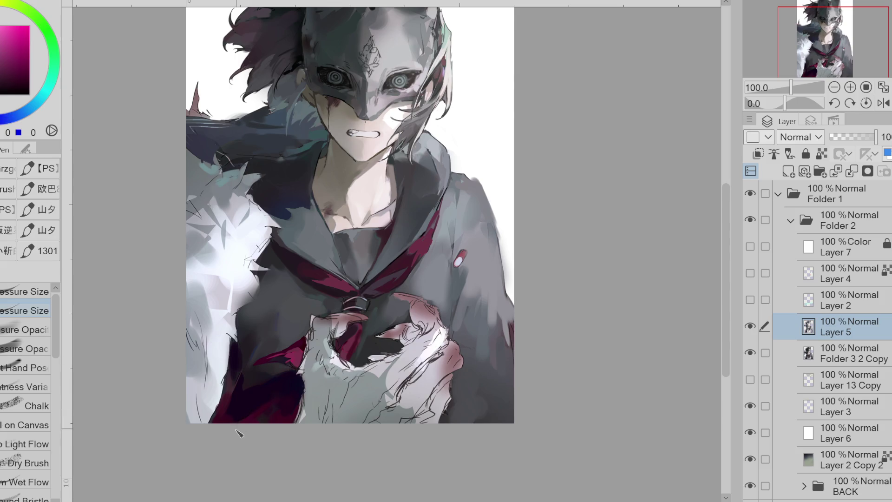
pyautogui.keyDown('alt'); pyautogui.click(259, 415); pyautogui.keyUp('alt')
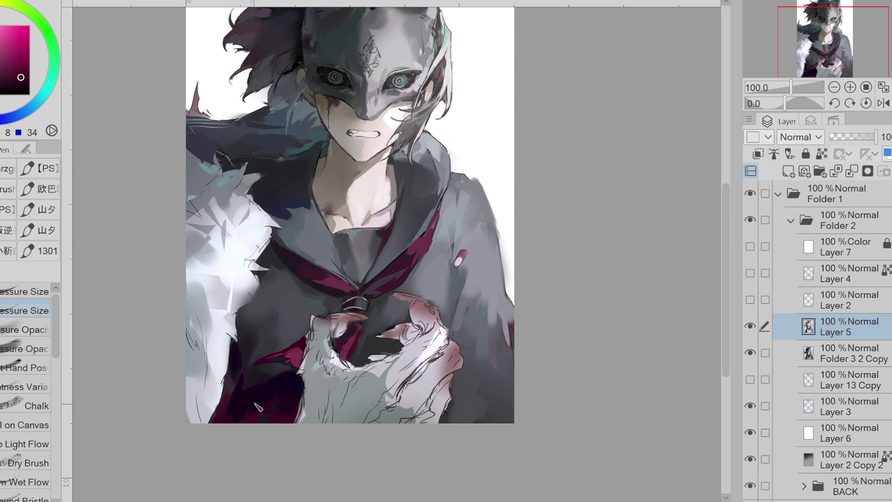
pyautogui.keyDown('alt'); pyautogui.click(289, 397); pyautogui.keyUp('alt')
pyautogui.keyDown('alt'); pyautogui.click(240, 334); pyautogui.keyUp('alt')
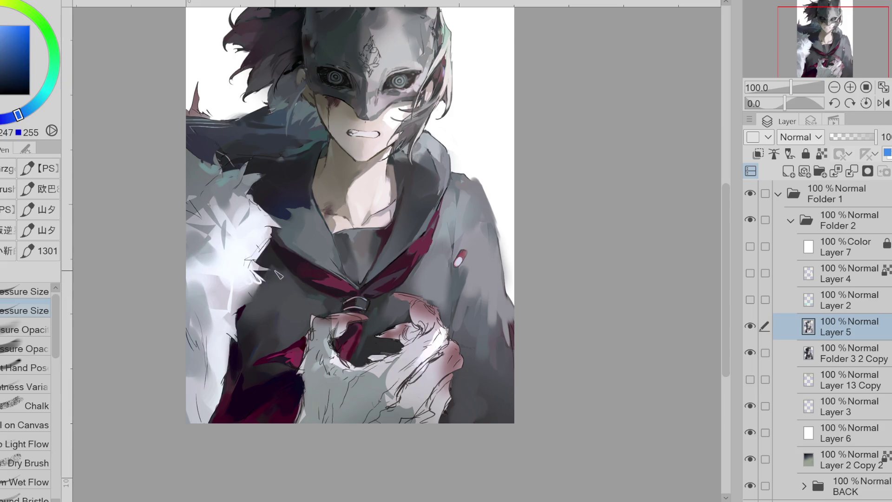
pyautogui.keyDown('alt'); pyautogui.click(278, 272); pyautogui.keyUp('alt')
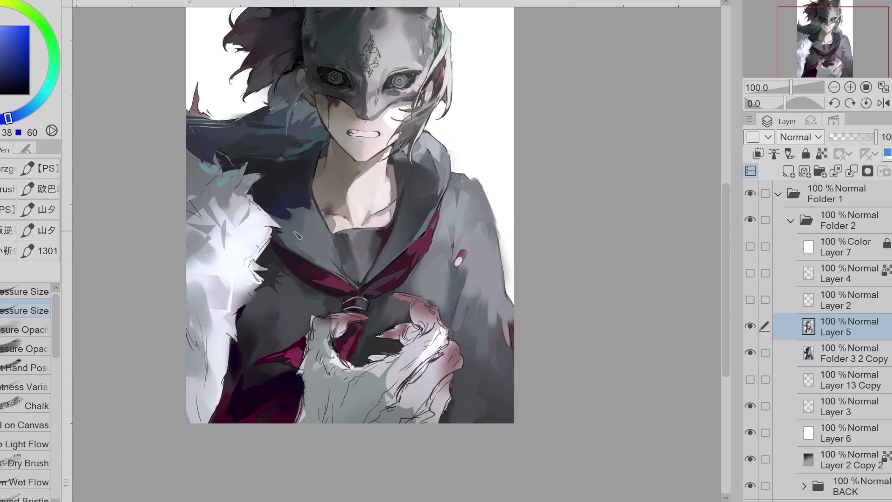
pyautogui.keyDown('alt'); pyautogui.click(267, 197); pyautogui.keyUp('alt')
pyautogui.keyDown('alt'); pyautogui.click(256, 170); pyautogui.keyUp('alt')
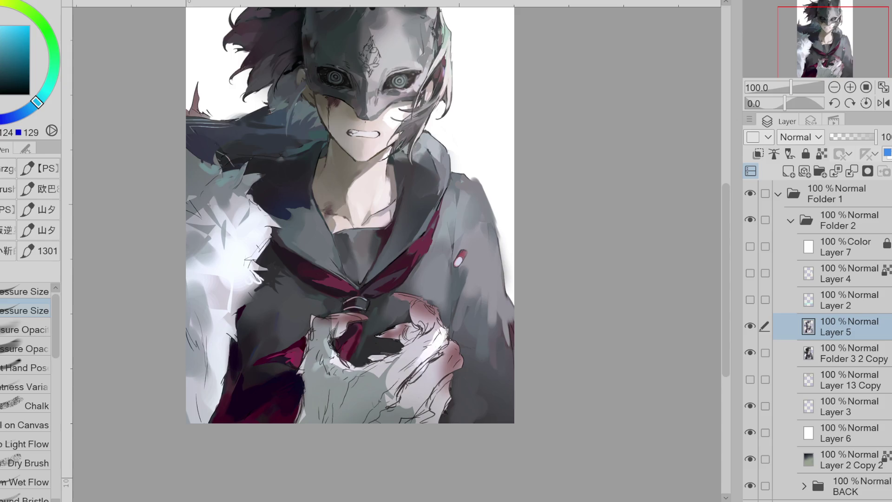
# Step: Sample navy and crimson, then draw a thin dark line down the jacket fold
pyautogui.keyDown('alt'); pyautogui.click(240, 327); pyautogui.keyUp('alt')
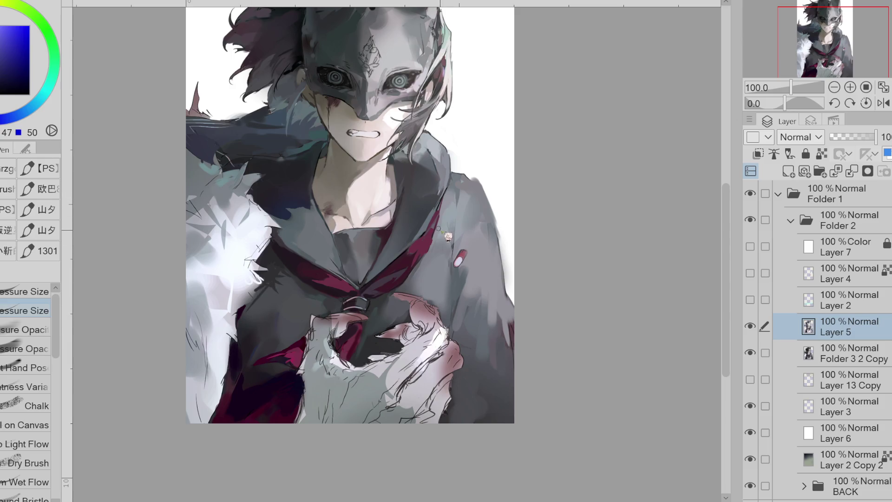
pyautogui.keyDown('alt'); pyautogui.click(428, 235); pyautogui.keyUp('alt')
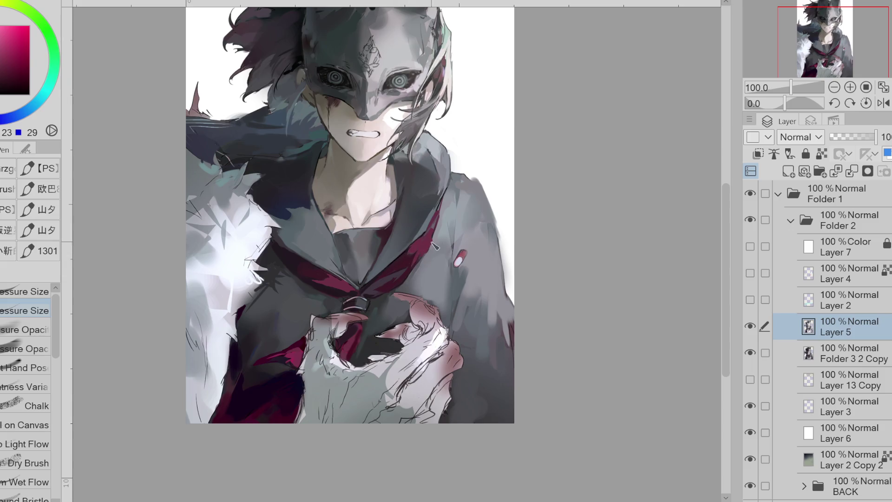
pyautogui.moveTo(455, 286)
pyautogui.mouseDown()
pyautogui.moveTo(454, 302)
pyautogui.moveTo(452, 269)
pyautogui.moveTo(454, 322)
pyautogui.mouseUp()
# Step: Sample blues and cyans around the tie, ending on a deep crimson
pyautogui.keyDown('alt'); pyautogui.click(313, 181); pyautogui.keyUp('alt')
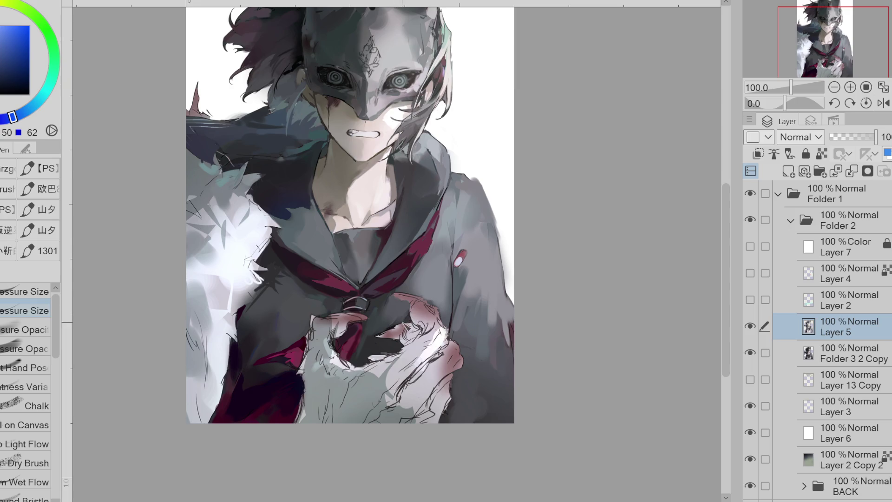
pyautogui.keyDown('alt'); pyautogui.click(407, 323); pyautogui.keyUp('alt')
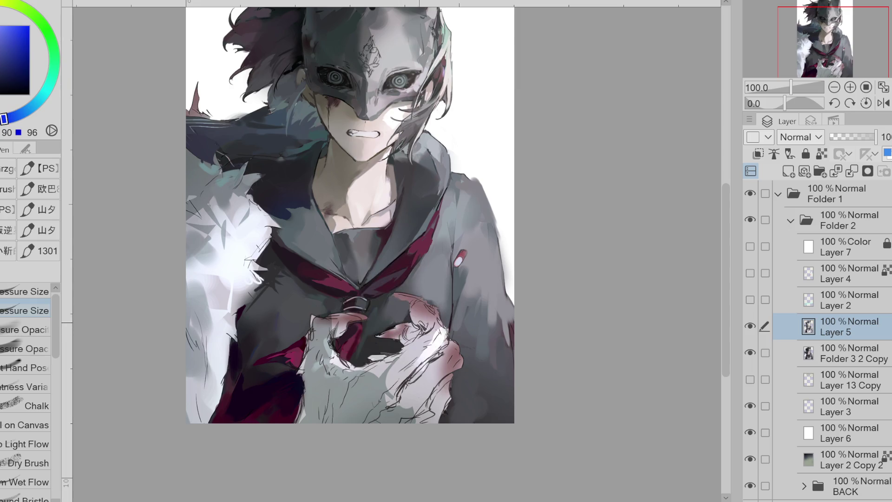
pyautogui.keyDown('alt'); pyautogui.click(375, 335); pyautogui.keyUp('alt')
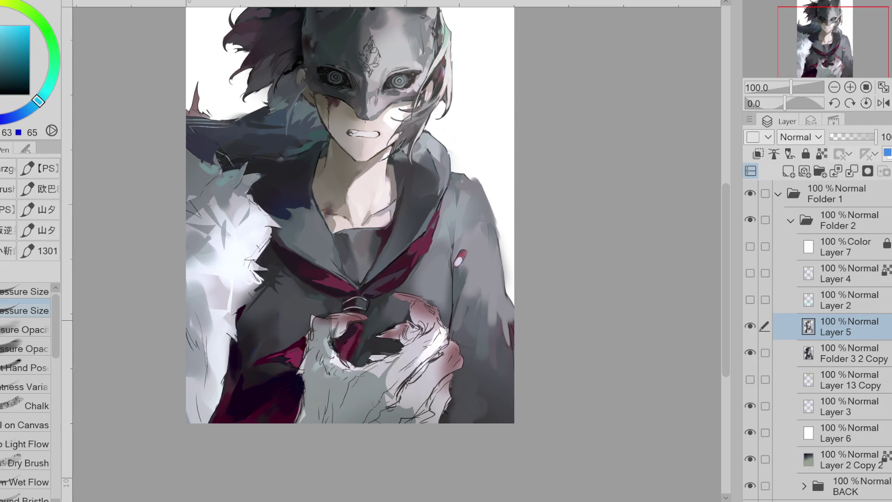
pyautogui.keyDown('alt'); pyautogui.click(365, 345); pyautogui.keyUp('alt')
pyautogui.keyDown('alt'); pyautogui.click(363, 342); pyautogui.keyUp('alt')
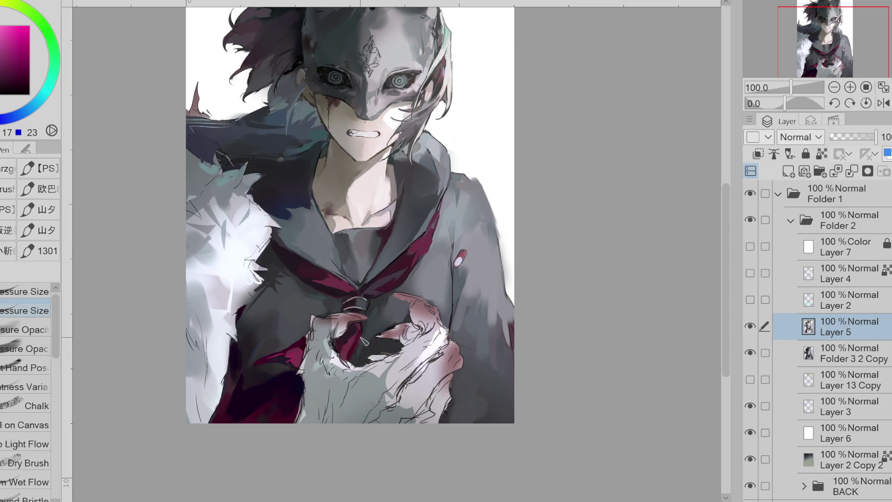
pyautogui.keyDown('alt'); pyautogui.click(339, 348); pyautogui.keyUp('alt')
pyautogui.scroll(3, 351, 300)
# Step: Sample dark blues, magentas and reds around the tie knot
pyautogui.keyDown('alt'); pyautogui.click(339, 297); pyautogui.keyUp('alt')
pyautogui.keyDown('alt'); pyautogui.click(339, 304); pyautogui.keyUp('alt')
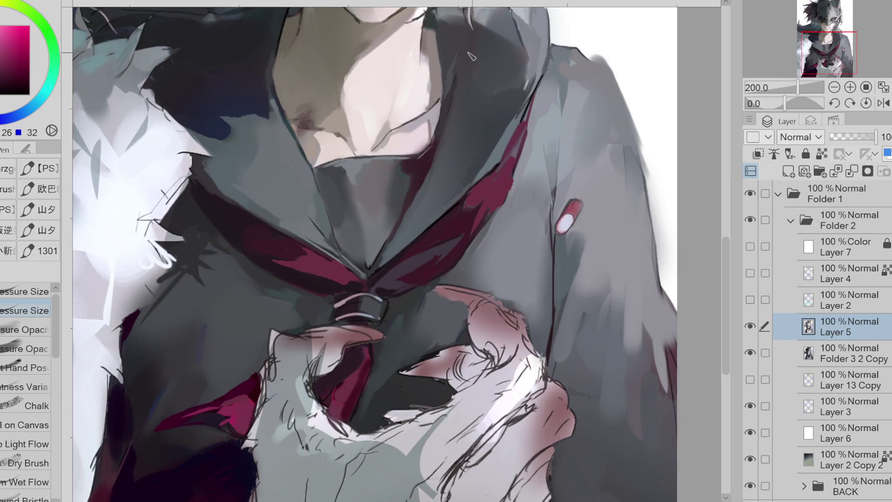
pyautogui.keyDown('alt'); pyautogui.click(222, 60); pyautogui.keyUp('alt')
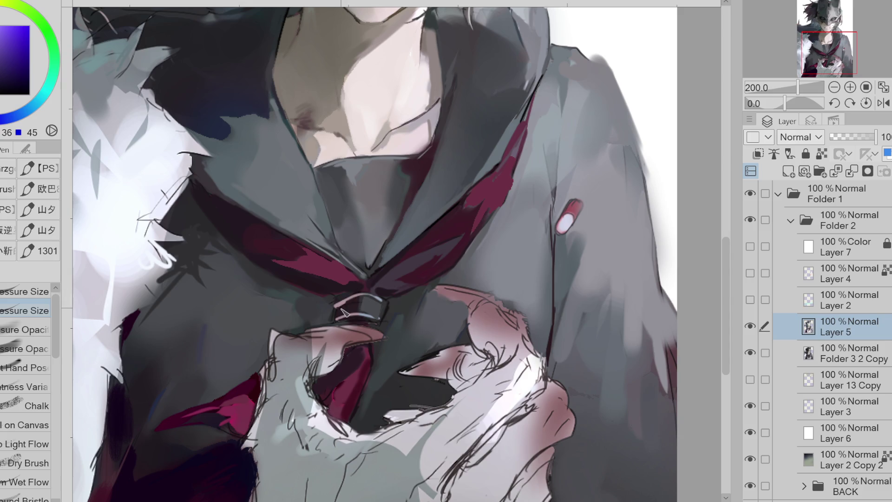
pyautogui.keyDown('alt'); pyautogui.click(360, 299); pyautogui.keyUp('alt')
pyautogui.keyDown('alt'); pyautogui.click(354, 297); pyautogui.keyUp('alt')
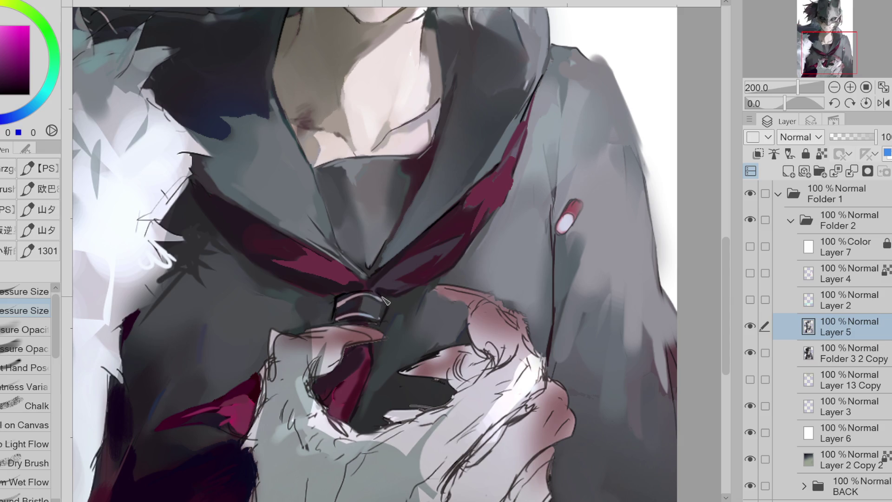
pyautogui.keyDown('alt'); pyautogui.click(377, 314); pyautogui.keyUp('alt')
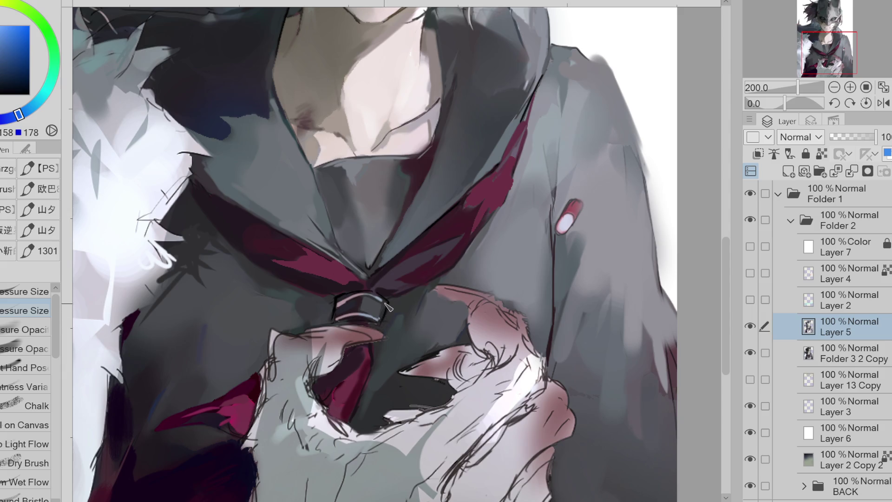
pyautogui.keyDown('alt'); pyautogui.click(389, 306); pyautogui.keyUp('alt')
pyautogui.keyDown('alt'); pyautogui.click(377, 317); pyautogui.keyUp('alt')
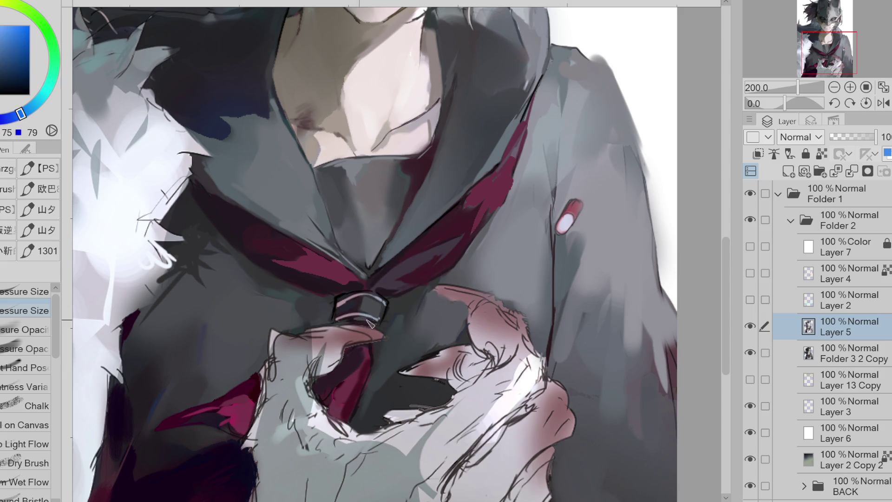
pyautogui.keyDown('alt'); pyautogui.click(362, 329); pyautogui.keyUp('alt')
# Step: Sample more magenta and dark purple tones near the tie knot
pyautogui.keyDown('alt'); pyautogui.click(369, 332); pyautogui.keyUp('alt')
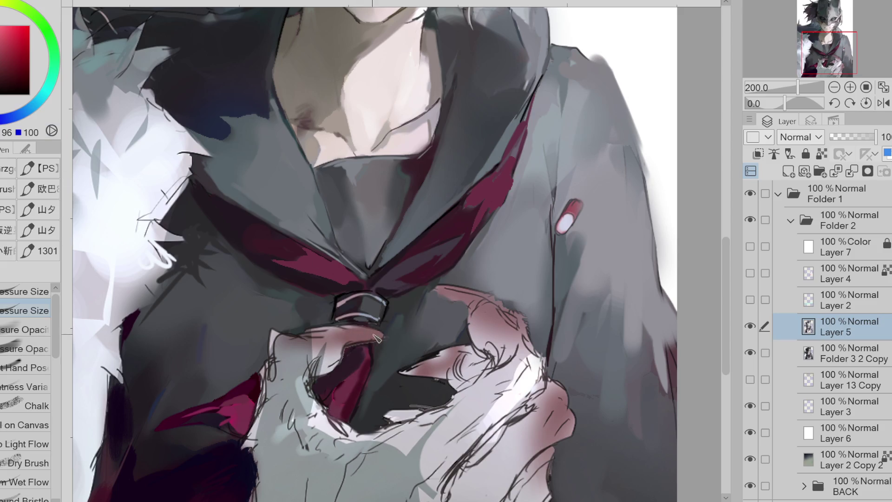
pyautogui.keyDown('alt'); pyautogui.click(391, 302); pyautogui.keyUp('alt')
pyautogui.keyDown('alt'); pyautogui.click(379, 316); pyautogui.keyUp('alt')
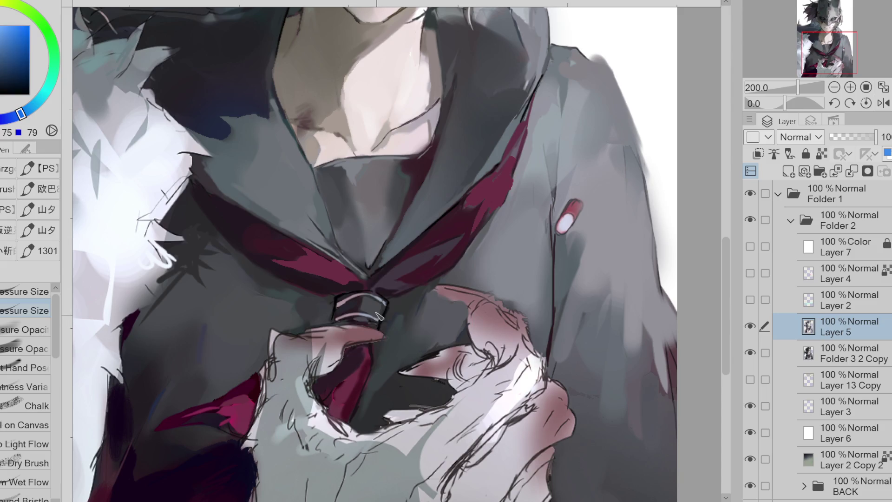
pyautogui.keyDown('alt'); pyautogui.click(383, 318); pyautogui.keyUp('alt')
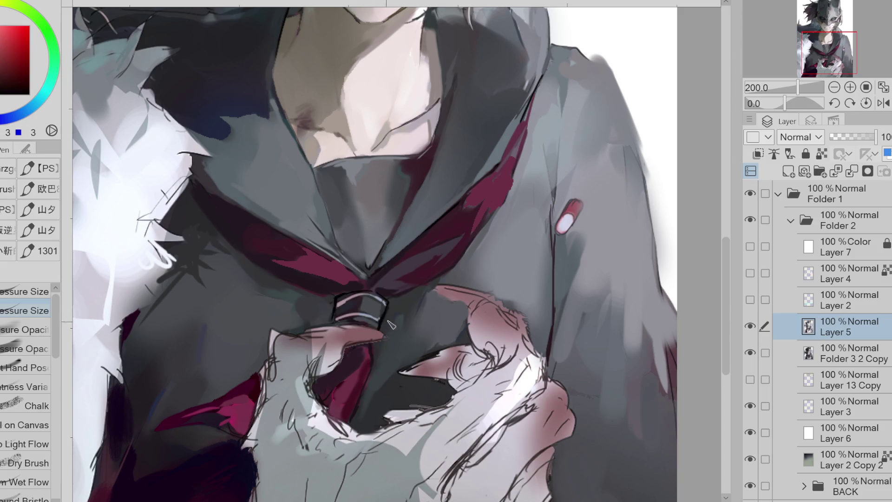
pyautogui.keyDown('alt'); pyautogui.click(391, 305); pyautogui.keyUp('alt')
pyautogui.keyDown('alt'); pyautogui.click(401, 309); pyautogui.keyUp('alt')
pyautogui.keyDown('alt'); pyautogui.click(260, 275); pyautogui.keyUp('alt')
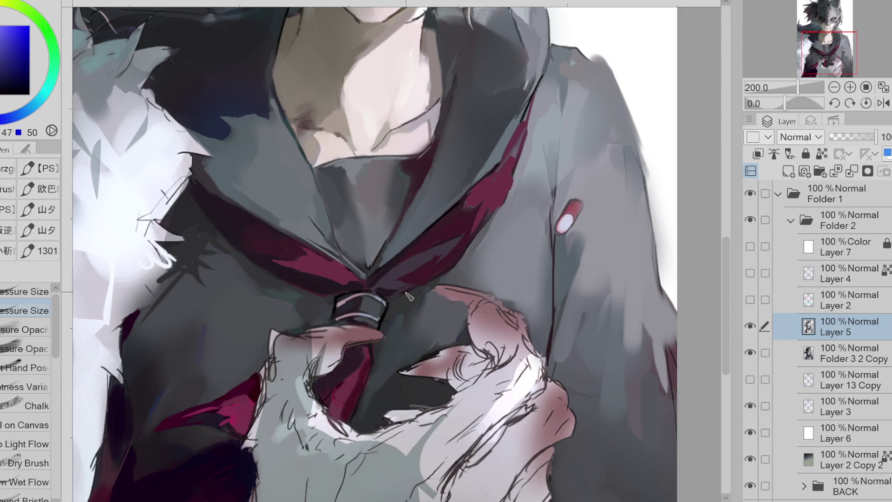
pyautogui.keyDown('alt'); pyautogui.click(390, 290); pyautogui.keyUp('alt')
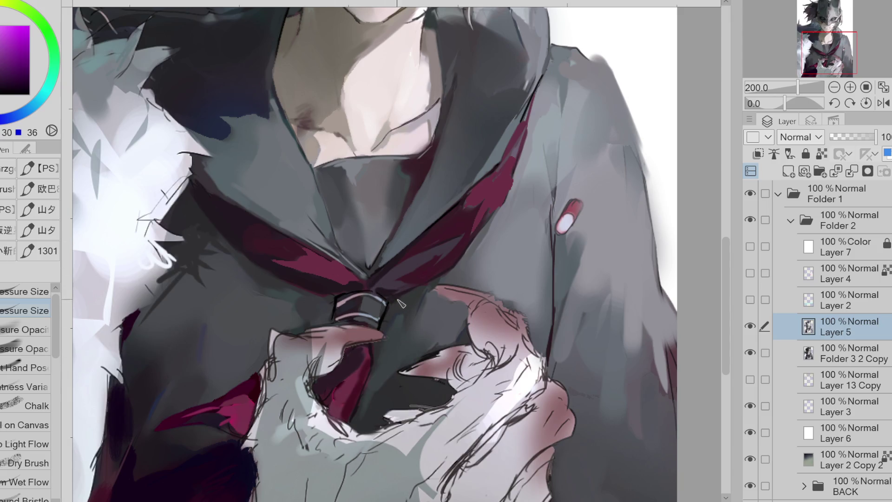
pyautogui.keyDown('alt'); pyautogui.click(404, 255); pyautogui.keyUp('alt')
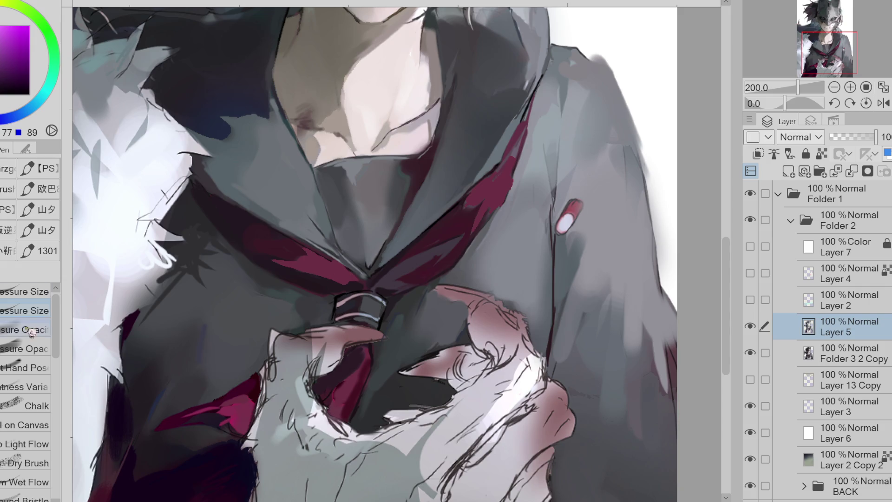
# Step: Pick dark blue from the shadow and paint spiky strokes into the coat shadow
pyautogui.keyDown('alt'); pyautogui.click(165, 270); pyautogui.keyUp('alt')
pyautogui.moveTo(158, 293)
pyautogui.mouseDown()
pyautogui.moveTo(181, 272)
pyautogui.moveTo(192, 275)
pyautogui.mouseUp()
pyautogui.scroll(-1, 195, 286)
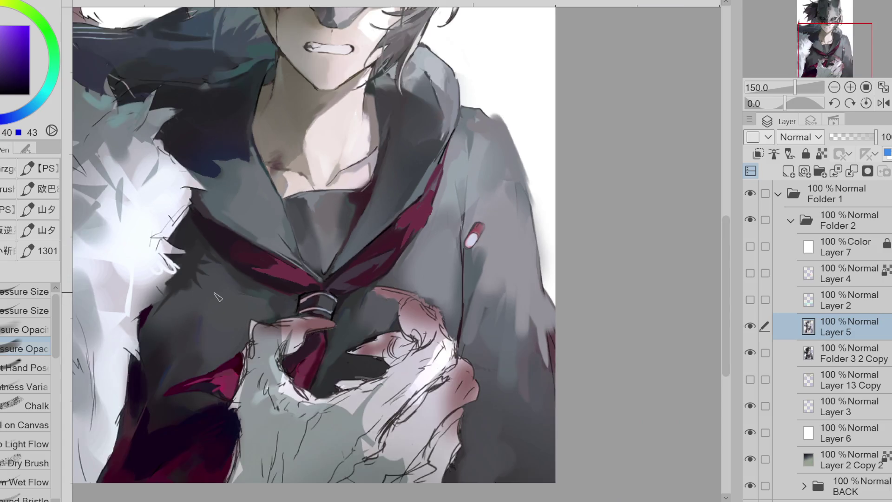
# Step: Sample several blues from the painting, settling on a darker shadow blue, then a hair colour
pyautogui.keyDown('alt'); pyautogui.click(226, 84); pyautogui.keyUp('alt')
pyautogui.keyDown('alt'); pyautogui.click(237, 65); pyautogui.keyUp('alt')
pyautogui.keyDown('alt'); pyautogui.click(196, 83); pyautogui.keyUp('alt')
pyautogui.keyDown('alt'); pyautogui.click(219, 89); pyautogui.keyUp('alt')
pyautogui.keyDown('alt'); pyautogui.click(222, 90); pyautogui.keyUp('alt')
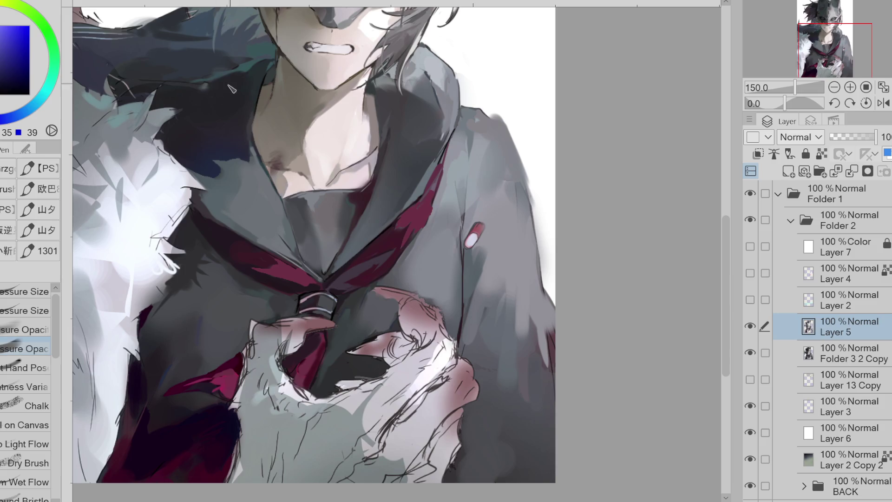
pyautogui.keyDown('alt'); pyautogui.click(213, 61); pyautogui.keyUp('alt')
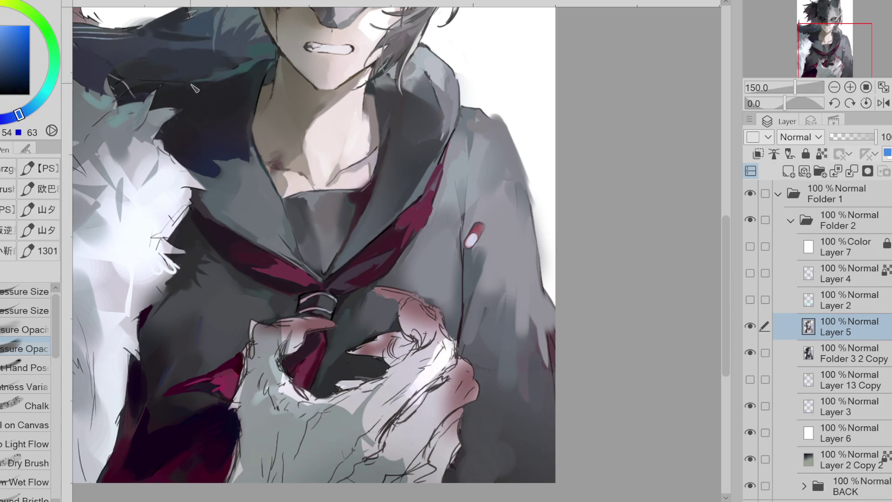
# Step: Zoom out, switch to the eraser and flip the canvas view horizontally
pyautogui.scroll(-1, 430, 186)
pyautogui.press('e')
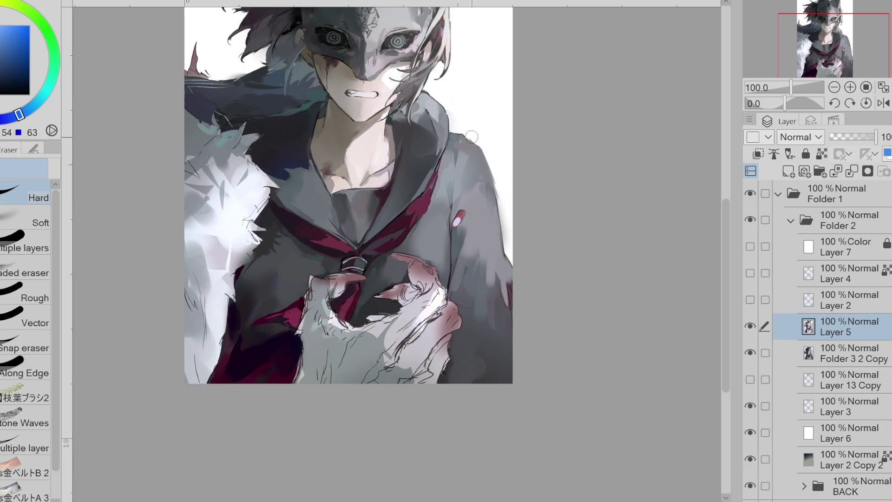
pyautogui.click(882, 103)
pyautogui.moveTo(726, 235); pyautogui.dragTo(726, 253)
# Step: With the pen and a sampled dark coat grey, try a lapel line down the coat, then undo it
pyautogui.press('p')
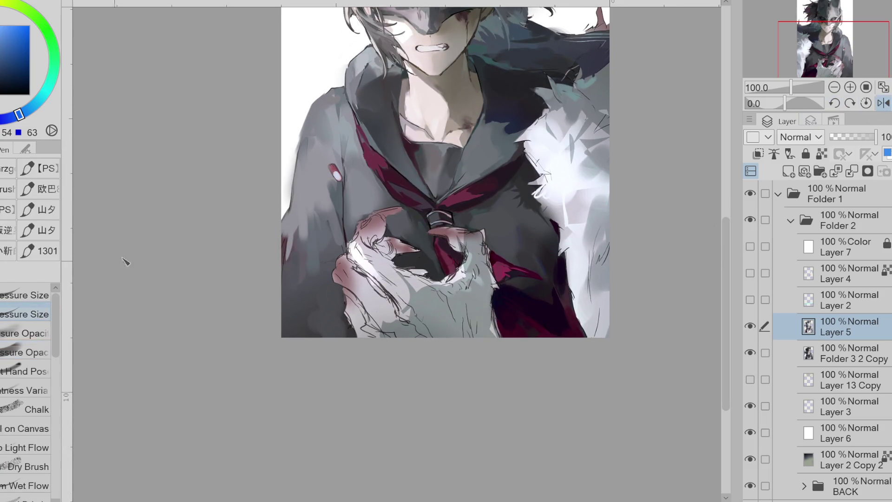
pyautogui.keyDown('alt'); pyautogui.click(350, 177); pyautogui.keyUp('alt')
pyautogui.moveTo(351, 176); pyautogui.dragTo(349, 182)
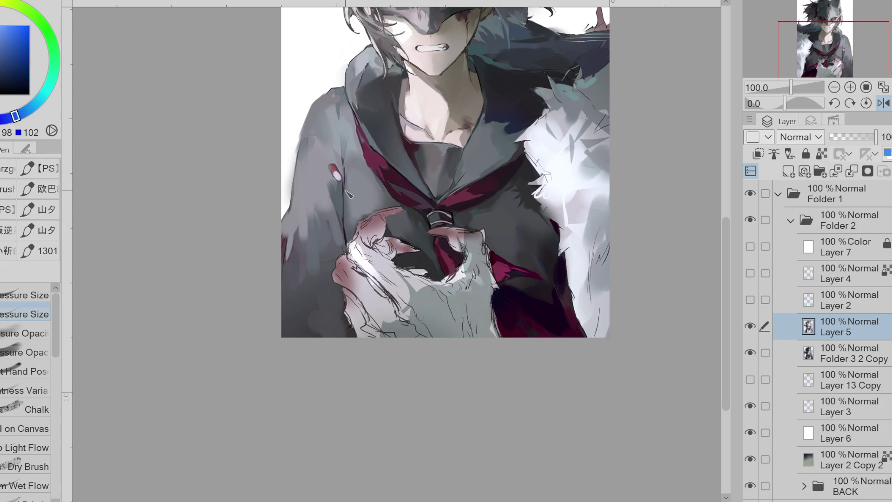
pyautogui.keyDown('alt'); pyautogui.click(407, 245); pyautogui.keyUp('alt')
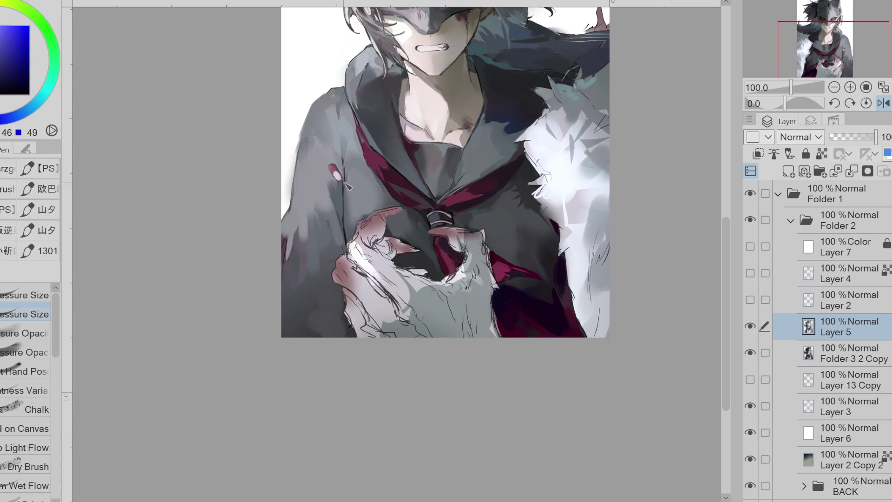
pyautogui.moveTo(359, 154); pyautogui.dragTo(344, 220)
pyautogui.hotkey('ctrl', 'z')
pyautogui.hotkey('ctrl', 'y')
pyautogui.hotkey('ctrl', 'z')
# Step: Create Folder 3 and group Layer 5 and Folder 3 2 Copy inside it
pyautogui.click(820, 171)
pyautogui.click(831, 350)
pyautogui.keyDown('shift'); pyautogui.click(786, 379); pyautogui.keyUp('shift')
pyautogui.moveTo(786, 380); pyautogui.dragTo(823, 331)
# Step: Add Layer 8 above Folder 3, fade Folder 3 to 39% opacity, and select Layer 8
pyautogui.click(805, 173)
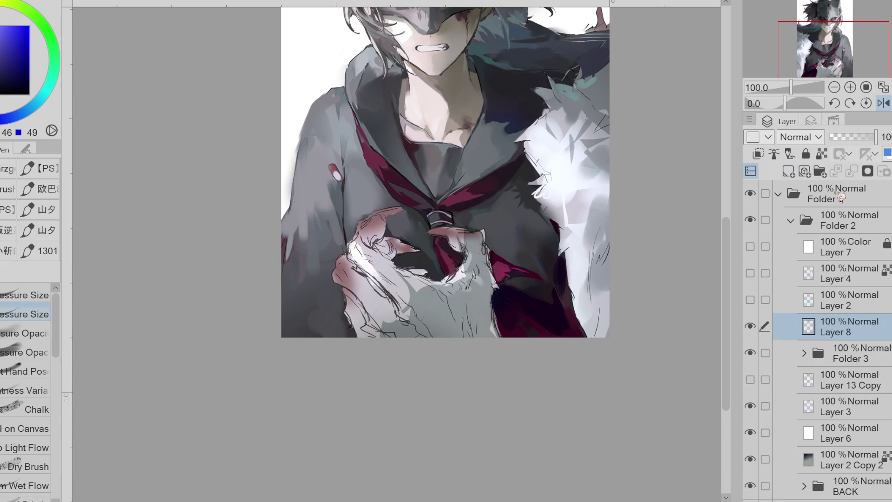
pyautogui.click(845, 353)
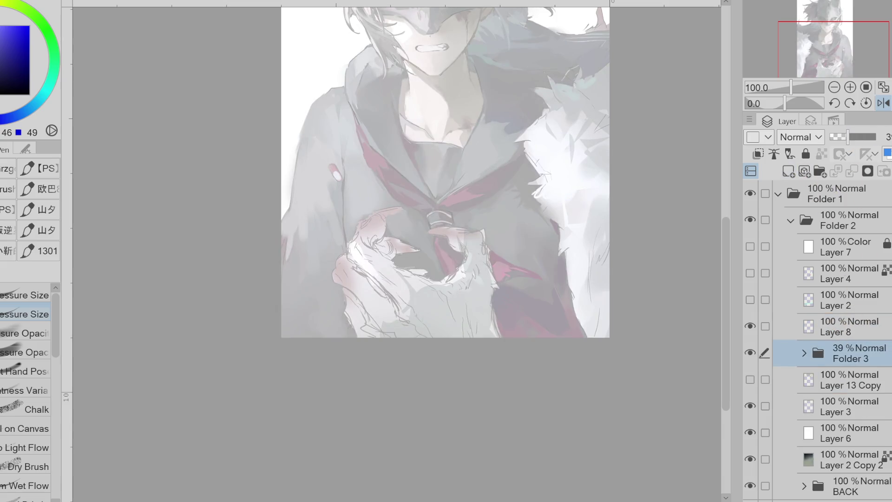
pyautogui.click(822, 317)
# Step: Sketch loose black lines for the neck, collarbone and upper collar edge
pyautogui.moveTo(405, 65); pyautogui.dragTo(426, 133)
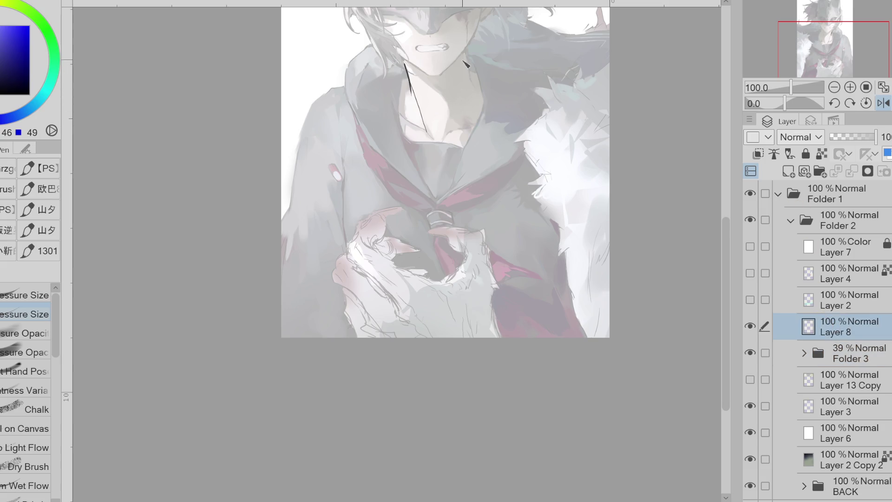
pyautogui.moveTo(466, 54)
pyautogui.mouseDown()
pyautogui.moveTo(473, 88)
pyautogui.moveTo(518, 80)
pyautogui.moveTo(576, 95)
pyautogui.moveTo(563, 90)
pyautogui.mouseUp()
pyautogui.hotkey('ctrl', 'z')
pyautogui.moveTo(552, 83); pyautogui.dragTo(565, 93)
pyautogui.moveTo(443, 139); pyautogui.dragTo(517, 98)
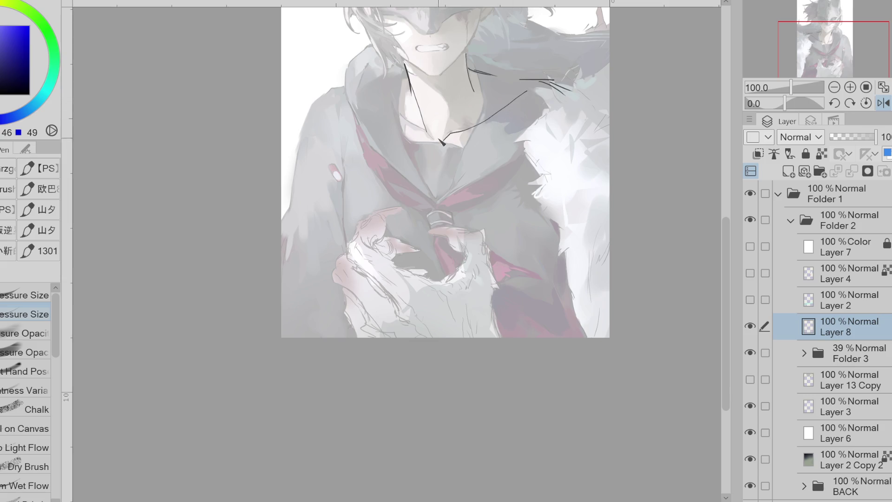
pyautogui.moveTo(406, 127); pyautogui.dragTo(371, 101)
pyautogui.moveTo(404, 72); pyautogui.dragTo(358, 87)
# Step: Flip the canvas view back to normal and return to the pen
pyautogui.press('h')
pyautogui.press('e')
pyautogui.press('p')
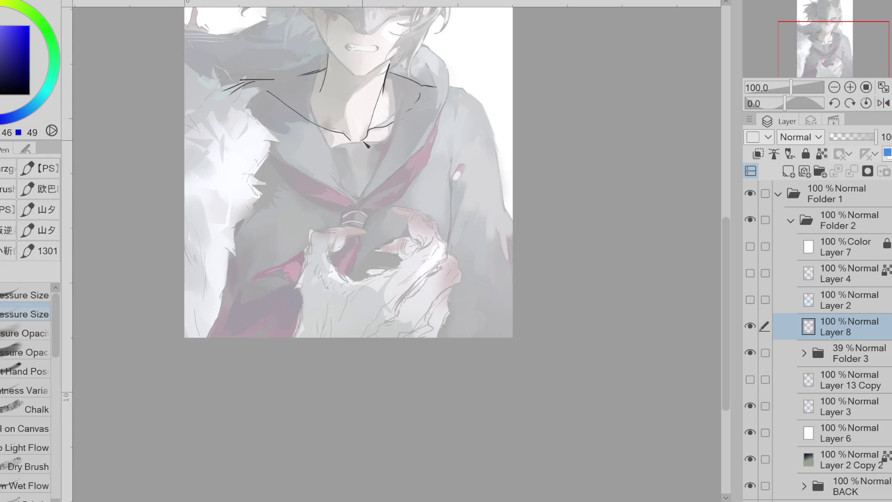
# Step: Sketch a faint neck line and a collar line, discarding two right-sleeve attempts
pyautogui.moveTo(334, 64); pyautogui.dragTo(351, 134)
pyautogui.moveTo(440, 150); pyautogui.dragTo(432, 263)
pyautogui.hotkey('ctrl', 'z')
pyautogui.moveTo(440, 148); pyautogui.dragTo(432, 260)
pyautogui.hotkey('ctrl', 'z')
pyautogui.moveTo(390, 75)
pyautogui.mouseDown()
pyautogui.moveTo(433, 119)
pyautogui.moveTo(449, 238)
pyautogui.mouseUp()
# Step: Sketch lines down the left and right sleeves, undoing the rejected strokes
pyautogui.moveTo(312, 78); pyautogui.dragTo(282, 108)
pyautogui.moveTo(266, 133); pyautogui.dragTo(236, 209)
pyautogui.hotkey('ctrl', 'z')
pyautogui.moveTo(261, 158); pyautogui.dragTo(243, 297)
pyautogui.moveTo(251, 211); pyautogui.dragTo(276, 264)
pyautogui.hotkey('ctrl', 'z')
pyautogui.moveTo(277, 163); pyautogui.dragTo(251, 231)
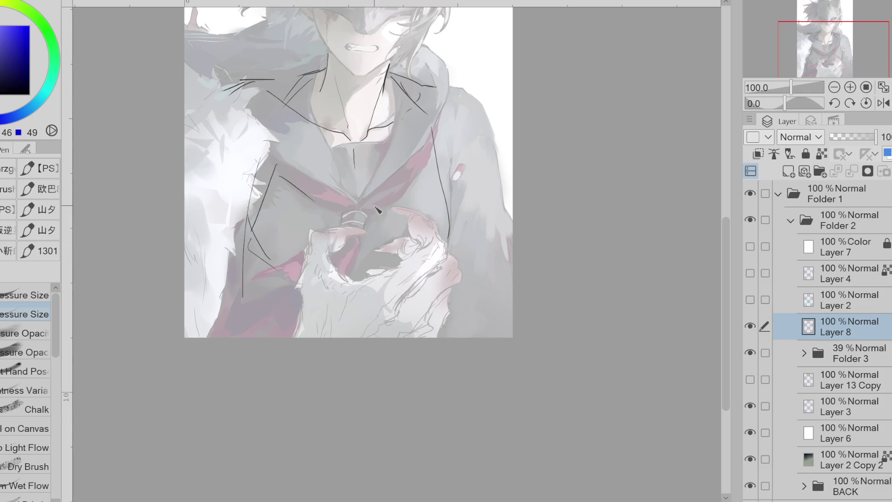
pyautogui.moveTo(441, 129); pyautogui.dragTo(448, 195)
pyautogui.moveTo(448, 90)
pyautogui.mouseDown()
pyautogui.moveTo(465, 92)
pyautogui.moveTo(488, 179)
pyautogui.mouseUp()
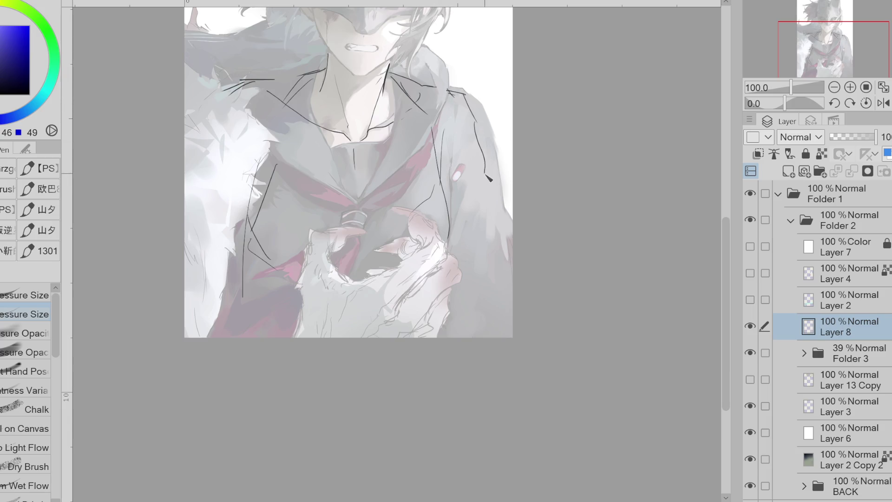
pyautogui.hotkey('ctrl', 'z')
# Step: Erase stray strokes on the left collar and redraw the collar lines
pyautogui.press('e')
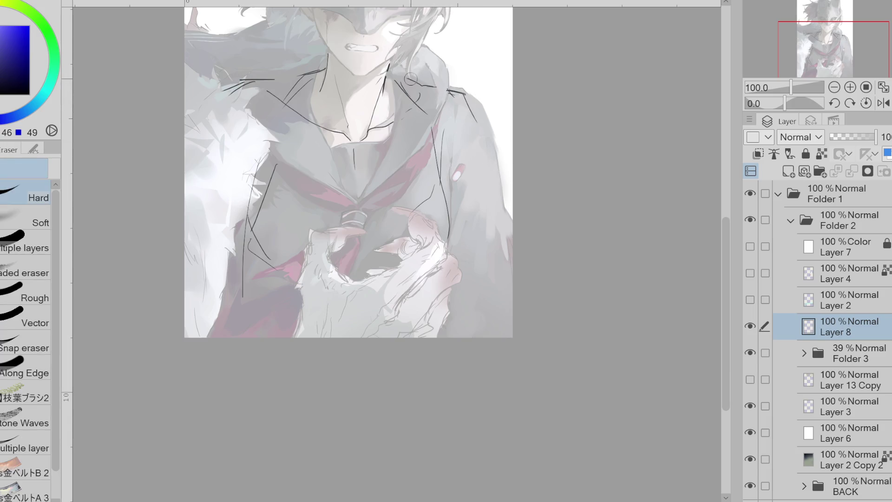
pyautogui.press('e')
pyautogui.moveTo(321, 69); pyautogui.dragTo(230, 88)
pyautogui.press('p')
pyautogui.moveTo(283, 100)
pyautogui.mouseDown()
pyautogui.moveTo(322, 70)
pyautogui.moveTo(298, 93)
pyautogui.mouseUp()
pyautogui.press('e')
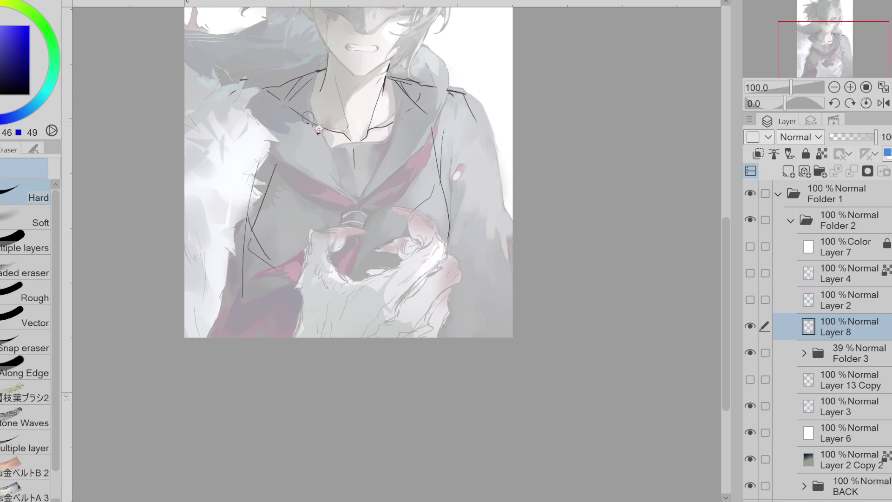
pyautogui.press('p')
pyautogui.moveTo(331, 139)
pyautogui.mouseDown()
pyautogui.moveTo(260, 128)
pyautogui.moveTo(342, 139)
pyautogui.moveTo(367, 172)
pyautogui.mouseUp()
pyautogui.press('e')
pyautogui.press('p')
# Step: Sketch a long line across the chest and a curved stroke on the left collar
pyautogui.moveTo(428, 180)
pyautogui.mouseDown()
pyautogui.moveTo(258, 198)
pyautogui.moveTo(314, 160)
pyautogui.moveTo(472, 130)
pyautogui.mouseUp()
pyautogui.hotkey('ctrl', 'z')
pyautogui.moveTo(316, 156); pyautogui.dragTo(418, 138)
pyautogui.moveTo(235, 135); pyautogui.dragTo(246, 166)
# Step: Add strokes along the upper-left collar and erase the left curve and chest line's end
pyautogui.press('e')
pyautogui.press('p')
pyautogui.moveTo(323, 73)
pyautogui.mouseDown()
pyautogui.moveTo(264, 98)
pyautogui.moveTo(230, 99)
pyautogui.mouseUp()
pyautogui.moveTo(251, 103); pyautogui.dragTo(337, 138)
pyautogui.press('e')
pyautogui.moveTo(230, 123); pyautogui.dragTo(251, 167)
# Step: Add short strokes on both collar sides and a vertical line down from the collar centre
pyautogui.press('p')
pyautogui.moveTo(297, 145); pyautogui.dragTo(272, 186)
pyautogui.moveTo(258, 155); pyautogui.dragTo(279, 182)
pyautogui.moveTo(413, 132); pyautogui.dragTo(431, 148)
pyautogui.moveTo(434, 96)
pyautogui.mouseDown()
pyautogui.moveTo(360, 157)
pyautogui.moveTo(360, 133)
pyautogui.moveTo(346, 139)
pyautogui.moveTo(358, 153)
pyautogui.mouseUp()
pyautogui.press('e')
pyautogui.press('p')
pyautogui.press('e')
pyautogui.press('p')
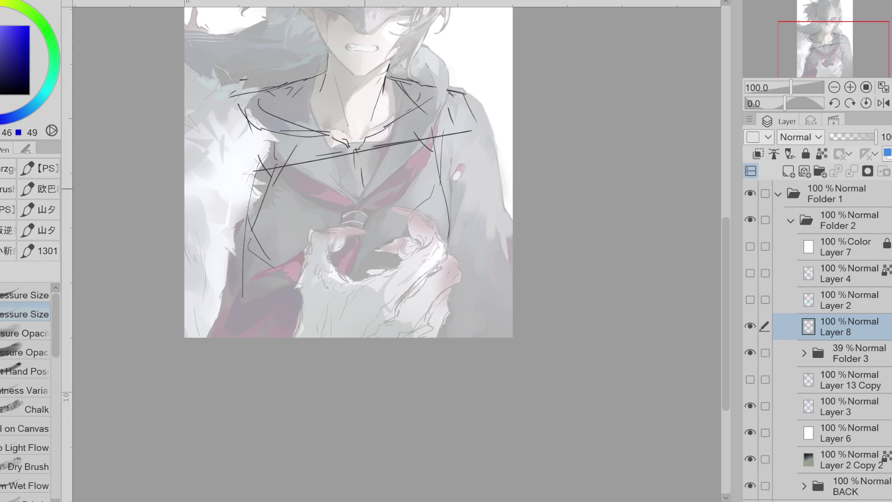
pyautogui.moveTo(365, 183); pyautogui.dragTo(369, 227)
# Step: Sketch the tie line and both sides of the jacket, plus a right-shoulder stroke
pyautogui.hotkey('ctrl', 'z')
pyautogui.moveTo(358, 162); pyautogui.dragTo(366, 241)
pyautogui.moveTo(270, 187); pyautogui.dragTo(266, 259)
pyautogui.moveTo(436, 193); pyautogui.dragTo(402, 235)
pyautogui.moveTo(440, 187); pyautogui.dragTo(384, 249)
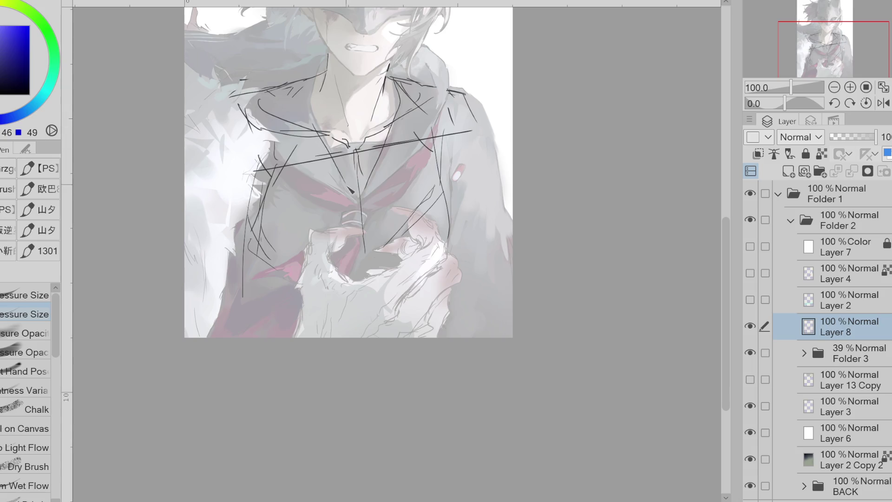
pyautogui.moveTo(467, 102)
pyautogui.mouseDown()
pyautogui.moveTo(475, 121)
pyautogui.moveTo(457, 163)
pyautogui.moveTo(490, 178)
pyautogui.mouseUp()
pyautogui.moveTo(246, 96); pyautogui.dragTo(208, 115)
# Step: Rough in the jacket's upper-left edge, left side and a diagonal below the left collar
pyautogui.press('e')
pyautogui.moveTo(258, 171)
pyautogui.mouseDown()
pyautogui.moveTo(311, 159)
pyautogui.moveTo(283, 153)
pyautogui.mouseUp()
pyautogui.press('p')
pyautogui.moveTo(238, 105); pyautogui.dragTo(197, 153)
pyautogui.moveTo(278, 181); pyautogui.dragTo(262, 300)
pyautogui.moveTo(258, 248)
pyautogui.mouseDown()
pyautogui.moveTo(249, 299)
pyautogui.moveTo(221, 281)
pyautogui.mouseUp()
pyautogui.moveTo(246, 225)
pyautogui.mouseDown()
pyautogui.moveTo(211, 291)
pyautogui.moveTo(246, 331)
pyautogui.mouseUp()
pyautogui.hotkey('ctrl', 'z')
pyautogui.hotkey('ctrl', 'z')
pyautogui.hotkey('ctrl', 'z')
pyautogui.moveTo(256, 166)
pyautogui.mouseDown()
pyautogui.moveTo(256, 211)
pyautogui.moveTo(271, 181)
pyautogui.mouseUp()
pyautogui.moveTo(279, 177); pyautogui.dragTo(274, 188)
pyautogui.hotkey('ctrl', 'z')
pyautogui.hotkey('ctrl', 'z')
pyautogui.moveTo(309, 143); pyautogui.dragTo(278, 178)
pyautogui.moveTo(238, 104)
pyautogui.mouseDown()
pyautogui.moveTo(209, 130)
pyautogui.moveTo(193, 197)
pyautogui.mouseUp()
# Step: Rework the collar and chest strokes and draw a vertical line down to the tie knot
pyautogui.press('e')
pyautogui.moveTo(239, 100)
pyautogui.mouseDown()
pyautogui.moveTo(205, 149)
pyautogui.moveTo(248, 95)
pyautogui.mouseUp()
pyautogui.press('e')
pyautogui.moveTo(297, 69)
pyautogui.mouseDown()
pyautogui.moveTo(279, 107)
pyautogui.moveTo(258, 102)
pyautogui.mouseUp()
pyautogui.moveTo(266, 93); pyautogui.dragTo(223, 115)
pyautogui.press('e')
pyautogui.moveTo(309, 130)
pyautogui.mouseDown()
pyautogui.moveTo(284, 149)
pyautogui.moveTo(309, 135)
pyautogui.moveTo(371, 149)
pyautogui.moveTo(388, 114)
pyautogui.mouseUp()
pyautogui.press('e')
pyautogui.press('e')
pyautogui.press('e')
pyautogui.press('e')
pyautogui.press('e')
pyautogui.press('e')
pyautogui.press('e')
pyautogui.press('e')
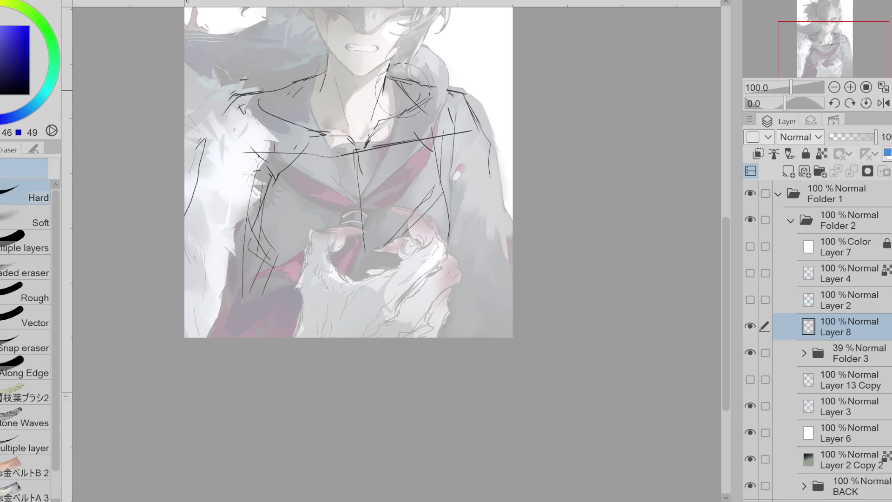
pyautogui.moveTo(371, 145); pyautogui.dragTo(325, 155)
pyautogui.press('e')
pyautogui.press('e')
pyautogui.moveTo(360, 199); pyautogui.dragTo(365, 237)
pyautogui.press('e')
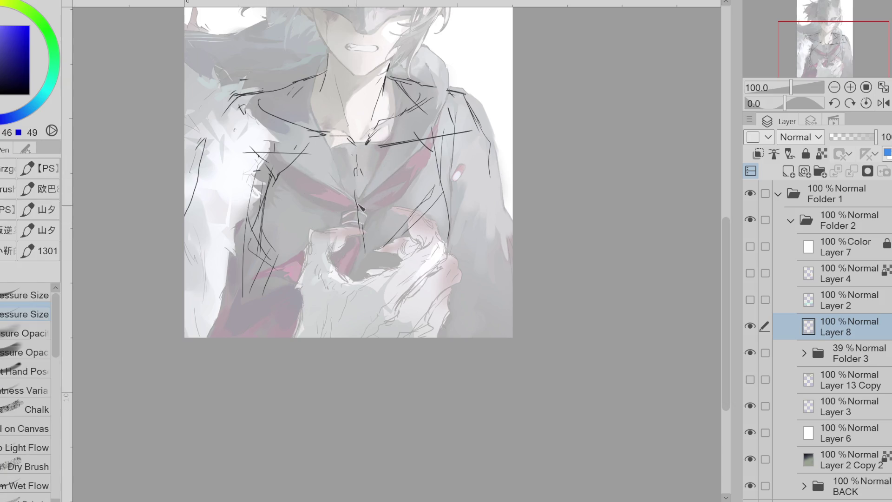
pyautogui.moveTo(354, 148); pyautogui.dragTo(363, 212)
pyautogui.moveTo(447, 242); pyautogui.dragTo(421, 301)
pyautogui.hotkey('ctrl', 'z')
# Step: Lower Folder 3's opacity from 39% to 19%, then return to Layer 8
pyautogui.click(863, 356)
pyautogui.moveTo(848, 137); pyautogui.dragTo(839, 137)
pyautogui.click(850, 325)
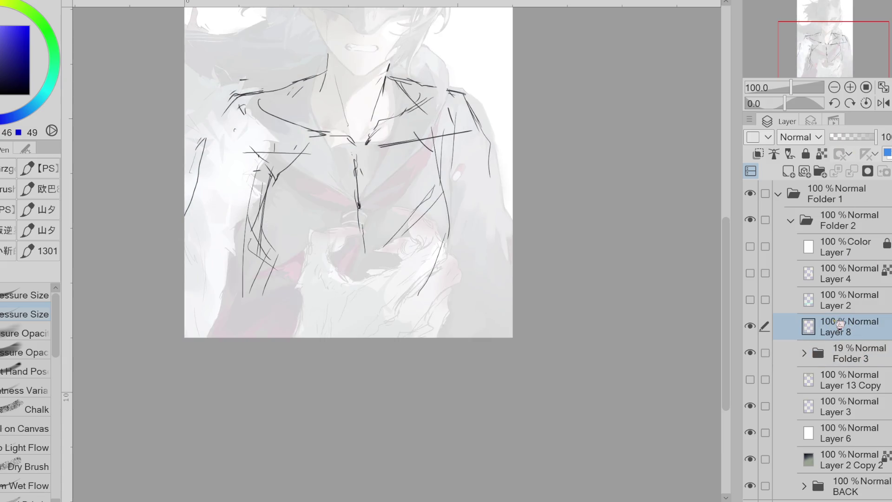
# Step: Sketch long lines down the left torso, a bottom-edge line and a stroke near the hand
pyautogui.press('e')
pyautogui.press('p')
pyautogui.moveTo(239, 102); pyautogui.dragTo(187, 231)
pyautogui.press('e')
pyautogui.press('p')
pyautogui.moveTo(244, 151)
pyautogui.mouseDown()
pyautogui.moveTo(266, 152)
pyautogui.moveTo(260, 195)
pyautogui.mouseUp()
pyautogui.moveTo(262, 204); pyautogui.dragTo(264, 317)
pyautogui.moveTo(272, 262); pyautogui.dragTo(262, 304)
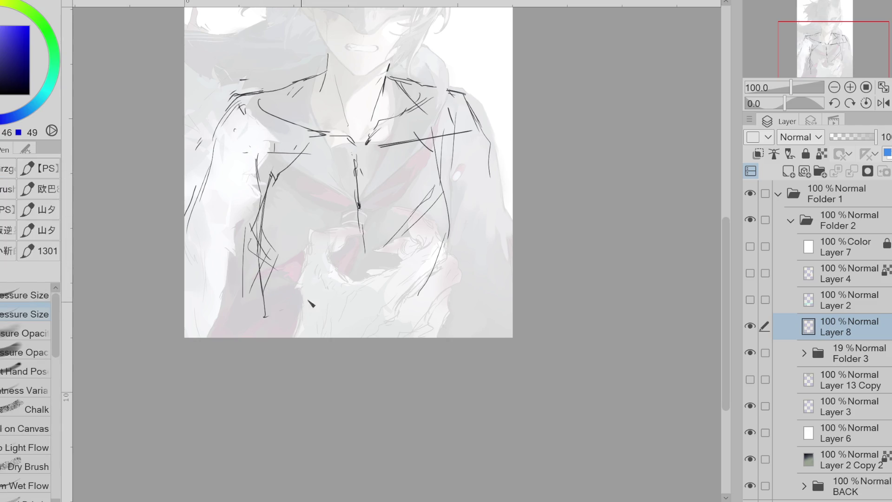
pyautogui.moveTo(212, 337); pyautogui.dragTo(259, 336)
pyautogui.moveTo(274, 330); pyautogui.dragTo(310, 300)
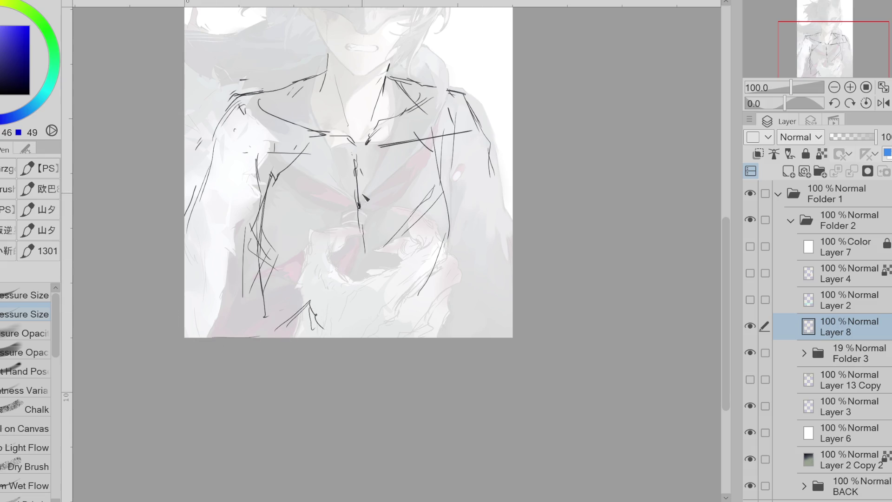
# Step: Redraw the upper-left strokes and the right shoulder line, adding a stroke below the chest
pyautogui.press('e')
pyautogui.moveTo(246, 88); pyautogui.dragTo(279, 106)
pyautogui.press('p')
pyautogui.moveTo(235, 87); pyautogui.dragTo(306, 79)
pyautogui.press('e')
pyautogui.moveTo(465, 91); pyautogui.dragTo(465, 112)
pyautogui.press('p')
pyautogui.moveTo(432, 84)
pyautogui.mouseDown()
pyautogui.moveTo(488, 139)
pyautogui.moveTo(470, 148)
pyautogui.moveTo(481, 158)
pyautogui.mouseUp()
pyautogui.press('e')
pyautogui.press('p')
pyautogui.press('e')
pyautogui.moveTo(467, 116); pyautogui.dragTo(439, 153)
pyautogui.press('p')
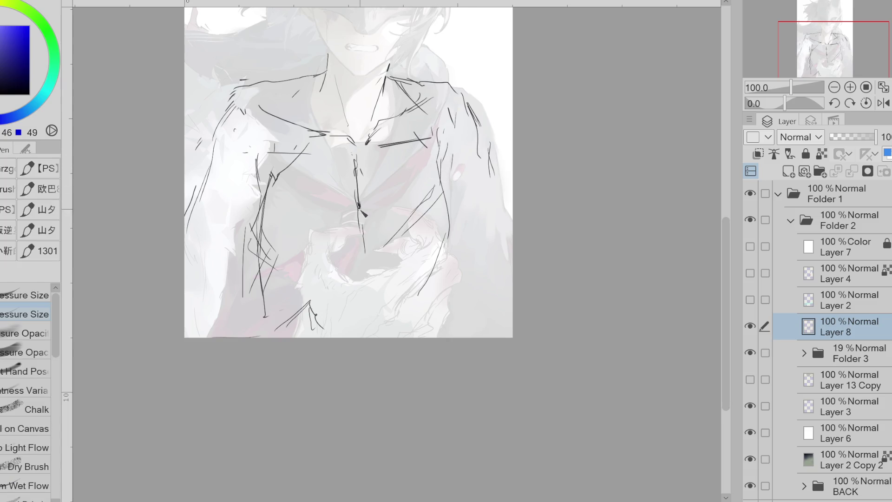
pyautogui.moveTo(358, 263); pyautogui.dragTo(352, 283)
# Step: Replace the old left collar and left shoulder strokes with new lines
pyautogui.press('e')
pyautogui.moveTo(325, 135); pyautogui.dragTo(260, 107)
pyautogui.press('p')
pyautogui.press('e')
pyautogui.moveTo(325, 74)
pyautogui.mouseDown()
pyautogui.moveTo(260, 99)
pyautogui.moveTo(248, 139)
pyautogui.mouseUp()
pyautogui.press('p')
pyautogui.press('e')
pyautogui.press('p')
pyautogui.moveTo(191, 113); pyautogui.dragTo(238, 124)
pyautogui.moveTo(246, 137); pyautogui.dragTo(253, 142)
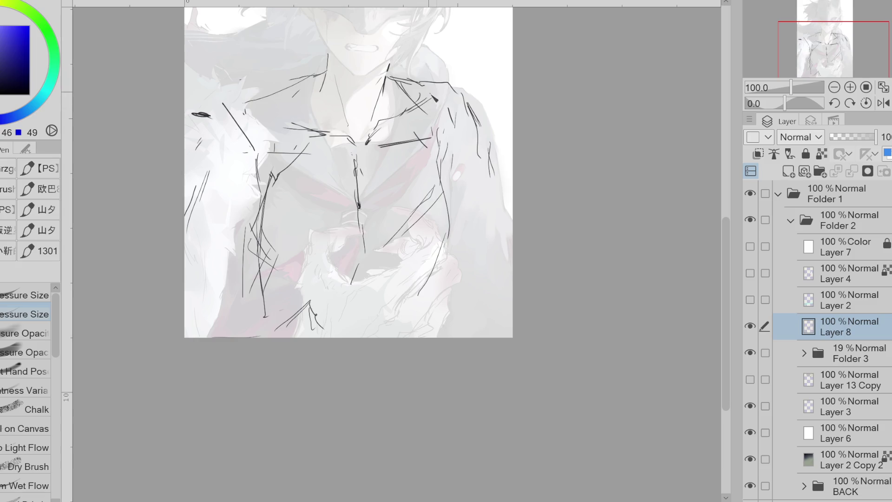
# Step: Draw a long line along the right arm's edge to the bottom of the canvas
pyautogui.moveTo(443, 168); pyautogui.dragTo(454, 155)
pyautogui.hotkey('ctrl', 'z')
pyautogui.moveTo(477, 125)
pyautogui.mouseDown()
pyautogui.moveTo(494, 251)
pyautogui.moveTo(470, 261)
pyautogui.moveTo(486, 337)
pyautogui.mouseUp()
pyautogui.hotkey('ctrl', 'z')
pyautogui.moveTo(492, 242); pyautogui.dragTo(495, 337)
pyautogui.hotkey('ctrl', 'z')
pyautogui.moveTo(487, 222)
pyautogui.mouseDown()
pyautogui.moveTo(496, 331)
pyautogui.moveTo(466, 337)
pyautogui.mouseUp()
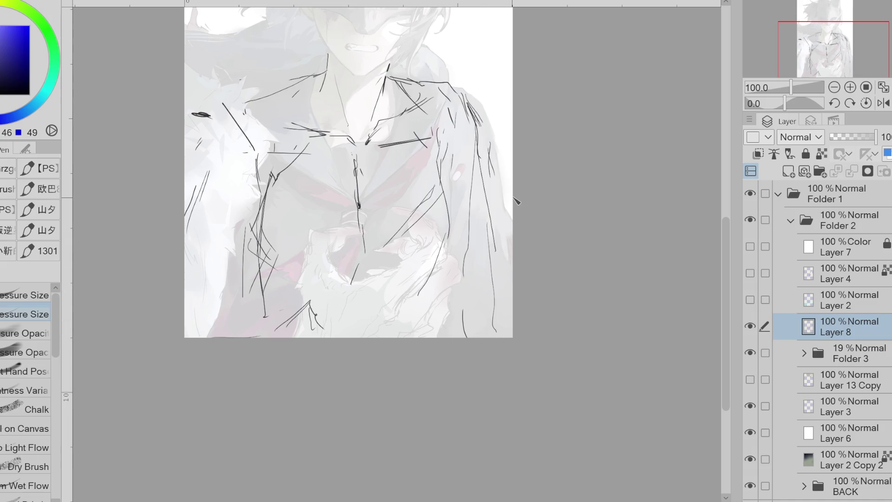
# Step: Try masking out the right-edge fabric on Folder 3, then undo it
pyautogui.click(853, 376)
pyautogui.press('e')
pyautogui.click(850, 353)
pyautogui.click(867, 171)
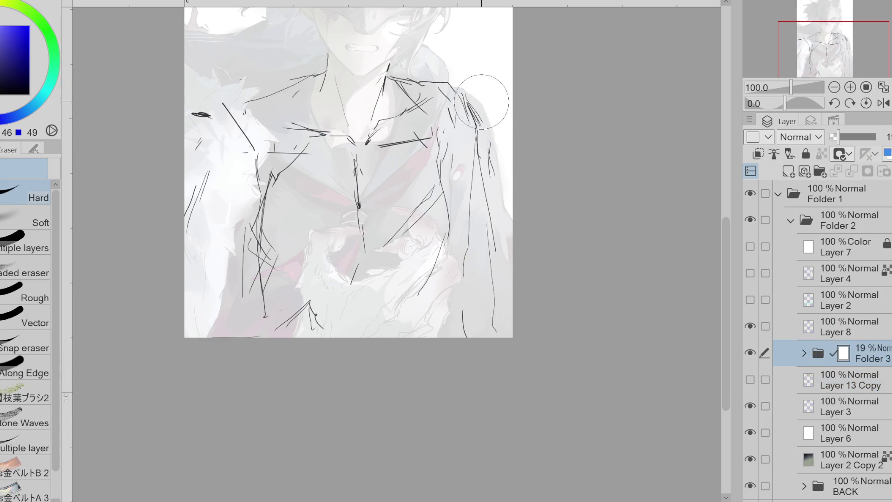
pyautogui.moveTo(505, 208); pyautogui.dragTo(520, 341)
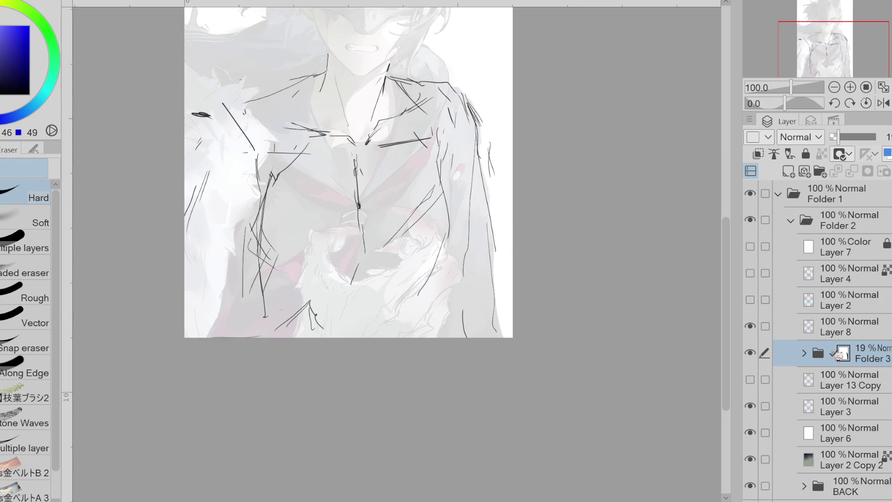
pyautogui.click(805, 353)
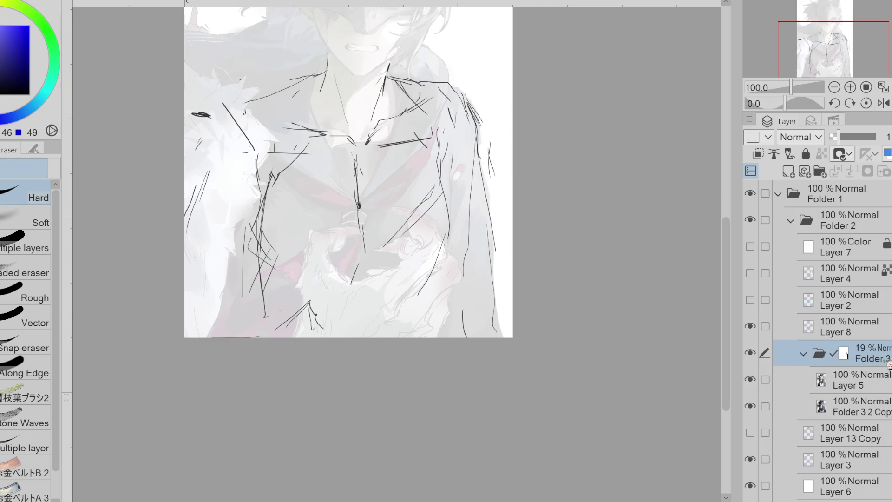
pyautogui.hotkey('ctrl', 'z')
# Step: Erase the grey fabric along the right edge on Folder 3 2 Copy, then reselect Layer 8
pyautogui.click(858, 407)
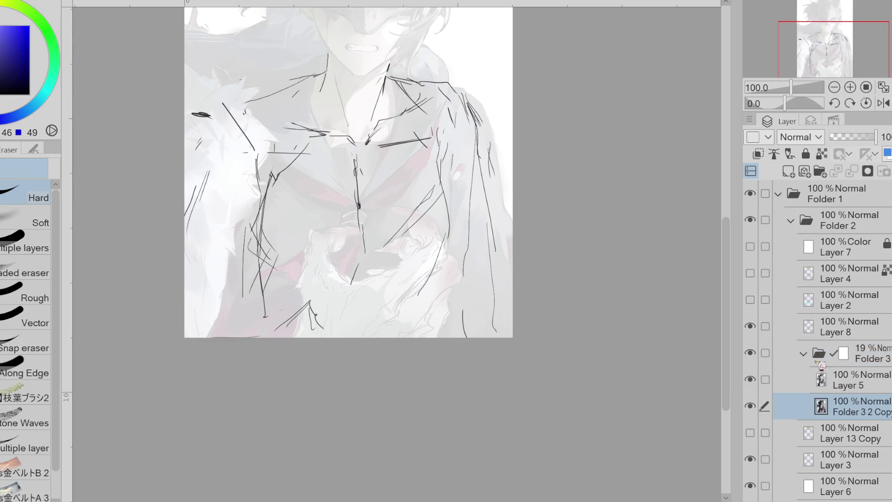
pyautogui.click(837, 380)
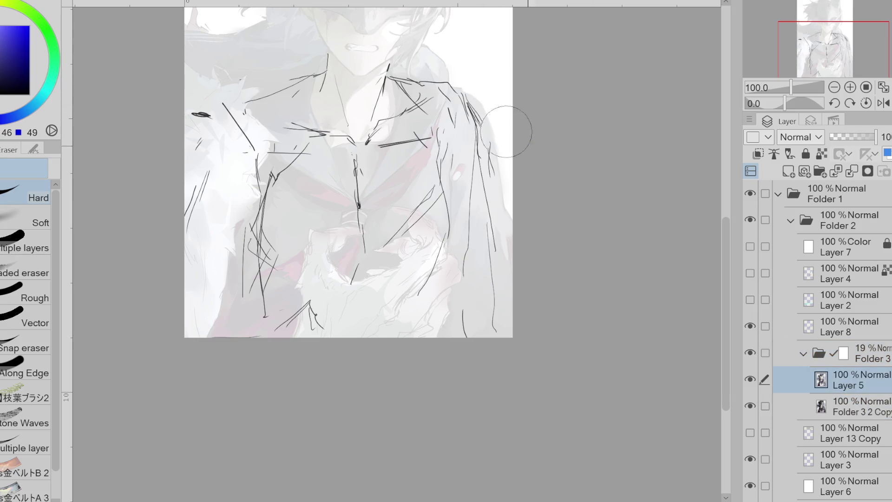
pyautogui.moveTo(491, 122); pyautogui.dragTo(515, 290)
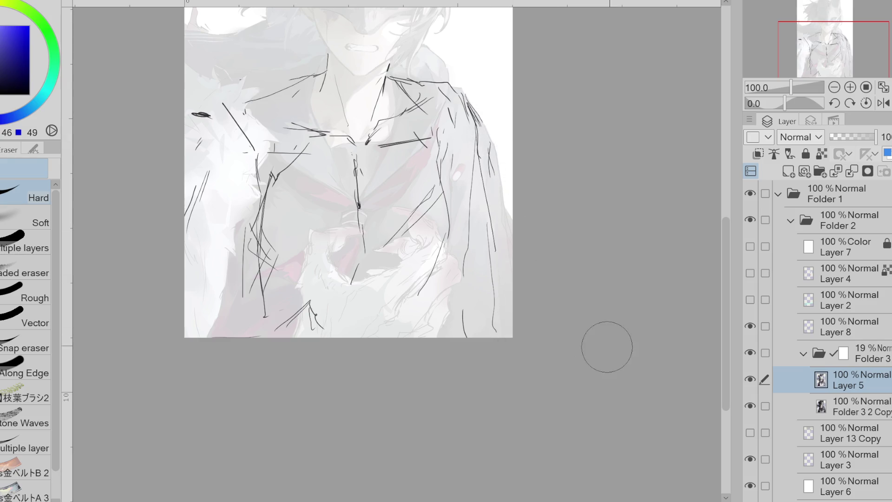
pyautogui.click(857, 407)
pyautogui.moveTo(487, 120)
pyautogui.mouseDown()
pyautogui.moveTo(481, 93)
pyautogui.moveTo(508, 320)
pyautogui.mouseUp()
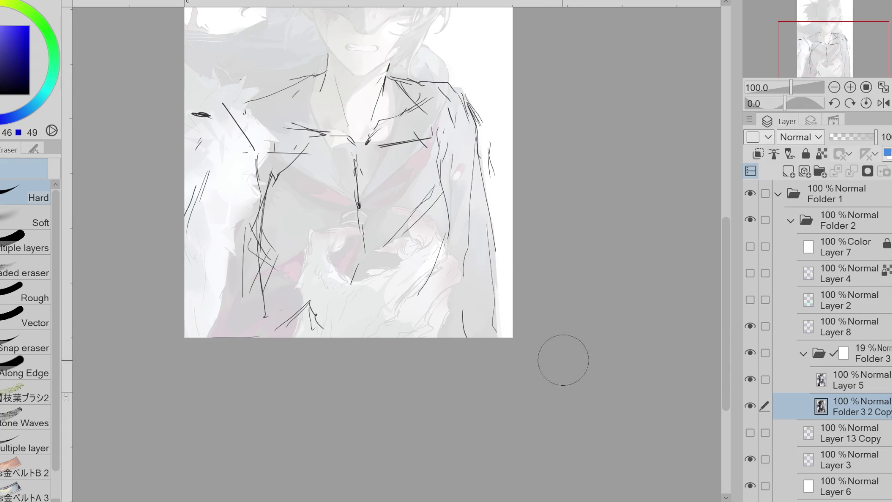
pyautogui.click(879, 306)
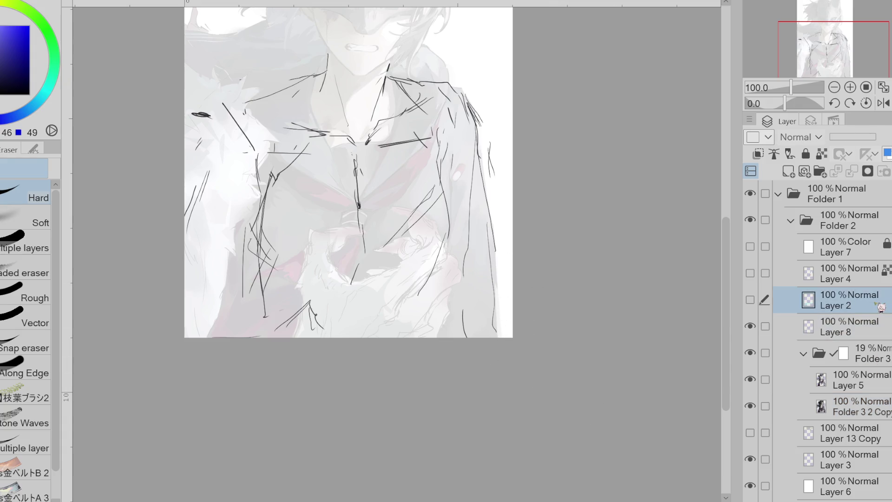
pyautogui.click(857, 326)
# Step: Redraw the right arm as a long diagonal line, erasing the old arm strokes
pyautogui.press('p')
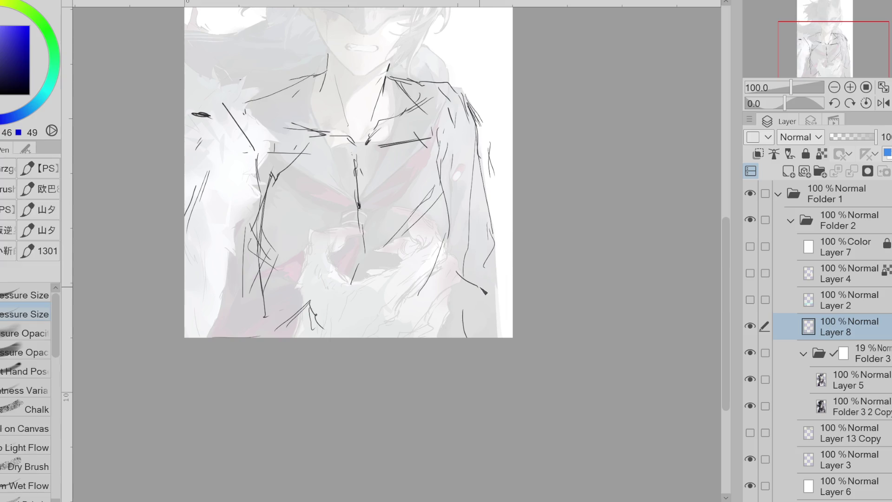
pyautogui.hotkey('ctrl', 'z')
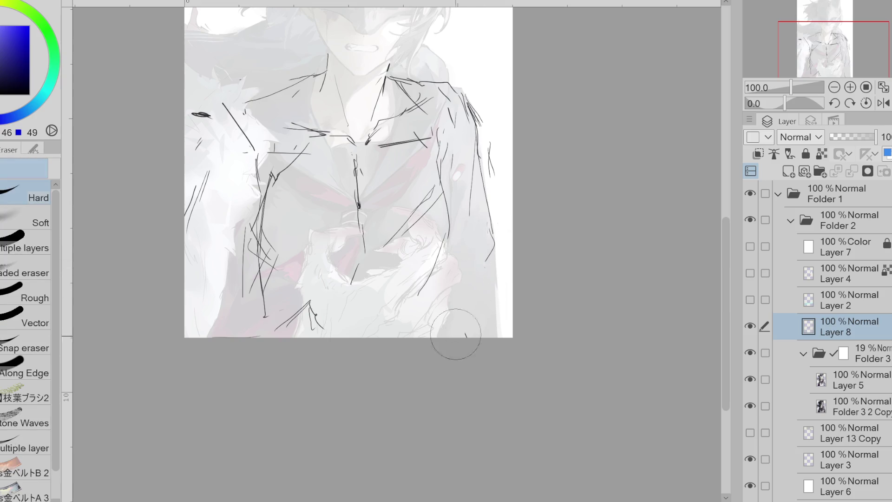
pyautogui.moveTo(448, 184); pyautogui.dragTo(491, 262)
pyautogui.moveTo(458, 250); pyautogui.dragTo(465, 258)
pyautogui.hotkey('ctrl', 'z')
pyautogui.moveTo(449, 210); pyautogui.dragTo(464, 276)
pyautogui.moveTo(466, 227); pyautogui.dragTo(488, 248)
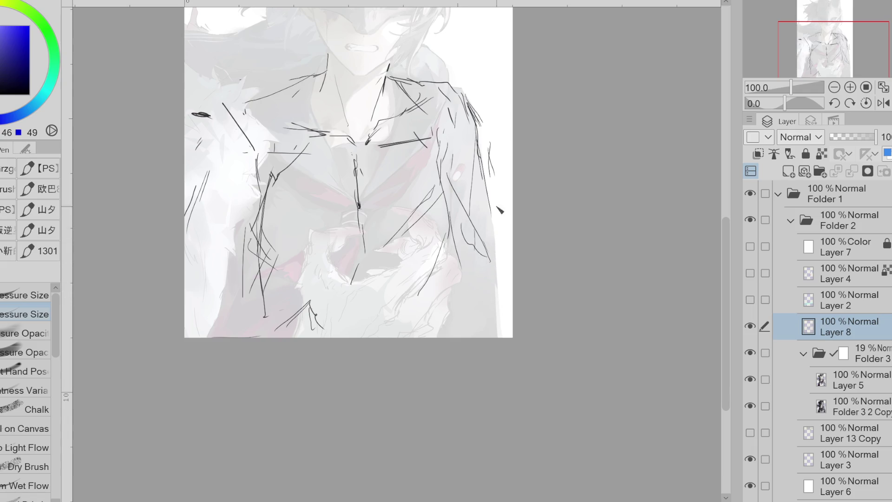
pyautogui.press('e')
pyautogui.moveTo(481, 174); pyautogui.dragTo(465, 153)
pyautogui.press('p')
pyautogui.moveTo(485, 204)
pyautogui.mouseDown()
pyautogui.moveTo(507, 335)
pyautogui.moveTo(448, 260)
pyautogui.mouseUp()
pyautogui.press('e')
pyautogui.press('p')
pyautogui.moveTo(479, 230); pyautogui.dragTo(492, 265)
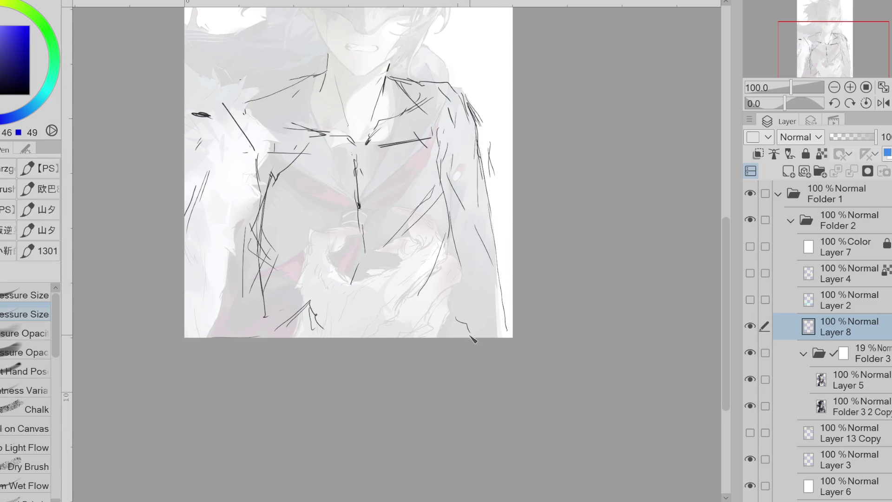
# Step: Add short lines on the left and right collar, then select Folder 3
pyautogui.moveTo(343, 109); pyautogui.dragTo(309, 172)
pyautogui.hotkey('ctrl', 'z')
pyautogui.moveTo(305, 88); pyautogui.dragTo(367, 188)
pyautogui.moveTo(393, 79)
pyautogui.mouseDown()
pyautogui.moveTo(367, 180)
pyautogui.moveTo(385, 139)
pyautogui.mouseUp()
pyautogui.hotkey('ctrl', 'z')
pyautogui.moveTo(388, 146); pyautogui.dragTo(394, 153)
pyautogui.hotkey('ctrl', 'z')
pyautogui.moveTo(314, 78); pyautogui.dragTo(308, 112)
pyautogui.moveTo(328, 56); pyautogui.dragTo(278, 85)
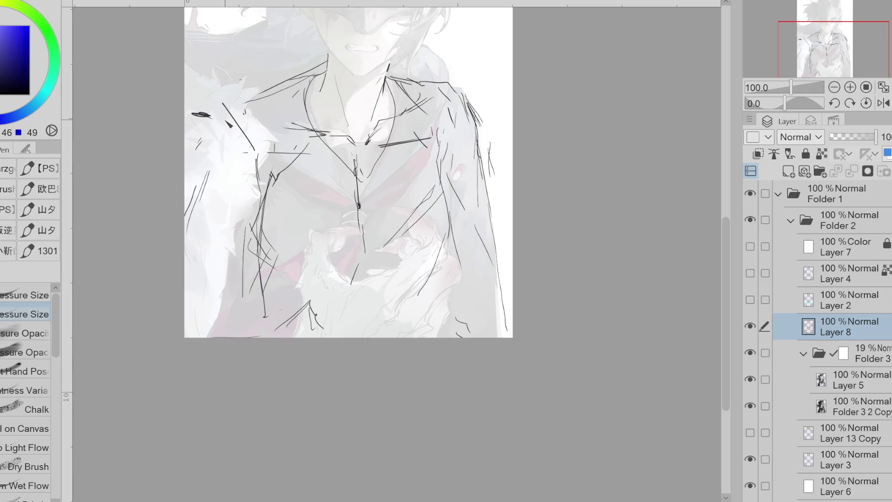
pyautogui.hotkey('ctrl', 'z')
pyautogui.hotkey('ctrl', 'z')
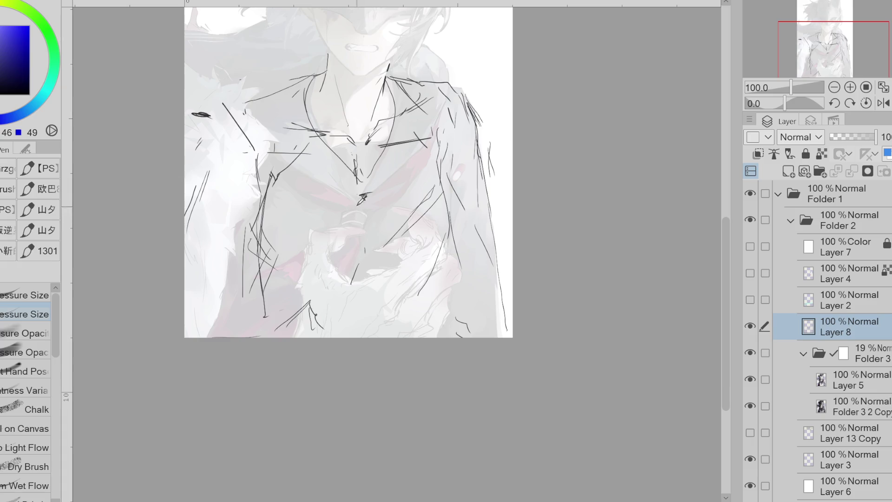
pyautogui.click(848, 380)
pyautogui.click(859, 354)
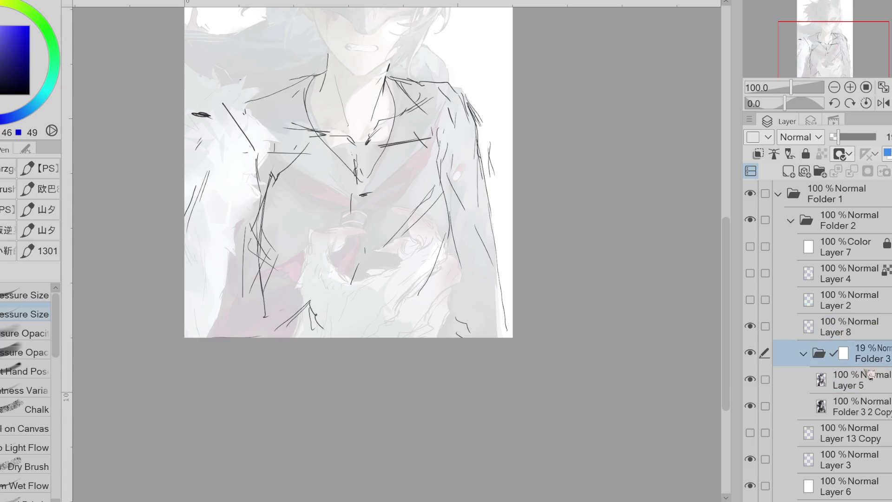
# Step: Liquify the collar, tie and hand areas on Layer 5 and Folder 3 2 Copy
pyautogui.click(859, 378)
pyautogui.keyDown('ctrl'); pyautogui.click(860, 405); pyautogui.keyUp('ctrl')
pyautogui.press('j')
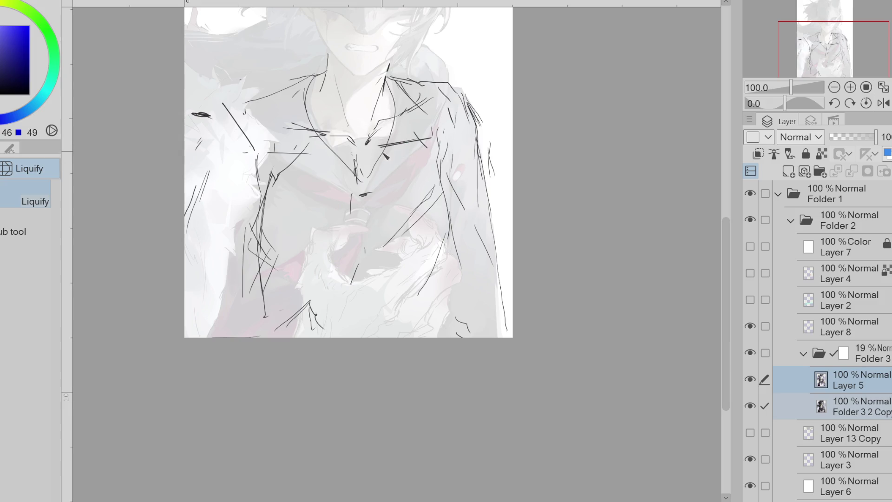
pyautogui.moveTo(330, 118); pyautogui.dragTo(362, 124)
pyautogui.moveTo(408, 238)
pyautogui.mouseDown()
pyautogui.moveTo(318, 230)
pyautogui.moveTo(372, 226)
pyautogui.moveTo(370, 216)
pyautogui.mouseUp()
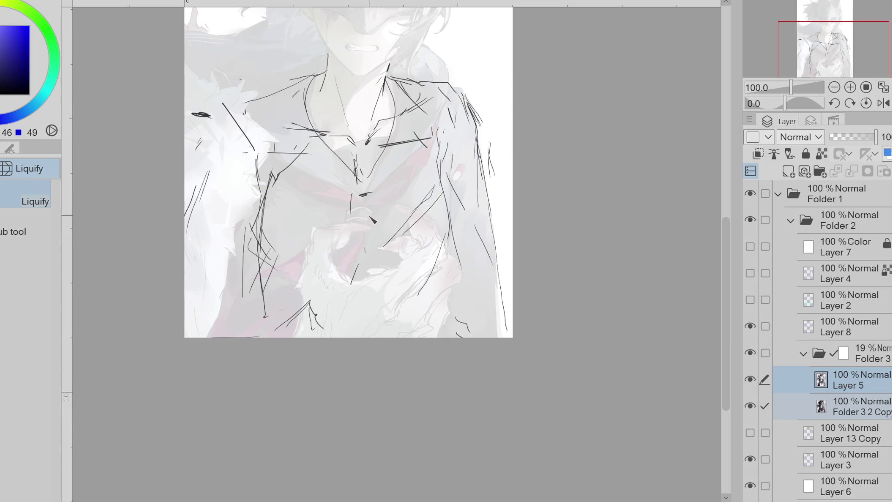
pyautogui.click(755, 327)
pyautogui.click(750, 327)
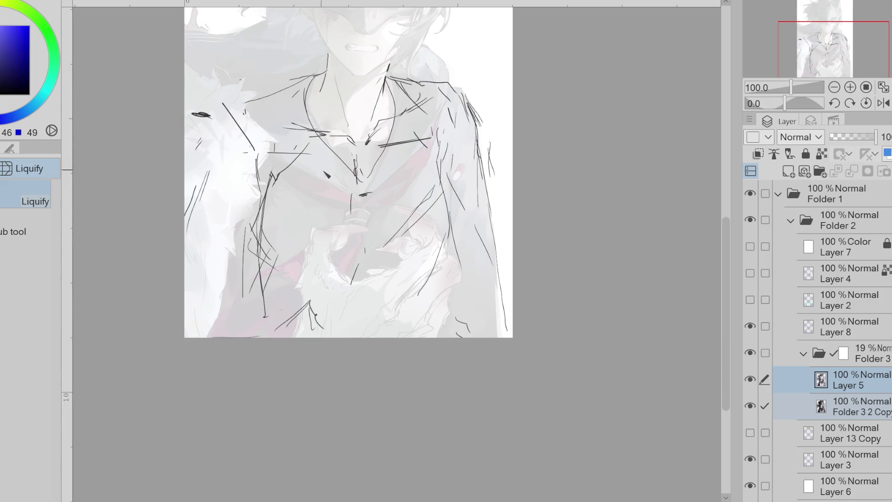
pyautogui.moveTo(421, 149); pyautogui.dragTo(359, 147)
pyautogui.moveTo(376, 227); pyautogui.dragTo(358, 217)
pyautogui.moveTo(321, 242); pyautogui.dragTo(251, 249)
# Step: Transform Layer 8 with the painting to shift them slightly right and up
pyautogui.keyDown('ctrl'); pyautogui.click(793, 329); pyautogui.keyUp('ctrl')
pyautogui.hotkey('ctrl', 't')
pyautogui.moveTo(468, 277)
pyautogui.mouseDown()
pyautogui.moveTo(496, 265)
pyautogui.moveTo(484, 274)
pyautogui.mouseUp()
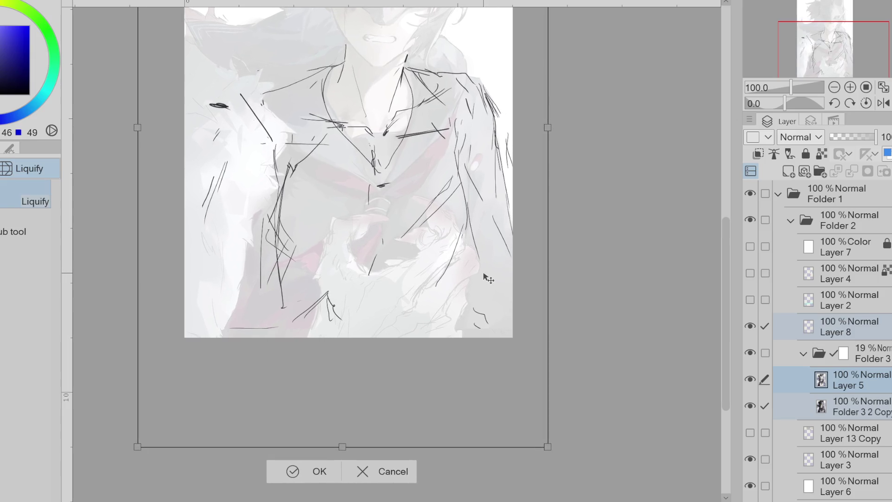
pyautogui.click(323, 467)
pyautogui.click(837, 328)
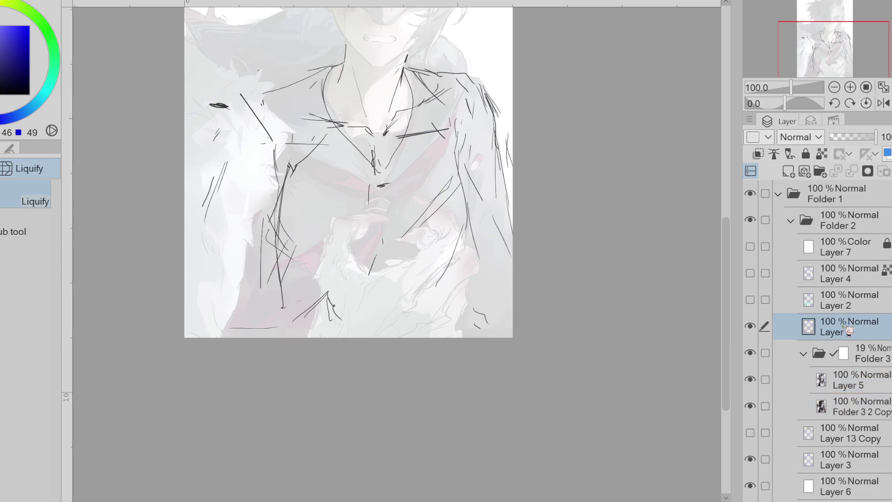
# Step: With the Pen, sketch the upper collar line, redoing the strokes until it sits right
pyautogui.press('p')
pyautogui.moveTo(251, 103)
pyautogui.mouseDown()
pyautogui.moveTo(223, 131)
pyautogui.moveTo(207, 179)
pyautogui.mouseUp()
pyautogui.moveTo(260, 199); pyautogui.dragTo(243, 219)
pyautogui.hotkey('ctrl', 'z')
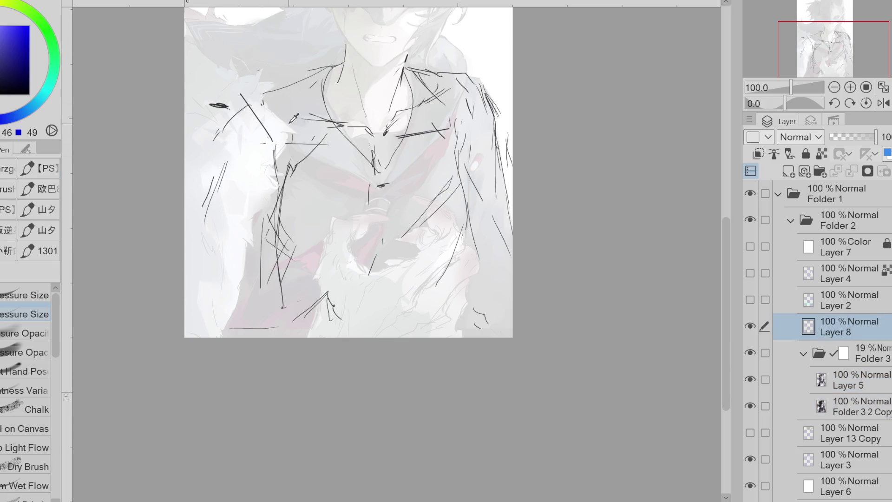
pyautogui.moveTo(261, 90); pyautogui.dragTo(231, 140)
pyautogui.moveTo(234, 130); pyautogui.dragTo(218, 156)
pyautogui.hotkey('ctrl', 'z')
pyautogui.hotkey('ctrl', 'z')
pyautogui.hotkey('ctrl', 'z')
pyautogui.moveTo(303, 79)
pyautogui.mouseDown()
pyautogui.moveTo(289, 92)
pyautogui.moveTo(327, 73)
pyautogui.mouseUp()
pyautogui.hotkey('ctrl', 'z')
pyautogui.moveTo(281, 93); pyautogui.dragTo(338, 70)
pyautogui.moveTo(278, 96)
pyautogui.mouseDown()
pyautogui.moveTo(283, 104)
pyautogui.moveTo(184, 244)
pyautogui.mouseUp()
# Step: Sketch loose lines down the left arm edge and along the figure's left side
pyautogui.moveTo(260, 227); pyautogui.dragTo(217, 330)
pyautogui.moveTo(254, 298); pyautogui.dragTo(284, 260)
pyautogui.hotkey('ctrl', 'z')
pyautogui.hotkey('ctrl', 'z')
pyautogui.moveTo(278, 228); pyautogui.dragTo(216, 329)
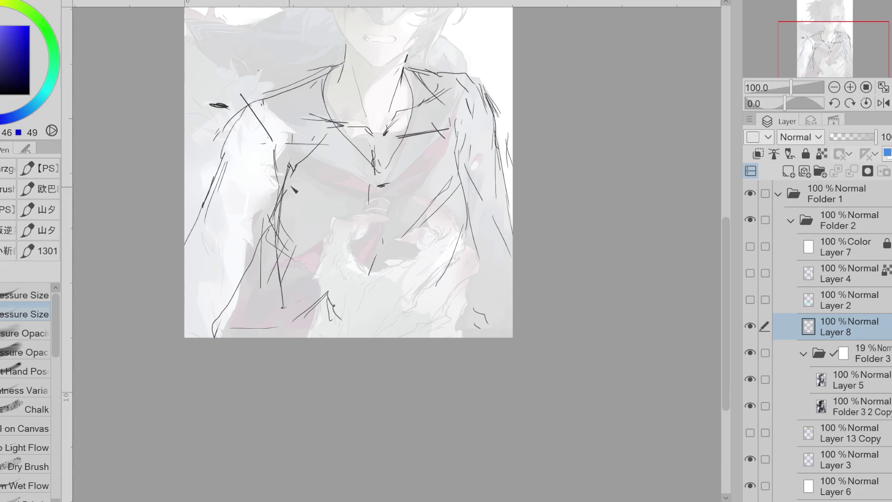
pyautogui.moveTo(260, 241); pyautogui.dragTo(222, 304)
pyautogui.moveTo(237, 134); pyautogui.dragTo(211, 200)
pyautogui.moveTo(271, 143)
pyautogui.mouseDown()
pyautogui.moveTo(262, 208)
pyautogui.moveTo(290, 144)
pyautogui.mouseUp()
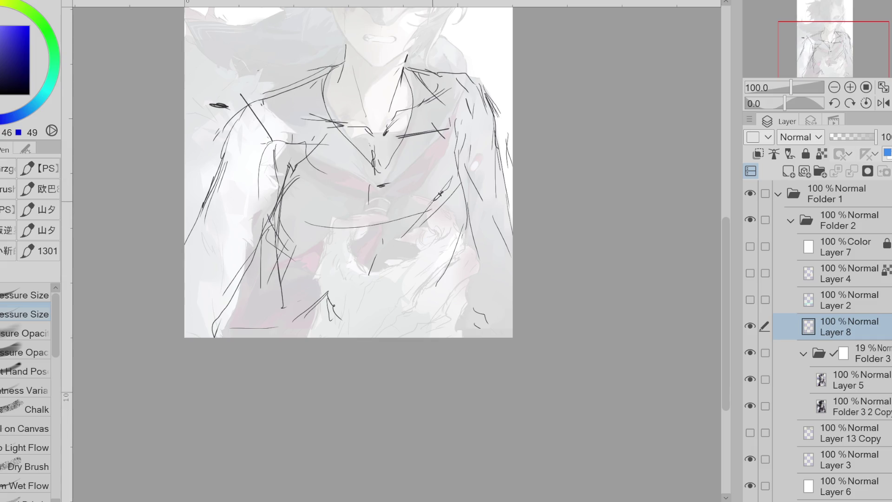
# Step: Add strokes down the lower chest, the right side of the torso, and the left arm
pyautogui.moveTo(290, 249)
pyautogui.mouseDown()
pyautogui.moveTo(278, 288)
pyautogui.moveTo(423, 306)
pyautogui.mouseUp()
pyautogui.moveTo(459, 247); pyautogui.dragTo(464, 311)
pyautogui.moveTo(278, 241)
pyautogui.mouseDown()
pyautogui.moveTo(284, 275)
pyautogui.moveTo(240, 271)
pyautogui.moveTo(220, 320)
pyautogui.mouseUp()
pyautogui.moveTo(235, 139); pyautogui.dragTo(186, 260)
pyautogui.press('e')
pyautogui.moveTo(189, 199)
pyautogui.mouseDown()
pyautogui.moveTo(214, 158)
pyautogui.moveTo(187, 270)
pyautogui.mouseUp()
pyautogui.press('p')
pyautogui.moveTo(216, 180); pyautogui.dragTo(185, 261)
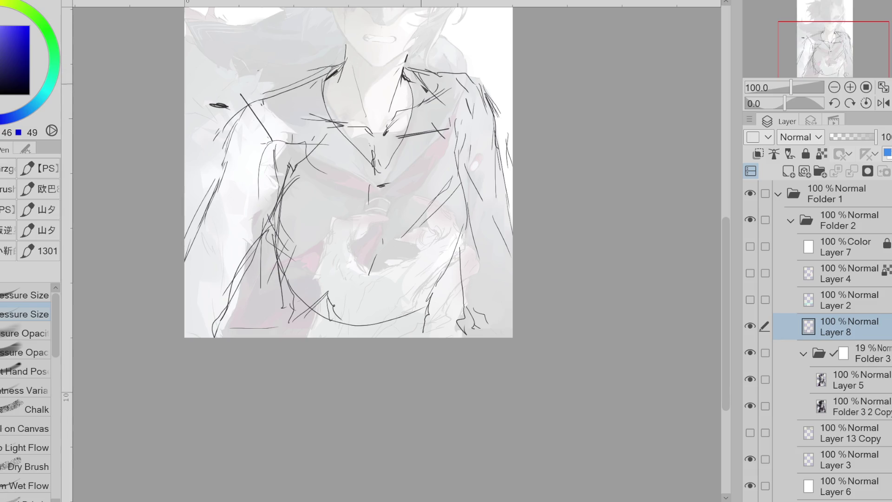
# Step: Erase stray marks at the neck and right shoulder, then draw collar and chest curves
pyautogui.press('e')
pyautogui.moveTo(405, 123)
pyautogui.mouseDown()
pyautogui.moveTo(387, 129)
pyautogui.moveTo(413, 121)
pyautogui.mouseUp()
pyautogui.press('p')
pyautogui.press('e')
pyautogui.moveTo(488, 116); pyautogui.dragTo(464, 146)
pyautogui.press('p')
pyautogui.hotkey('ctrl', 'z')
pyautogui.moveTo(410, 125); pyautogui.dragTo(399, 166)
pyautogui.moveTo(309, 164); pyautogui.dragTo(386, 190)
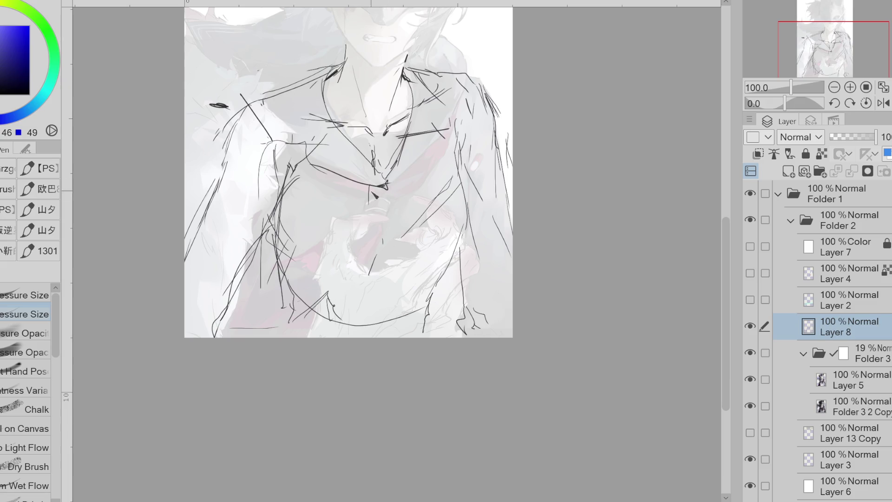
pyautogui.moveTo(327, 165); pyautogui.dragTo(374, 203)
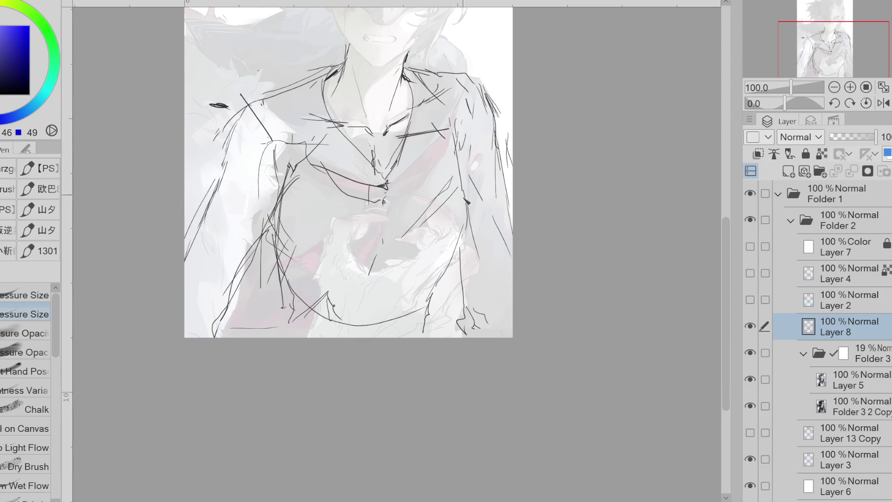
# Step: Refine the left arm, lower-left torso and left chest lines, erasing stray strokes
pyautogui.press('e')
pyautogui.press('p')
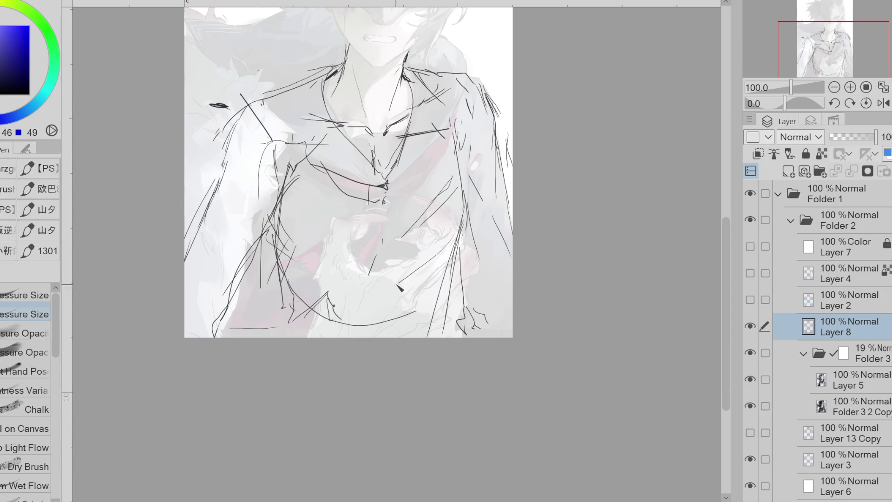
pyautogui.moveTo(278, 233); pyautogui.dragTo(260, 330)
pyautogui.press('e')
pyautogui.moveTo(297, 213)
pyautogui.mouseDown()
pyautogui.moveTo(263, 274)
pyautogui.moveTo(289, 320)
pyautogui.mouseUp()
pyautogui.press('p')
pyautogui.moveTo(306, 253); pyautogui.dragTo(292, 326)
pyautogui.moveTo(350, 256); pyautogui.dragTo(310, 322)
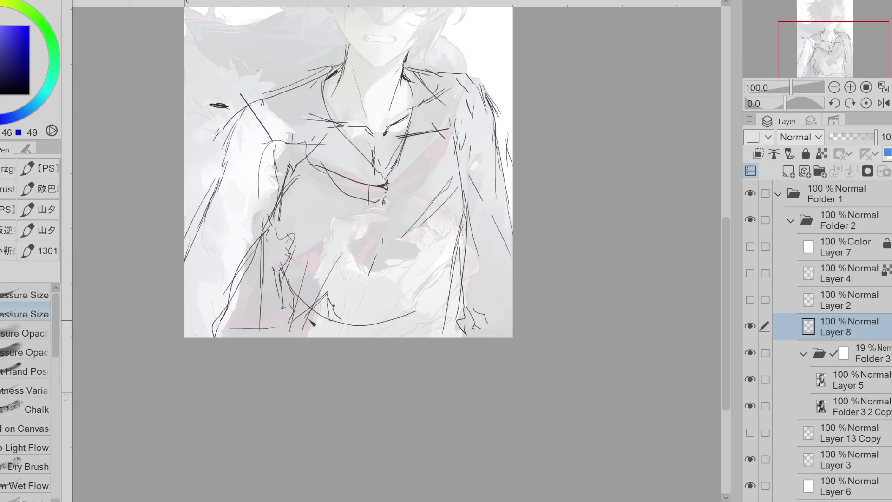
pyautogui.press('e')
pyautogui.moveTo(260, 218); pyautogui.dragTo(223, 316)
pyautogui.moveTo(251, 264); pyautogui.dragTo(228, 311)
pyautogui.press('p')
pyautogui.moveTo(281, 193); pyautogui.dragTo(256, 228)
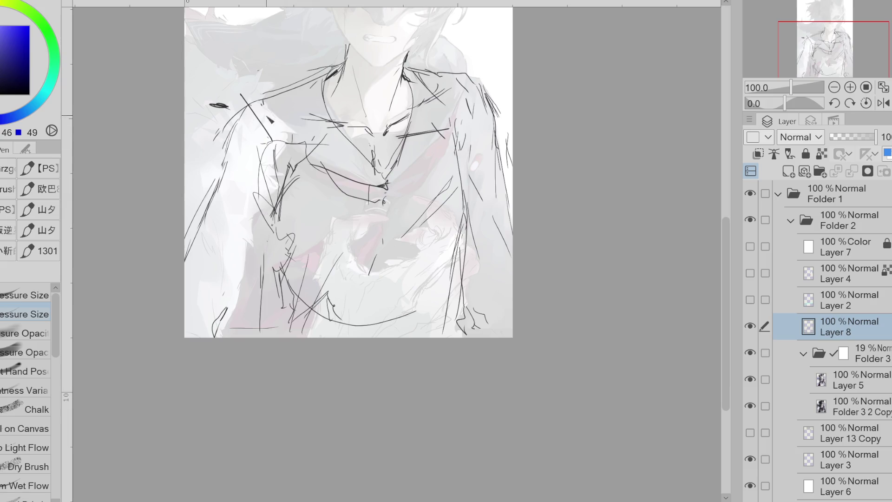
pyautogui.press('e')
pyautogui.moveTo(213, 153); pyautogui.dragTo(220, 164)
pyautogui.press('p')
# Step: Sketch and clean up short strokes tracing the right shoulder edge
pyautogui.moveTo(479, 114); pyautogui.dragTo(498, 98)
pyautogui.press('e')
pyautogui.moveTo(464, 74)
pyautogui.mouseDown()
pyautogui.moveTo(506, 116)
pyautogui.moveTo(481, 149)
pyautogui.mouseUp()
pyautogui.press('p')
pyautogui.moveTo(493, 92); pyautogui.dragTo(499, 98)
pyautogui.moveTo(469, 70); pyautogui.dragTo(488, 100)
pyautogui.press('e')
pyautogui.moveTo(446, 51)
pyautogui.mouseDown()
pyautogui.moveTo(500, 95)
pyautogui.moveTo(428, 65)
pyautogui.moveTo(436, 95)
pyautogui.mouseUp()
pyautogui.press('p')
pyautogui.press('e')
pyautogui.press('p')
pyautogui.press('e')
pyautogui.press('p')
pyautogui.press('e')
pyautogui.moveTo(488, 61)
pyautogui.mouseDown()
pyautogui.moveTo(492, 88)
pyautogui.moveTo(484, 112)
pyautogui.moveTo(497, 153)
pyautogui.mouseUp()
pyautogui.press('p')
pyautogui.moveTo(476, 102); pyautogui.dragTo(472, 179)
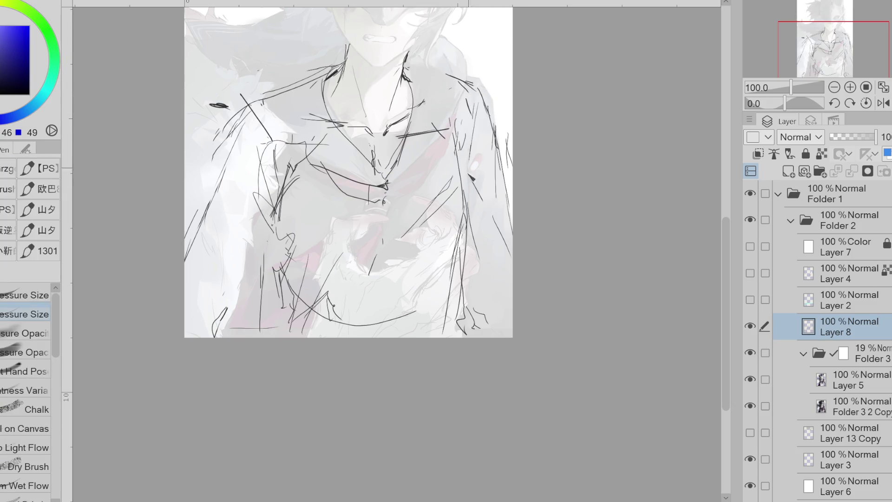
# Step: Erase marks around the lower-right hand and redraw a line down the figure's right side
pyautogui.press('e')
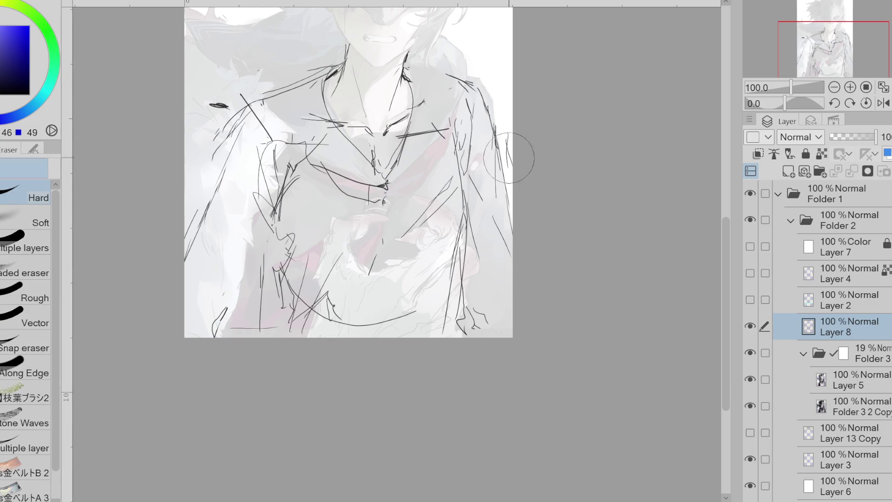
pyautogui.press('p')
pyautogui.press('e')
pyautogui.press('p')
pyautogui.moveTo(496, 195); pyautogui.dragTo(508, 221)
pyautogui.press('e')
pyautogui.press('p')
pyautogui.press('e')
pyautogui.moveTo(474, 248); pyautogui.dragTo(470, 306)
pyautogui.press('p')
pyautogui.moveTo(466, 242); pyautogui.dragTo(459, 331)
pyautogui.press('e')
pyautogui.press('p')
pyautogui.press('e')
pyautogui.press('p')
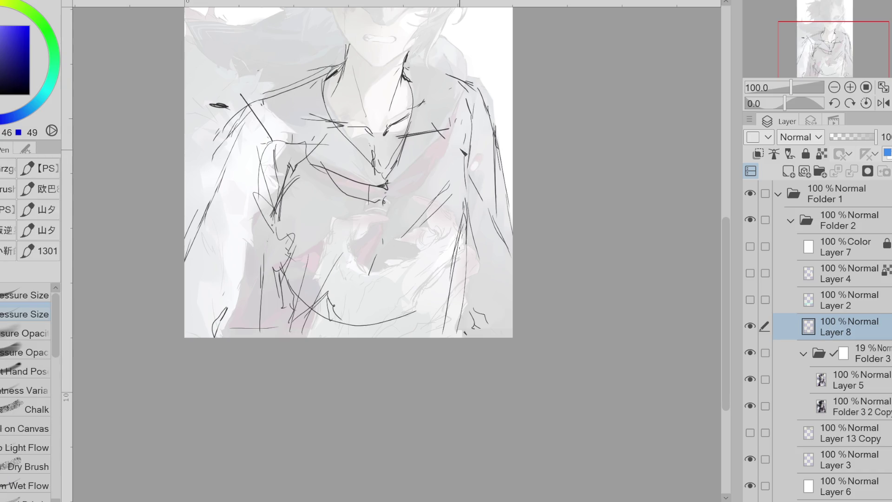
# Step: Add small strokes near the right shoulder and erase sketch lines at the chest centre
pyautogui.moveTo(467, 123); pyautogui.dragTo(455, 174)
pyautogui.press('e')
pyautogui.press('p')
pyautogui.moveTo(467, 140); pyautogui.dragTo(458, 186)
pyautogui.press('e')
pyautogui.moveTo(400, 154)
pyautogui.mouseDown()
pyautogui.moveTo(367, 150)
pyautogui.moveTo(404, 134)
pyautogui.moveTo(390, 193)
pyautogui.moveTo(353, 172)
pyautogui.mouseUp()
pyautogui.press('p')
pyautogui.hotkey('ctrl', 'z')
pyautogui.hotkey('ctrl', 'z')
pyautogui.hotkey('ctrl', 'z')
# Step: Redraw long diagonal chest strokes plus lines down from both shoulders and the right collar
pyautogui.moveTo(354, 172); pyautogui.dragTo(316, 158)
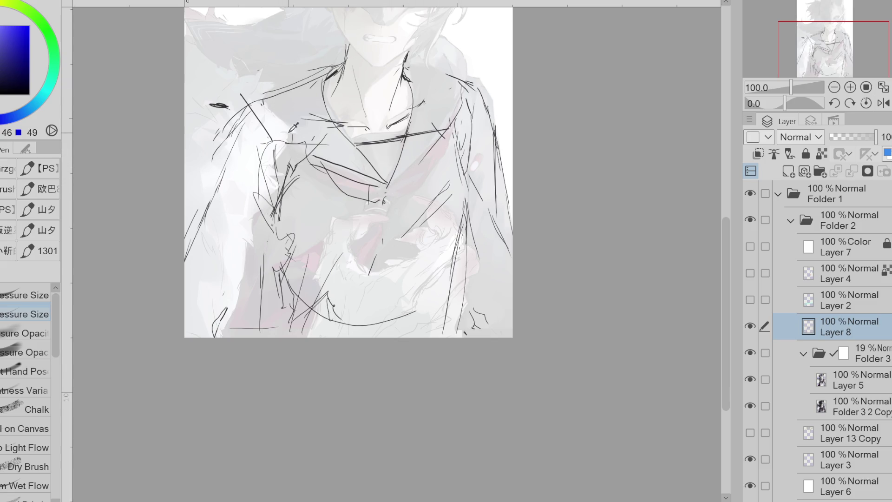
pyautogui.moveTo(263, 93); pyautogui.dragTo(300, 152)
pyautogui.press('e')
pyautogui.moveTo(446, 107); pyautogui.dragTo(398, 190)
pyautogui.press('p')
pyautogui.moveTo(456, 131); pyautogui.dragTo(388, 188)
pyautogui.hotkey('ctrl', 'z')
pyautogui.moveTo(457, 113); pyautogui.dragTo(394, 191)
pyautogui.moveTo(460, 86); pyautogui.dragTo(441, 129)
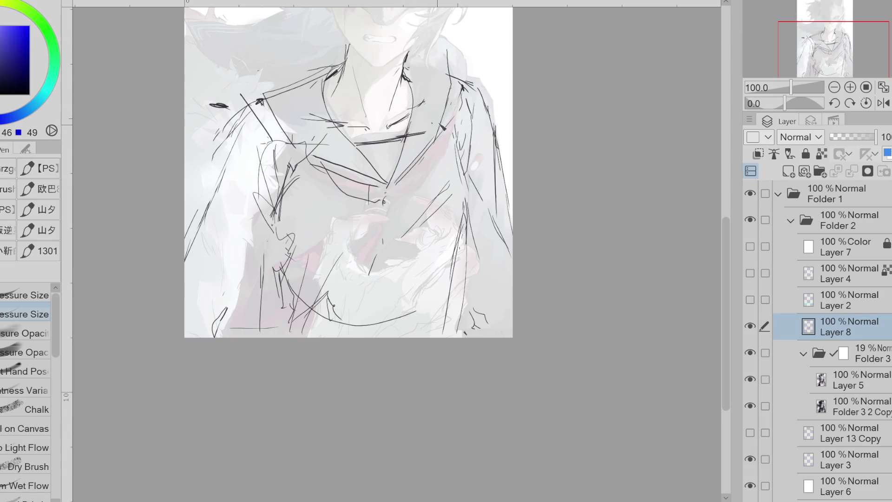
pyautogui.moveTo(449, 59); pyautogui.dragTo(427, 65)
# Step: Partly erase the upper-left stroke and collar marks, then draw a line down the neck's right side
pyautogui.press('e')
pyautogui.moveTo(333, 68)
pyautogui.mouseDown()
pyautogui.moveTo(310, 79)
pyautogui.moveTo(374, 169)
pyautogui.moveTo(441, 140)
pyautogui.moveTo(423, 148)
pyautogui.moveTo(366, 144)
pyautogui.moveTo(404, 139)
pyautogui.moveTo(395, 142)
pyautogui.mouseUp()
pyautogui.press('e')
pyautogui.press('p')
pyautogui.press('e')
pyautogui.moveTo(390, 112); pyautogui.dragTo(356, 145)
pyautogui.press('p')
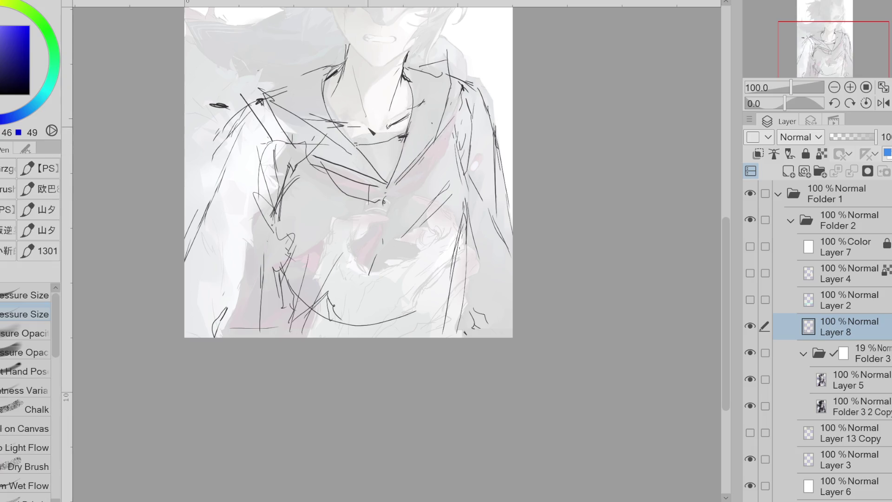
pyautogui.moveTo(360, 93)
pyautogui.mouseDown()
pyautogui.moveTo(349, 49)
pyautogui.moveTo(362, 99)
pyautogui.mouseUp()
pyautogui.hotkey('ctrl', 'z')
pyautogui.moveTo(400, 70); pyautogui.dragTo(394, 110)
# Step: Erase left-chest lines, draw a long diagonal chest stroke, and select Folder 3 2 Copy
pyautogui.press('e')
pyautogui.moveTo(288, 186)
pyautogui.mouseDown()
pyautogui.moveTo(279, 218)
pyautogui.moveTo(283, 195)
pyautogui.moveTo(268, 190)
pyautogui.moveTo(297, 186)
pyautogui.mouseUp()
pyautogui.press('p')
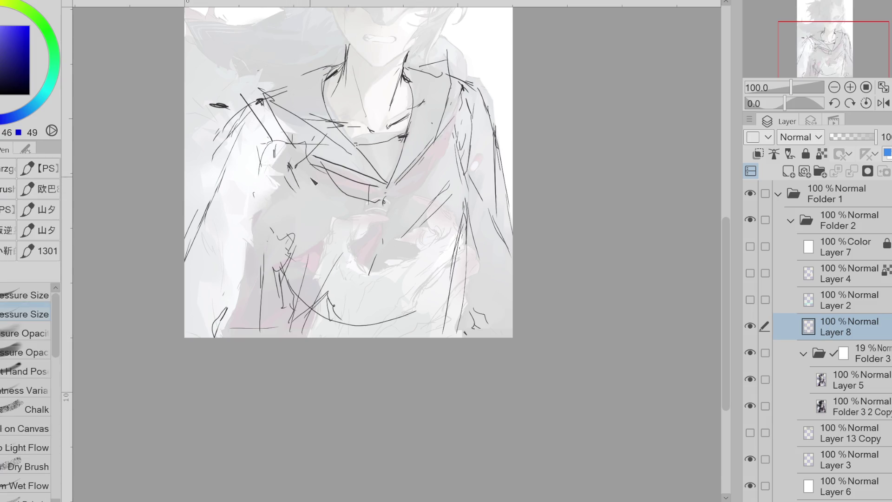
pyautogui.moveTo(255, 84); pyautogui.dragTo(326, 181)
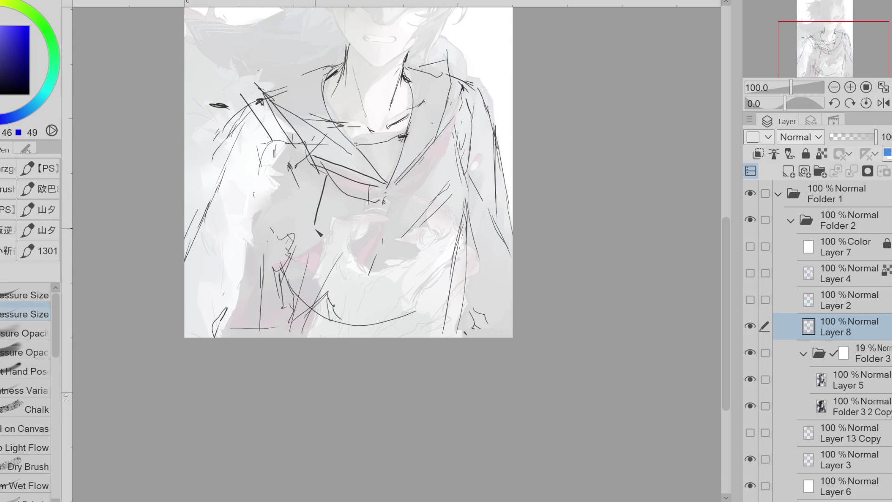
pyautogui.hotkey('ctrl', 'z')
pyautogui.hotkey('ctrl', 'y')
pyautogui.click(852, 407)
# Step: Freehand-lasso the figure's left side with Layer 5 and Folder 3 2 Copy selected
pyautogui.press('m')
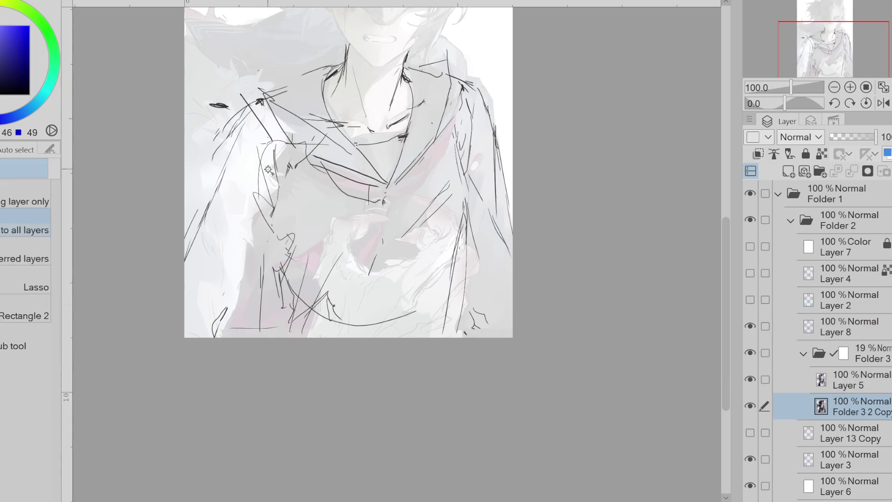
pyautogui.click(19, 287)
pyautogui.moveTo(245, 134)
pyautogui.mouseDown()
pyautogui.moveTo(247, 343)
pyautogui.moveTo(270, 221)
pyautogui.moveTo(230, 344)
pyautogui.moveTo(282, 355)
pyautogui.moveTo(299, 225)
pyautogui.moveTo(285, 143)
pyautogui.moveTo(235, 96)
pyautogui.moveTo(249, 61)
pyautogui.moveTo(269, 91)
pyautogui.mouseUp()
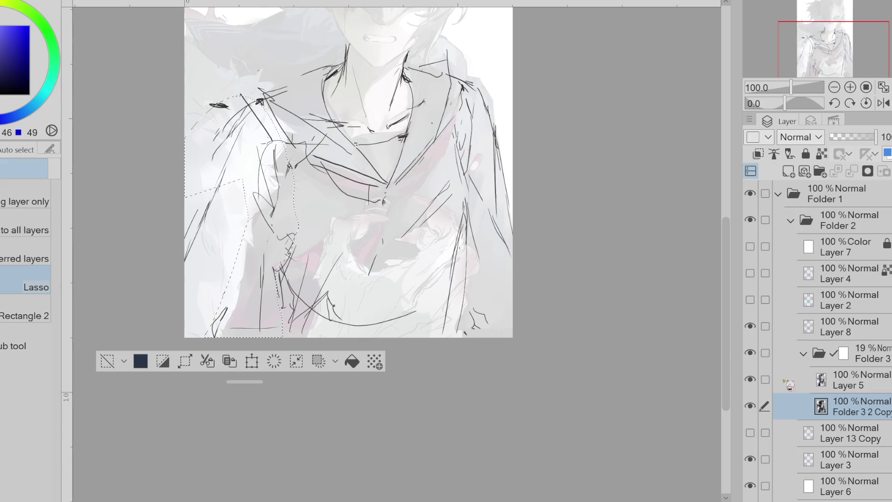
pyautogui.click(109, 361)
pyautogui.click(854, 385)
pyautogui.click(764, 406)
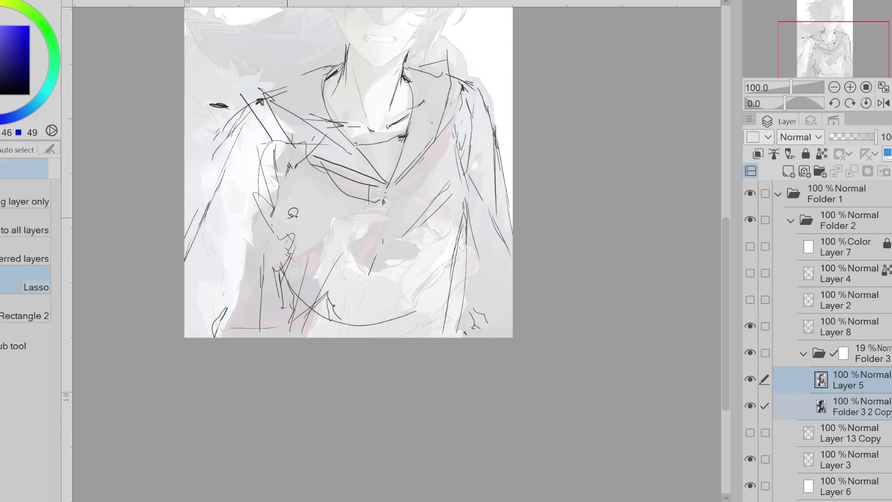
pyautogui.moveTo(186, 33)
pyautogui.mouseDown()
pyautogui.moveTo(285, 90)
pyautogui.moveTo(293, 135)
pyautogui.moveTo(280, 86)
pyautogui.mouseUp()
pyautogui.moveTo(246, 61)
pyautogui.mouseDown()
pyautogui.moveTo(176, 23)
pyautogui.moveTo(211, 360)
pyautogui.moveTo(241, 297)
pyautogui.moveTo(261, 211)
pyautogui.moveTo(281, 200)
pyautogui.moveTo(278, 99)
pyautogui.mouseUp()
# Step: Nudge the lassoed area slightly right and down, deselect, and add new Layer 9
pyautogui.hotkey('ctrl', 't')
pyautogui.moveTo(260, 275); pyautogui.dragTo(278, 299)
pyautogui.click(289, 367)
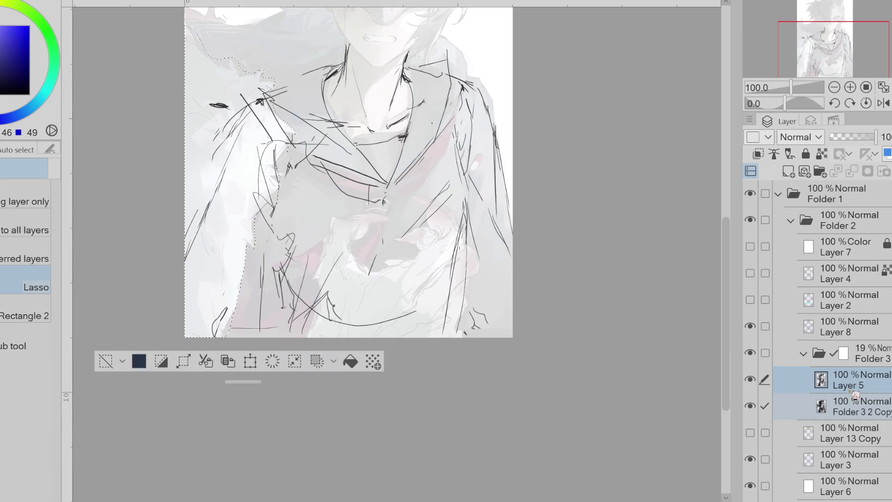
pyautogui.hotkey('ctrl', 't')
pyautogui.moveTo(284, 323)
pyautogui.mouseDown()
pyautogui.moveTo(318, 341)
pyautogui.moveTo(289, 331)
pyautogui.mouseUp()
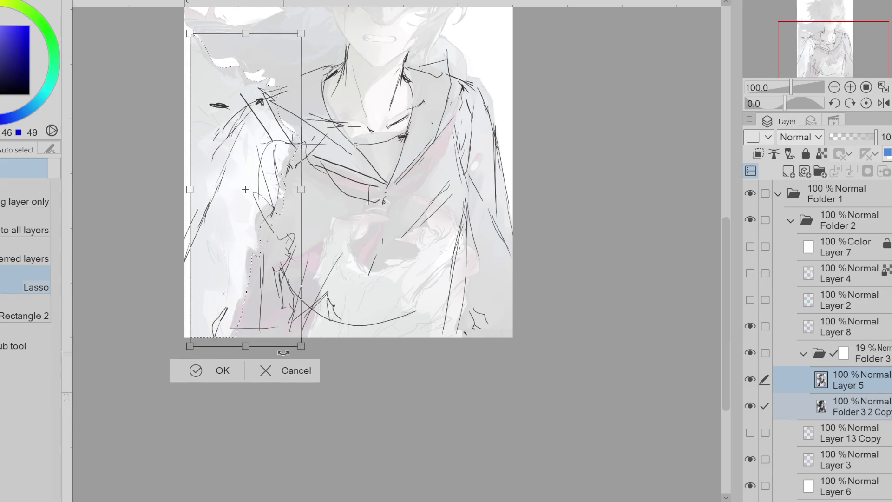
pyautogui.click(295, 372)
pyautogui.click(106, 361)
pyautogui.click(847, 380)
pyautogui.click(788, 172)
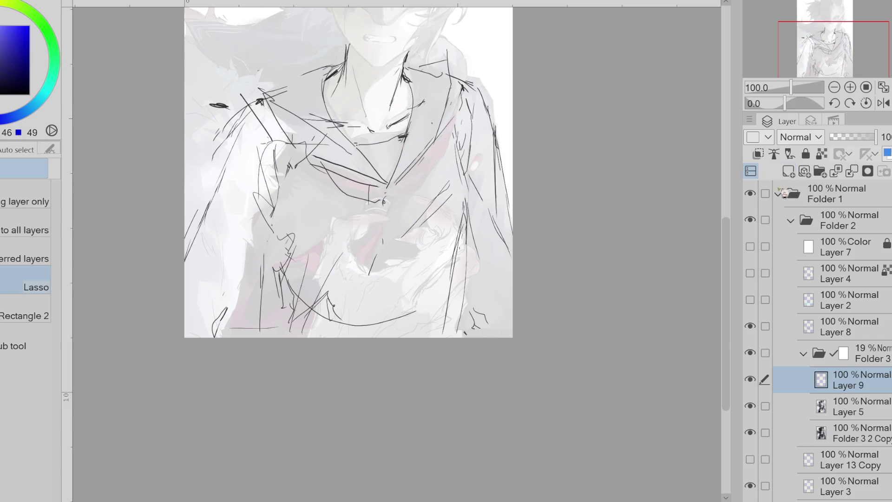
# Step: With the Pen on Layer 9, paint whitish dabs over the dark marks on the left chest
pyautogui.press('p')
pyautogui.keyDown('alt'); pyautogui.click(248, 207); pyautogui.keyUp('alt')
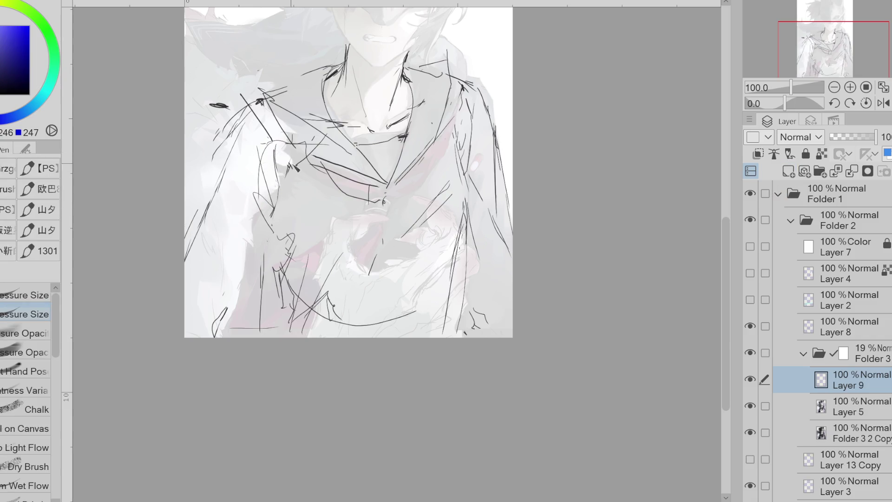
pyautogui.moveTo(288, 179)
pyautogui.mouseDown()
pyautogui.moveTo(255, 235)
pyautogui.moveTo(271, 250)
pyautogui.moveTo(251, 302)
pyautogui.mouseUp()
pyautogui.keyDown('alt'); pyautogui.click(272, 250); pyautogui.keyUp('alt')
pyautogui.hotkey('ctrl', 'z')
pyautogui.moveTo(253, 204)
pyautogui.mouseDown()
pyautogui.moveTo(262, 232)
pyautogui.moveTo(282, 237)
pyautogui.mouseUp()
pyautogui.moveTo(291, 162)
pyautogui.mouseDown()
pyautogui.moveTo(325, 188)
pyautogui.moveTo(315, 187)
pyautogui.mouseUp()
# Step: Eyedrop near-white and light grey-white tones and paint white leaf shapes over the upper-left chest lines
pyautogui.keyDown('alt'); pyautogui.click(262, 123); pyautogui.keyUp('alt')
pyautogui.moveTo(274, 130)
pyautogui.mouseDown()
pyautogui.moveTo(300, 107)
pyautogui.moveTo(267, 88)
pyautogui.moveTo(279, 61)
pyautogui.moveTo(272, 82)
pyautogui.moveTo(238, 54)
pyautogui.mouseUp()
pyautogui.keyDown('alt'); pyautogui.click(268, 125); pyautogui.keyUp('alt')
pyautogui.keyDown('alt'); pyautogui.click(269, 111); pyautogui.keyUp('alt')
pyautogui.keyDown('alt'); pyautogui.click(270, 105); pyautogui.keyUp('alt')
pyautogui.keyDown('alt'); pyautogui.click(250, 85); pyautogui.keyUp('alt')
pyautogui.moveTo(243, 85); pyautogui.dragTo(218, 55)
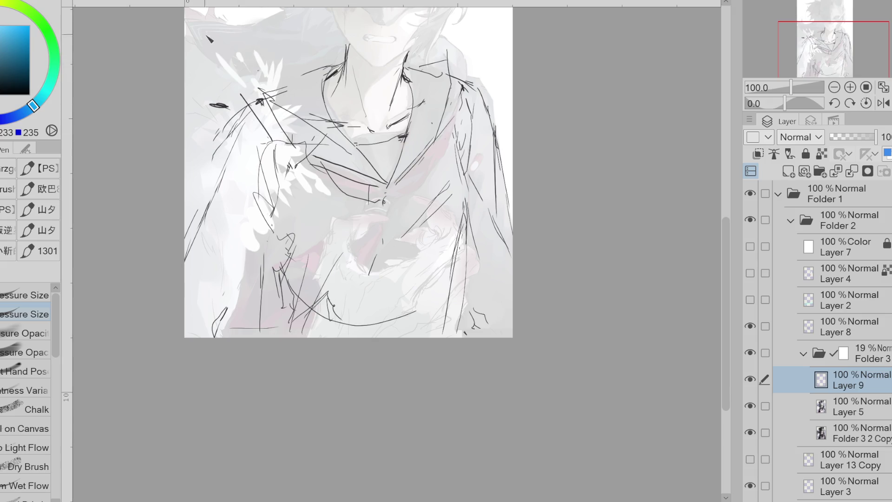
pyautogui.moveTo(265, 95); pyautogui.dragTo(247, 72)
pyautogui.moveTo(251, 82); pyautogui.dragTo(228, 56)
pyautogui.moveTo(276, 125); pyautogui.dragTo(285, 114)
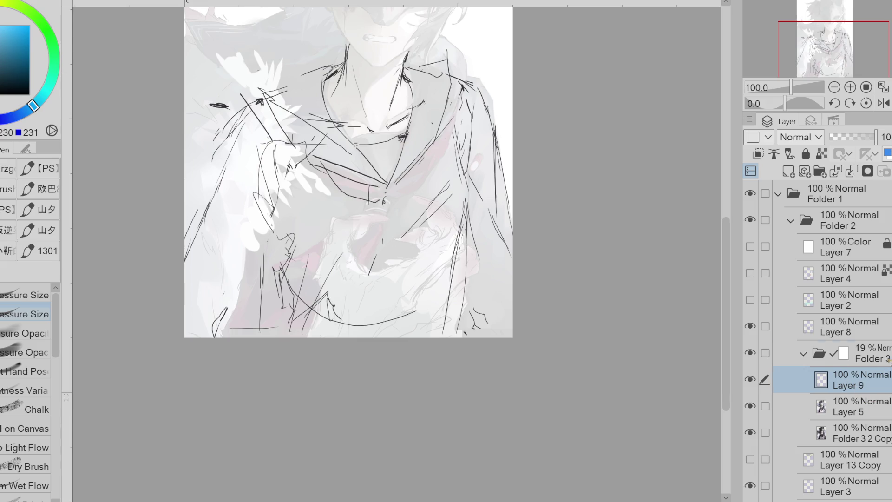
# Step: Raise Folder 3 to 100% opacity, then turn off Lock Transparent Pixels on Layer 9
pyautogui.click(889, 360)
pyautogui.click(875, 137)
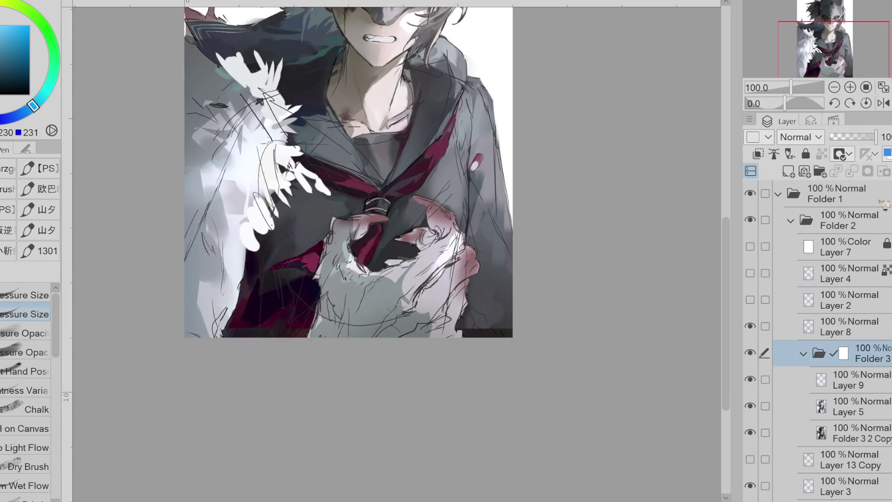
pyautogui.click(850, 379)
pyautogui.keyDown('alt'); pyautogui.click(247, 246); pyautogui.keyUp('alt')
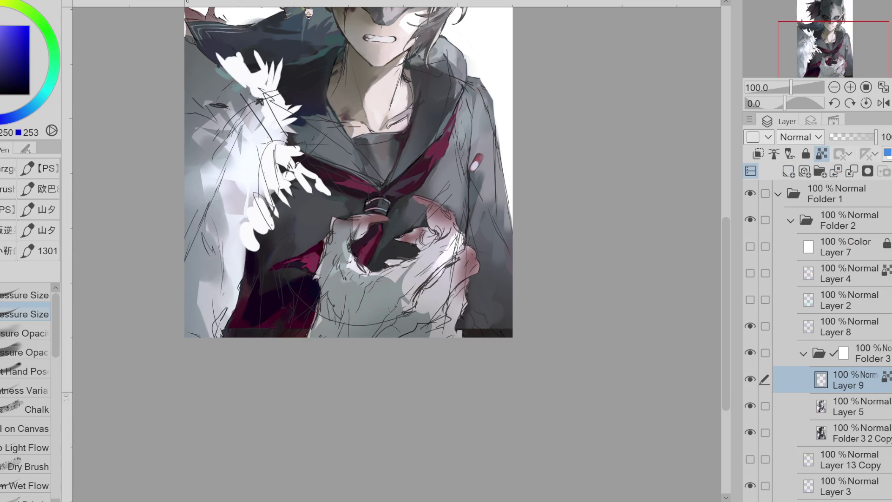
pyautogui.click(822, 154)
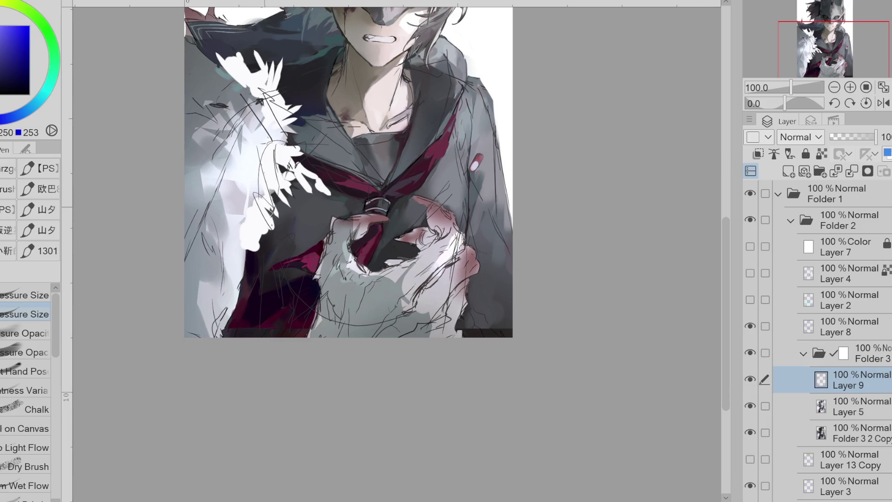
# Step: Eyedrop pale cyan, lavender and grey tones and paint pale strokes over the white feathers and lower left
pyautogui.keyDown('alt'); pyautogui.click(252, 174); pyautogui.keyUp('alt')
pyautogui.moveTo(256, 165)
pyautogui.mouseDown()
pyautogui.moveTo(274, 195)
pyautogui.moveTo(245, 334)
pyautogui.mouseUp()
pyautogui.keyDown('alt'); pyautogui.click(231, 238); pyautogui.keyUp('alt')
pyautogui.moveTo(268, 217); pyautogui.dragTo(260, 290)
pyautogui.moveTo(293, 204)
pyautogui.mouseDown()
pyautogui.moveTo(260, 276)
pyautogui.moveTo(279, 237)
pyautogui.mouseUp()
pyautogui.moveTo(279, 191)
pyautogui.mouseDown()
pyautogui.moveTo(258, 260)
pyautogui.moveTo(253, 334)
pyautogui.mouseUp()
pyautogui.keyDown('alt'); pyautogui.click(259, 289); pyautogui.keyUp('alt')
pyautogui.moveTo(257, 294)
pyautogui.mouseDown()
pyautogui.moveTo(251, 323)
pyautogui.moveTo(235, 340)
pyautogui.moveTo(269, 278)
pyautogui.mouseUp()
pyautogui.keyDown('alt'); pyautogui.click(208, 324); pyautogui.keyUp('alt')
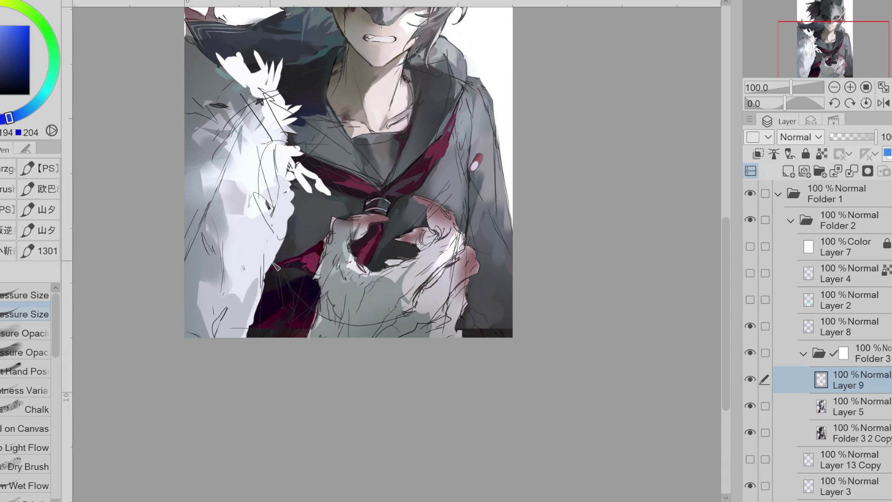
# Step: Fade Folder 3 back to 33% opacity and select Layer 8
pyautogui.click(864, 356)
pyautogui.click(846, 136)
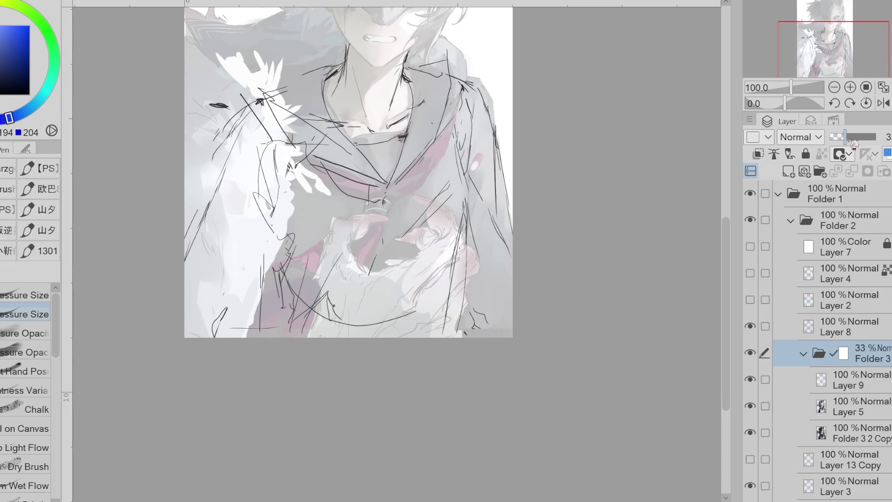
pyautogui.click(850, 327)
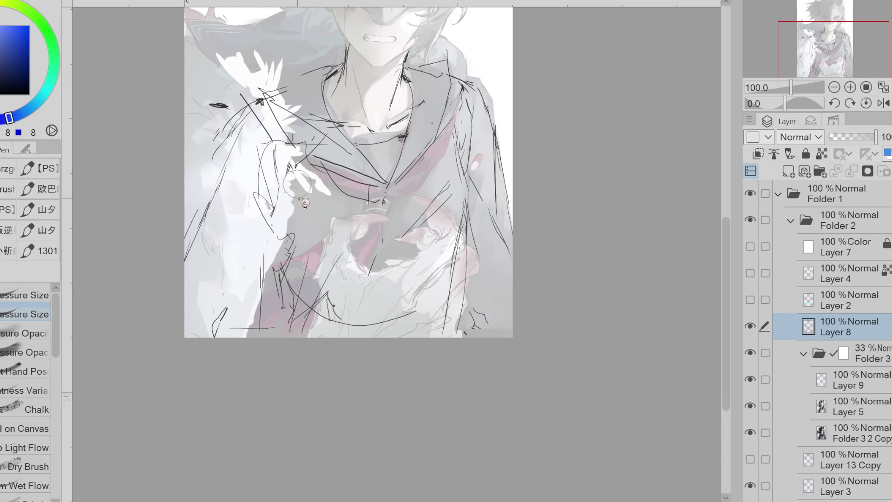
# Step: Sketch black lines across the shoulder and chest, retrying the long line toward the canvas bottom
pyautogui.press('e')
pyautogui.press('p')
pyautogui.moveTo(259, 87)
pyautogui.mouseDown()
pyautogui.moveTo(219, 99)
pyautogui.moveTo(190, 124)
pyautogui.mouseUp()
pyautogui.hotkey('ctrl', 'z')
pyautogui.moveTo(244, 92); pyautogui.dragTo(213, 121)
pyautogui.moveTo(196, 188); pyautogui.dragTo(235, 175)
pyautogui.moveTo(279, 247); pyautogui.dragTo(240, 336)
pyautogui.moveTo(232, 241); pyautogui.dragTo(239, 338)
pyautogui.hotkey('ctrl', 'z')
pyautogui.hotkey('ctrl', 'z')
pyautogui.moveTo(281, 235); pyautogui.dragTo(241, 338)
pyautogui.hotkey('ctrl', 'z')
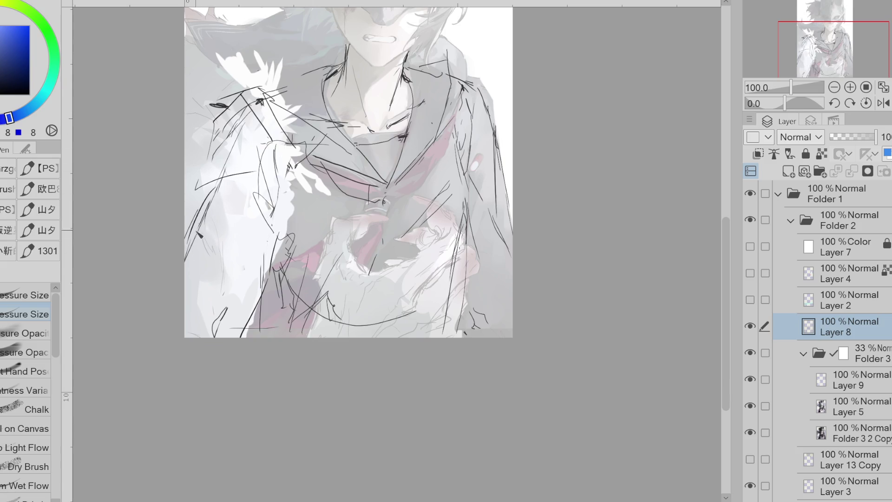
# Step: Add short sketch strokes, an eye-like line, and marks beside it, undoing rejected attempts
pyautogui.press('e')
pyautogui.press('p')
pyautogui.moveTo(218, 238); pyautogui.dragTo(220, 279)
pyautogui.hotkey('ctrl', 'z')
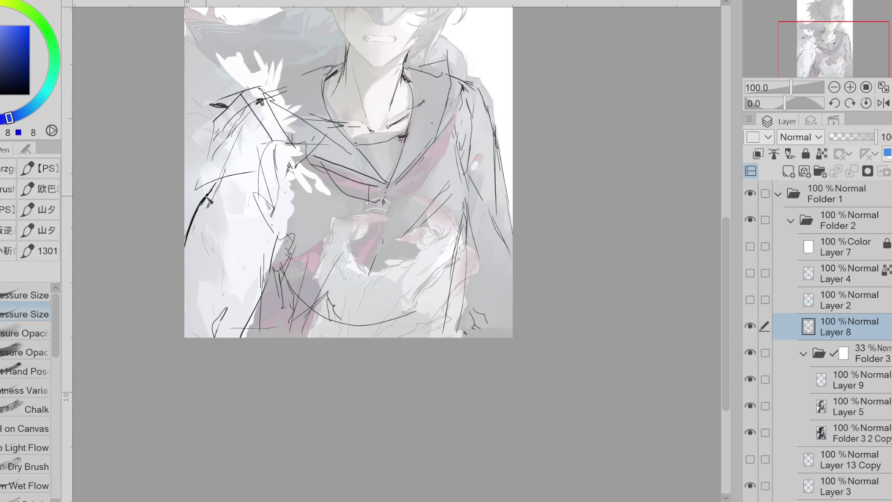
pyautogui.moveTo(250, 214)
pyautogui.mouseDown()
pyautogui.moveTo(270, 205)
pyautogui.moveTo(263, 217)
pyautogui.mouseUp()
pyautogui.hotkey('ctrl', 'z')
pyautogui.moveTo(224, 107)
pyautogui.mouseDown()
pyautogui.moveTo(236, 103)
pyautogui.moveTo(207, 135)
pyautogui.moveTo(195, 195)
pyautogui.moveTo(203, 163)
pyautogui.mouseUp()
# Step: Draw dark strokes down the figure's left side and arm, trimming the left-edge stroke with the Eraser
pyautogui.press('e')
pyautogui.press('p')
pyautogui.moveTo(281, 232)
pyautogui.mouseDown()
pyautogui.moveTo(253, 261)
pyautogui.moveTo(261, 290)
pyautogui.mouseUp()
pyautogui.press('e')
pyautogui.press('p')
pyautogui.moveTo(268, 250); pyautogui.dragTo(261, 291)
pyautogui.moveTo(270, 293); pyautogui.dragTo(253, 331)
pyautogui.press('e')
pyautogui.moveTo(204, 186); pyautogui.dragTo(199, 207)
pyautogui.press('p')
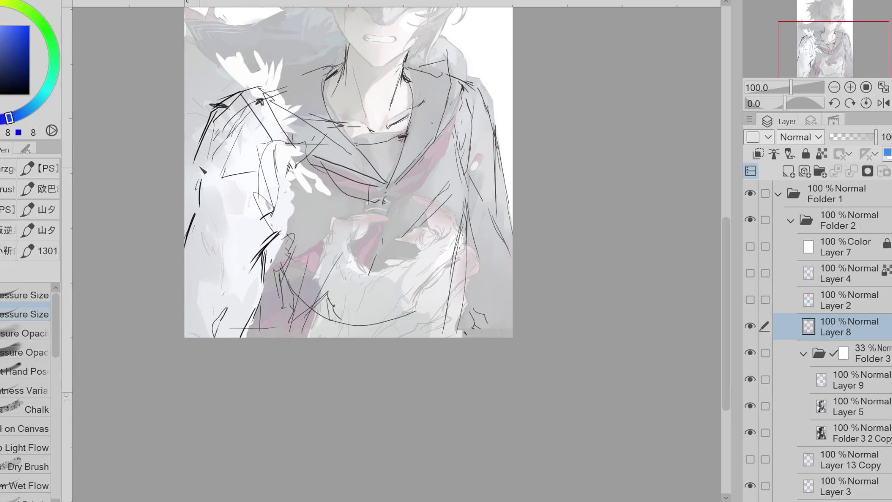
pyautogui.press('e')
pyautogui.press('p')
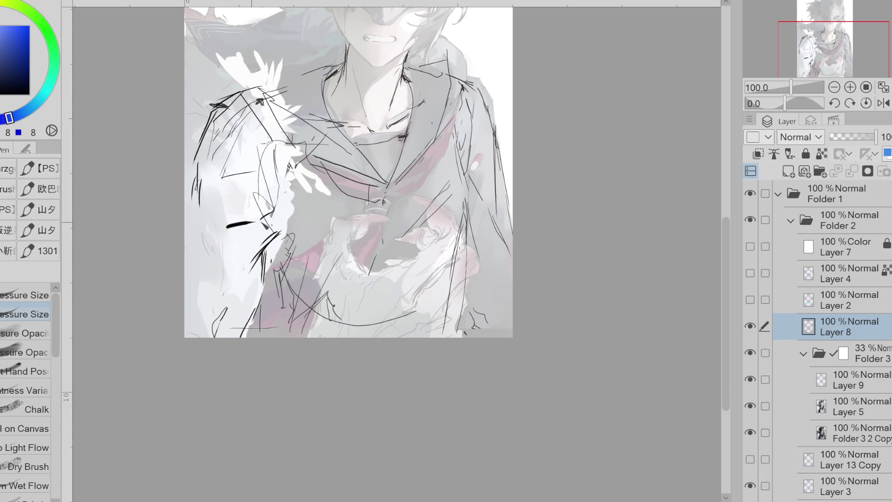
pyautogui.moveTo(274, 212); pyautogui.dragTo(267, 217)
pyautogui.moveTo(253, 211); pyautogui.dragTo(230, 216)
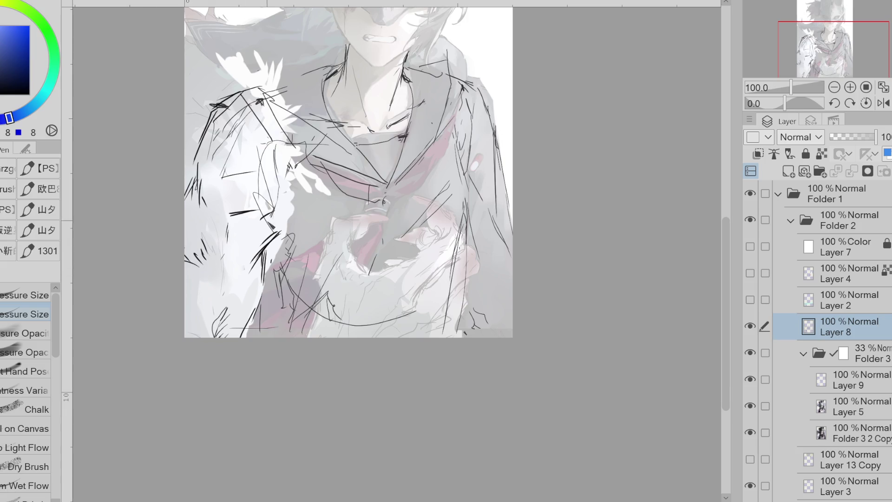
# Step: Erase the stray sketch lines in the lower centre and over the upper-left fur
pyautogui.press('e')
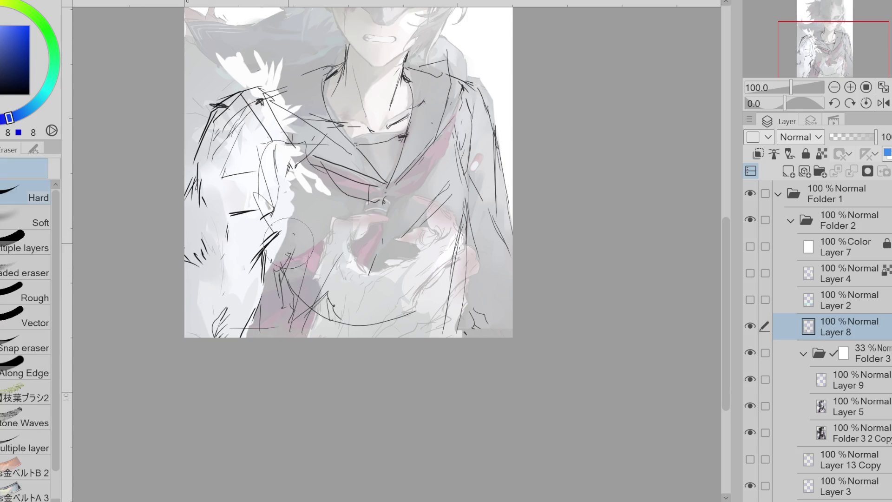
pyautogui.moveTo(291, 281)
pyautogui.mouseDown()
pyautogui.moveTo(286, 241)
pyautogui.moveTo(321, 330)
pyautogui.mouseUp()
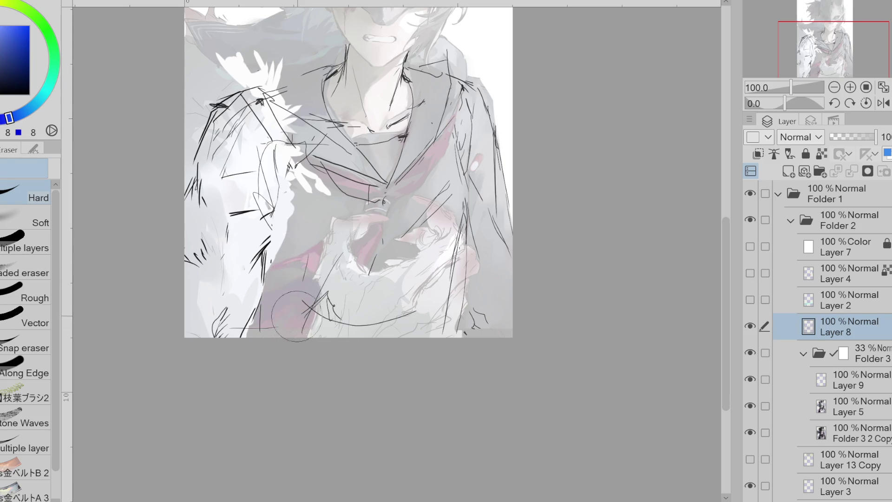
pyautogui.press('p')
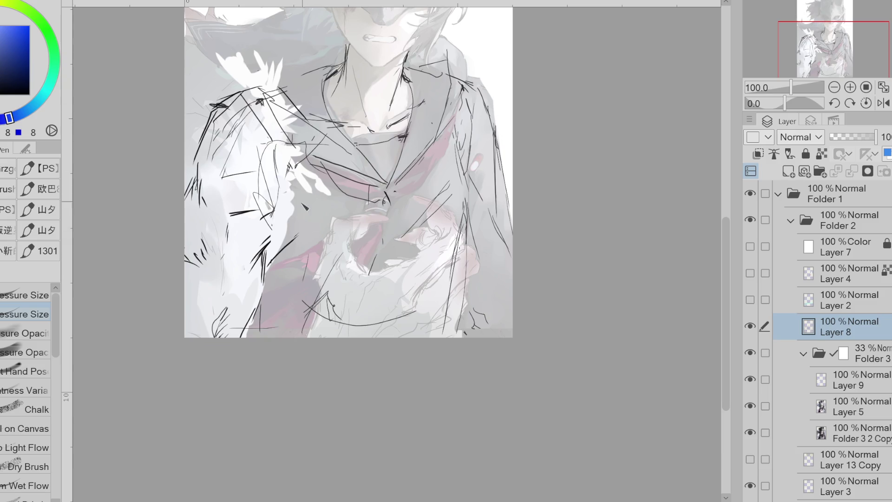
pyautogui.press('e')
pyautogui.moveTo(273, 167)
pyautogui.mouseDown()
pyautogui.moveTo(253, 181)
pyautogui.moveTo(242, 135)
pyautogui.moveTo(225, 117)
pyautogui.moveTo(247, 79)
pyautogui.moveTo(216, 102)
pyautogui.mouseUp()
pyautogui.press('p')
pyautogui.press('e')
pyautogui.press('p')
# Step: Redraw jagged strokes along the left fur edge and shoulder, erasing small stray marks
pyautogui.moveTo(267, 75)
pyautogui.mouseDown()
pyautogui.moveTo(194, 112)
pyautogui.moveTo(232, 95)
pyautogui.mouseUp()
pyautogui.hotkey('ctrl', 'z')
pyautogui.moveTo(195, 154); pyautogui.dragTo(204, 208)
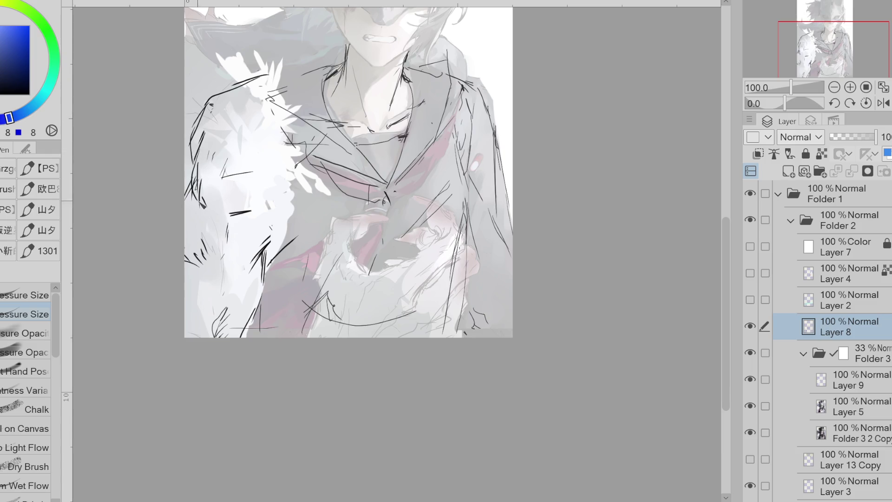
pyautogui.press('e')
pyautogui.moveTo(232, 137)
pyautogui.mouseDown()
pyautogui.moveTo(196, 186)
pyautogui.moveTo(204, 207)
pyautogui.mouseUp()
pyautogui.press('p')
pyautogui.press('e')
pyautogui.moveTo(223, 167)
pyautogui.mouseDown()
pyautogui.moveTo(195, 204)
pyautogui.moveTo(214, 228)
pyautogui.mouseUp()
pyautogui.press('p')
pyautogui.press('e')
pyautogui.moveTo(306, 116); pyautogui.dragTo(268, 83)
pyautogui.press('p')
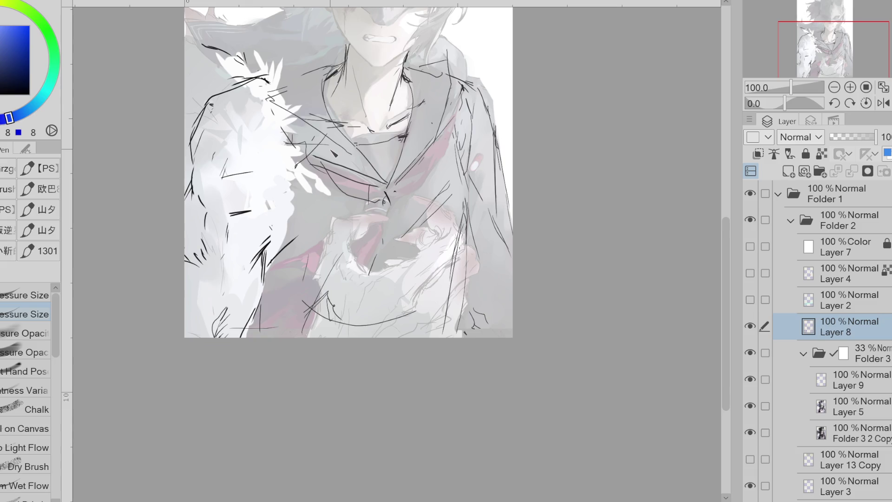
# Step: Cycle through Layer 5, Layer 13 Copy and back, ending on Layer 9
pyautogui.click(833, 398)
pyautogui.press('e')
pyautogui.click(879, 460)
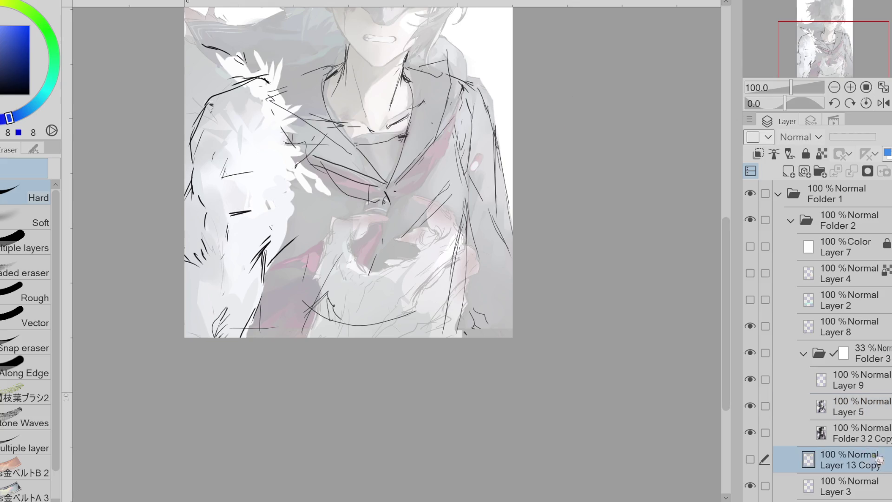
pyautogui.hotkey('alt', ']')
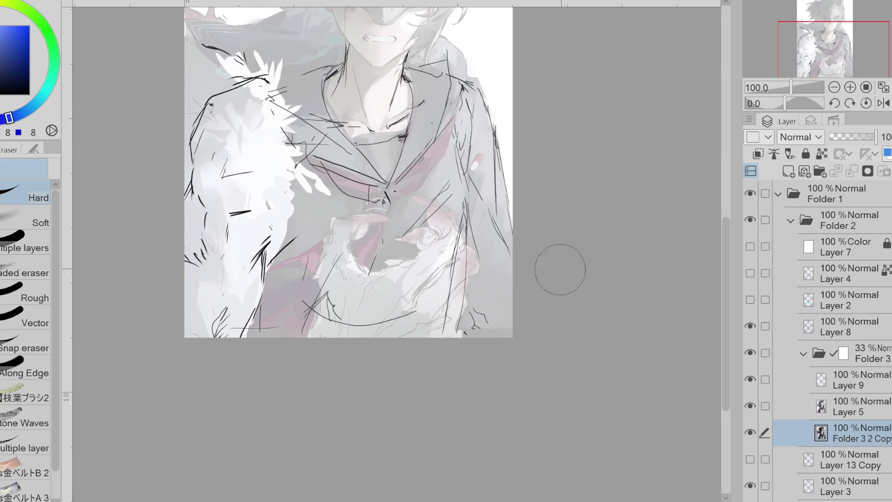
pyautogui.click(840, 414)
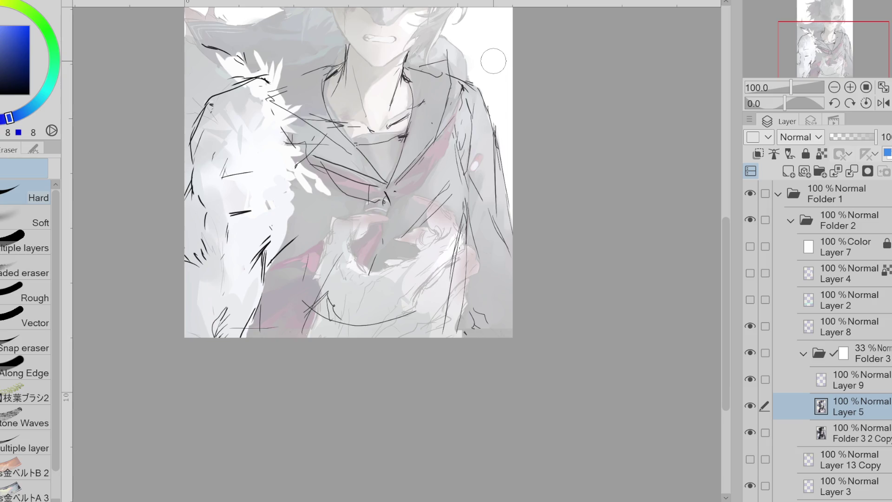
pyautogui.click(848, 379)
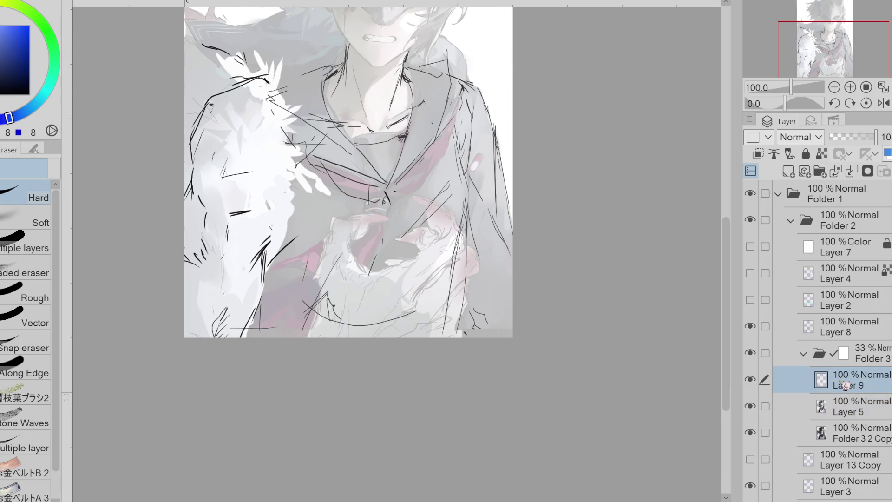
# Step: On Layer 8, Liquify-push the left-arm and shoulder sketch lines, then erase lines near the lower centre
pyautogui.press('j')
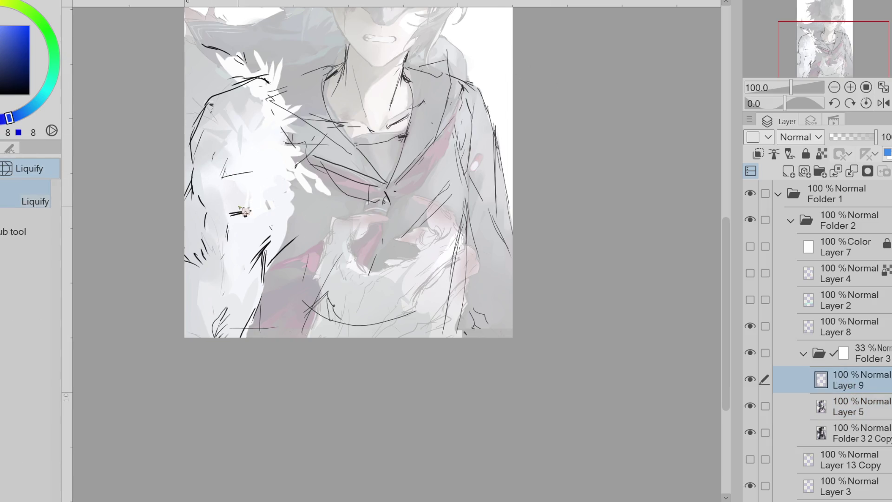
pyautogui.click(850, 327)
pyautogui.moveTo(242, 121); pyautogui.dragTo(195, 165)
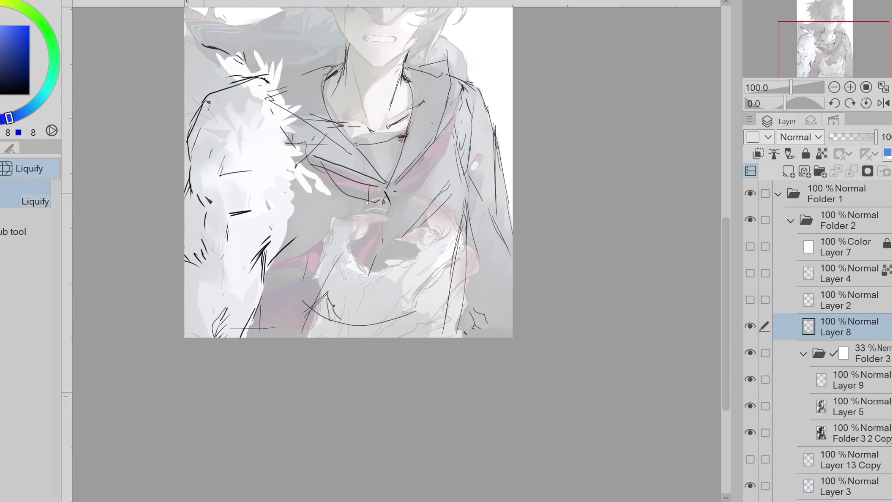
pyautogui.moveTo(211, 220); pyautogui.dragTo(189, 228)
pyautogui.moveTo(264, 127); pyautogui.dragTo(237, 84)
pyautogui.moveTo(279, 244)
pyautogui.mouseDown()
pyautogui.moveTo(260, 298)
pyautogui.moveTo(232, 328)
pyautogui.mouseUp()
pyautogui.press('e')
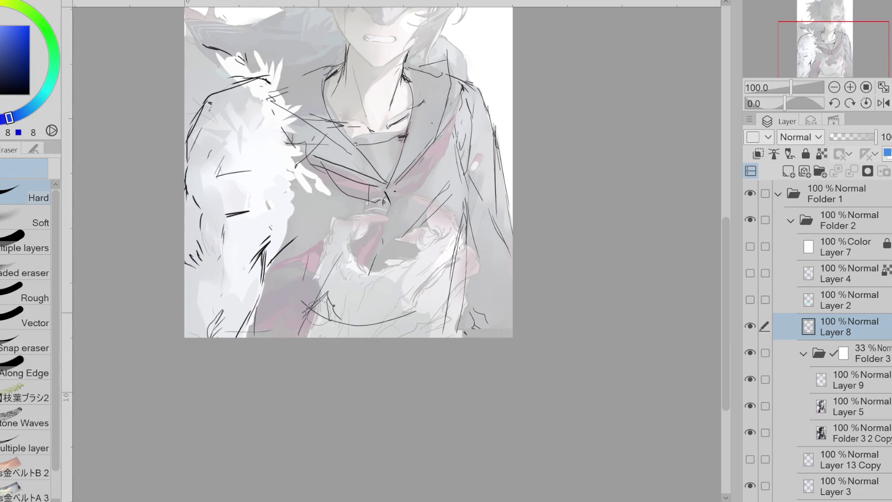
pyautogui.moveTo(414, 307); pyautogui.dragTo(326, 333)
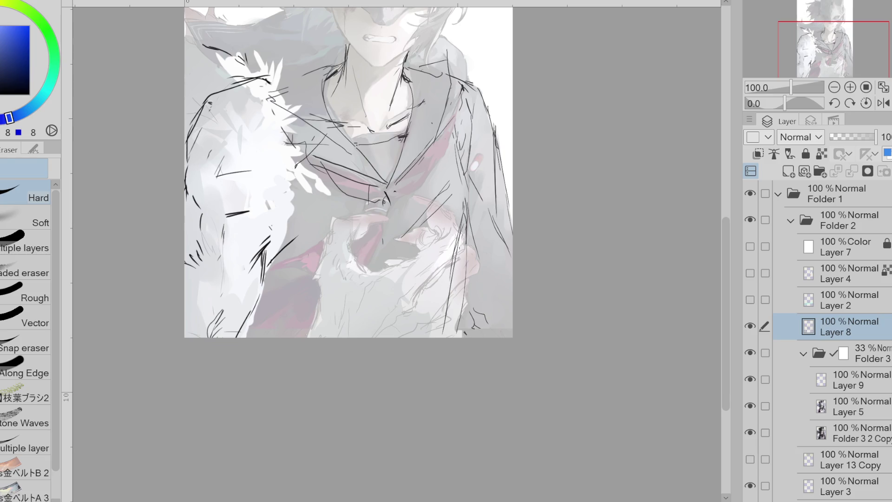
# Step: Restore Folder 3 to 100% opacity and make Layer 9 the painting layer
pyautogui.click(860, 353)
pyautogui.keyDown('alt'); pyautogui.click(231, 163); pyautogui.keyUp('alt')
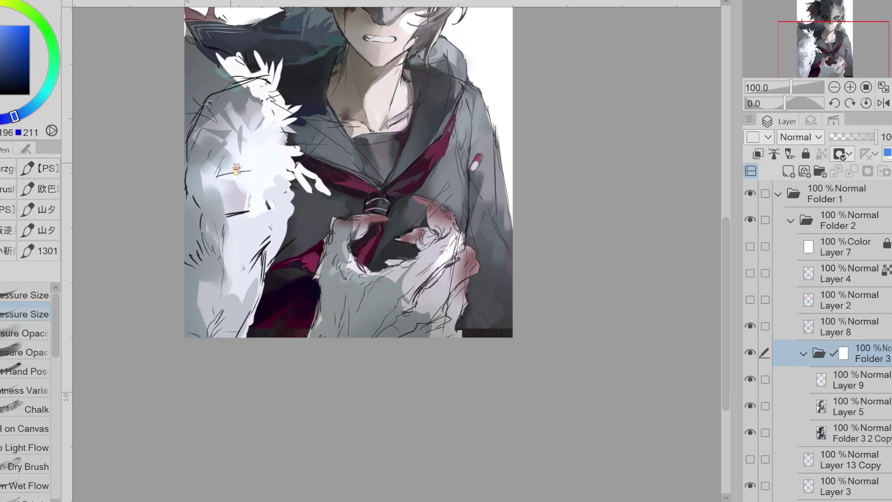
pyautogui.click(850, 379)
# Step: Paint light and mid-grey strokes over the upper-left fur
pyautogui.moveTo(213, 107); pyautogui.dragTo(198, 143)
pyautogui.keyDown('alt'); pyautogui.click(225, 104); pyautogui.keyUp('alt')
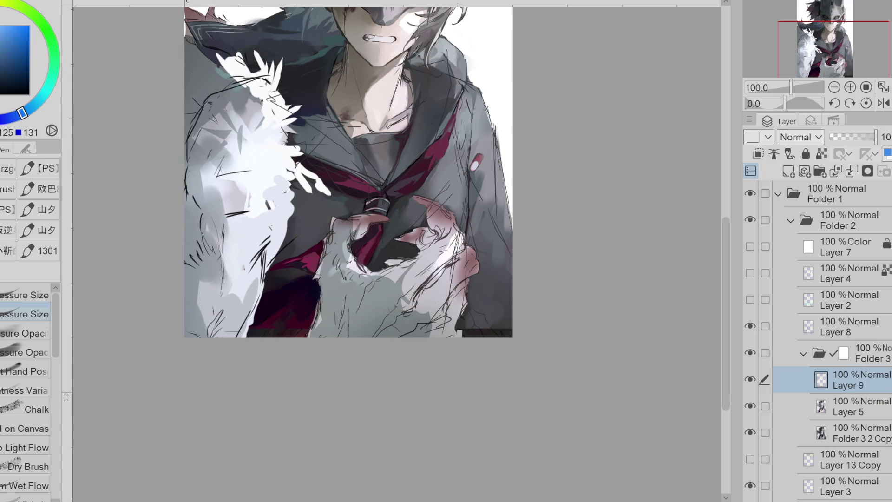
pyautogui.keyDown('alt'); pyautogui.click(241, 110); pyautogui.keyUp('alt')
pyautogui.moveTo(227, 65)
pyautogui.mouseDown()
pyautogui.moveTo(228, 105)
pyautogui.moveTo(203, 101)
pyautogui.moveTo(191, 125)
pyautogui.moveTo(216, 128)
pyautogui.mouseUp()
pyautogui.keyDown('alt'); pyautogui.click(213, 127); pyautogui.keyUp('alt')
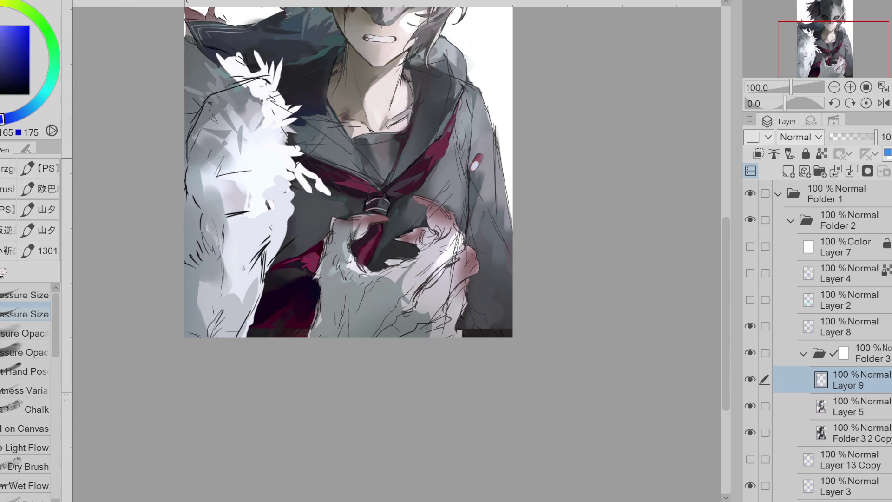
# Step: Brush light grey-blue and near-white highlights onto the middle of the fur
pyautogui.keyDown('alt'); pyautogui.click(211, 183); pyautogui.keyUp('alt')
pyautogui.moveTo(205, 162)
pyautogui.mouseDown()
pyautogui.moveTo(202, 193)
pyautogui.moveTo(258, 223)
pyautogui.mouseUp()
pyautogui.keyDown('alt'); pyautogui.click(239, 207); pyautogui.keyUp('alt')
pyautogui.keyDown('alt'); pyautogui.click(235, 189); pyautogui.keyUp('alt')
pyautogui.moveTo(235, 188)
pyautogui.mouseDown()
pyautogui.moveTo(226, 158)
pyautogui.moveTo(249, 219)
pyautogui.mouseUp()
pyautogui.keyDown('alt'); pyautogui.click(242, 204); pyautogui.keyUp('alt')
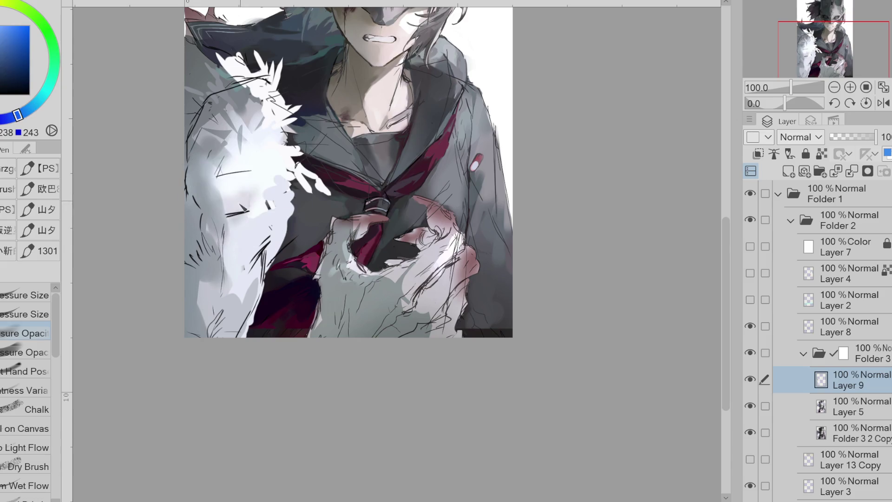
# Step: Shade the lower and left side of the fur with mid grey-blue strokes
pyautogui.keyDown('alt'); pyautogui.click(251, 260); pyautogui.keyUp('alt')
pyautogui.moveTo(235, 298); pyautogui.dragTo(265, 274)
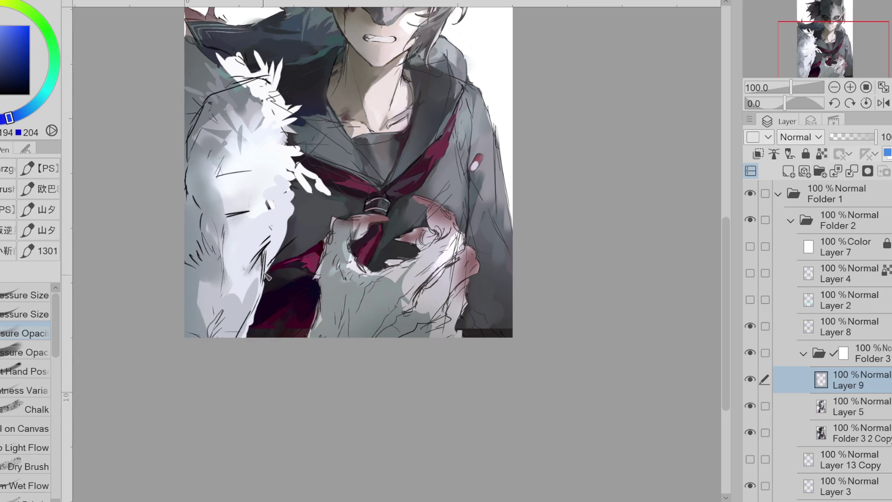
pyautogui.keyDown('alt'); pyautogui.click(260, 274); pyautogui.keyUp('alt')
pyautogui.keyDown('alt'); pyautogui.click(212, 272); pyautogui.keyUp('alt')
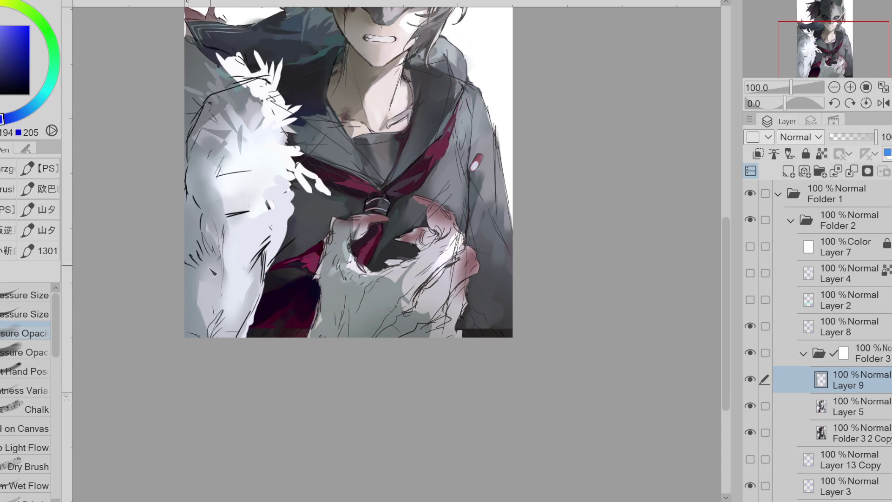
pyautogui.keyDown('alt'); pyautogui.click(194, 273); pyautogui.keyUp('alt')
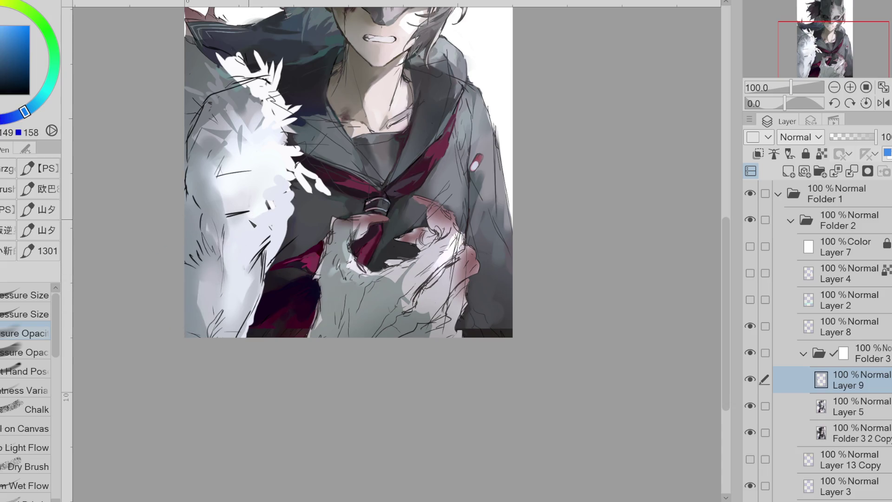
pyautogui.keyDown('alt'); pyautogui.click(212, 288); pyautogui.keyUp('alt')
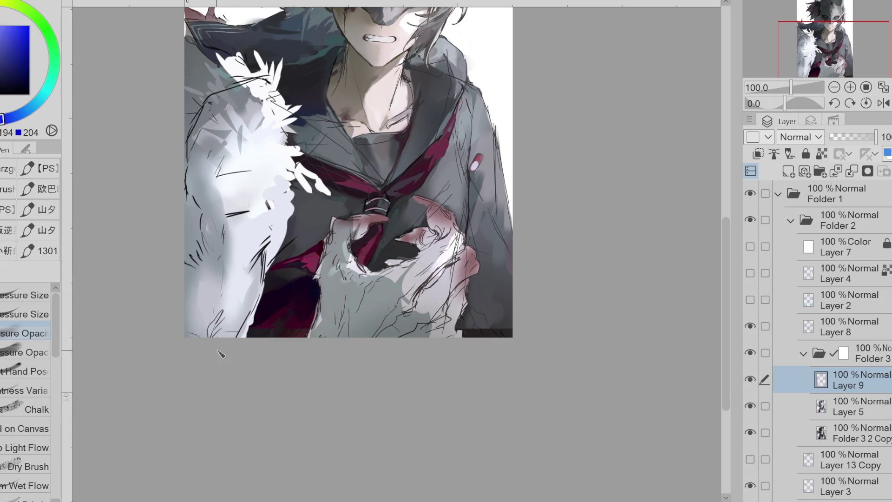
pyautogui.keyDown('alt'); pyautogui.click(198, 278); pyautogui.keyUp('alt')
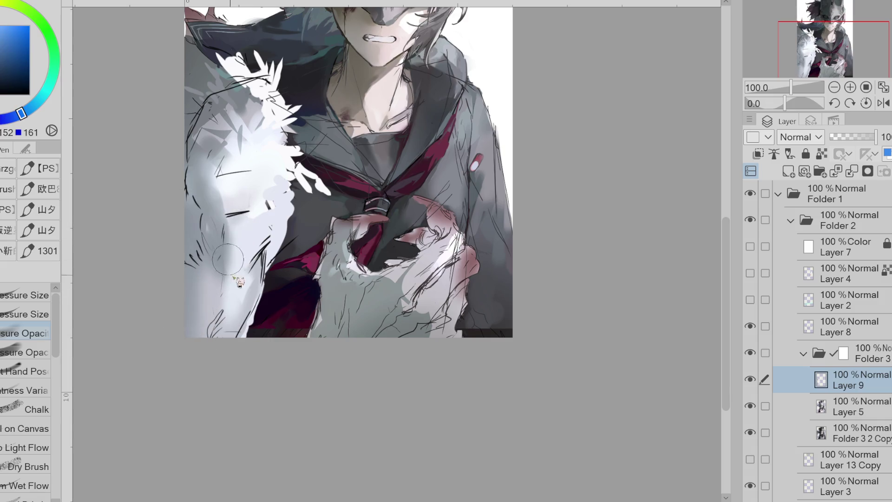
pyautogui.moveTo(197, 272); pyautogui.dragTo(191, 325)
pyautogui.moveTo(225, 261)
pyautogui.mouseDown()
pyautogui.moveTo(207, 298)
pyautogui.moveTo(216, 302)
pyautogui.mouseUp()
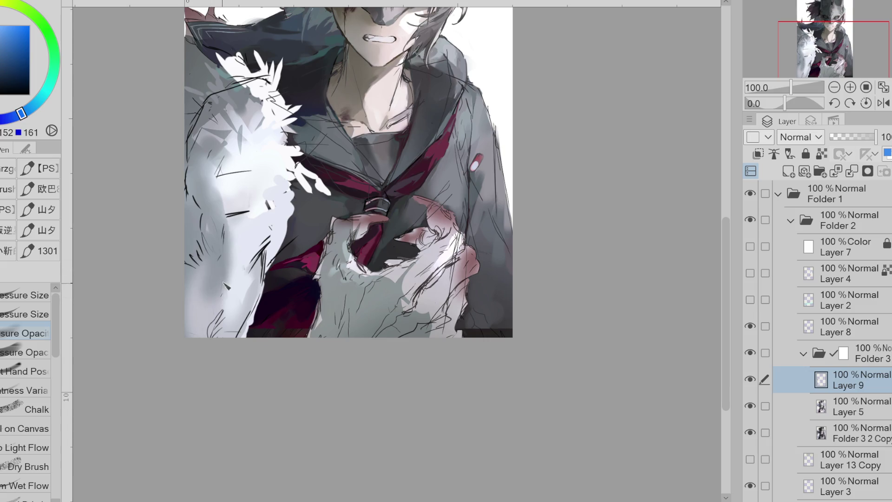
# Step: Layer lighter and darker grey strokes along the left fur
pyautogui.keyDown('alt'); pyautogui.click(215, 277); pyautogui.keyUp('alt')
pyautogui.moveTo(204, 237); pyautogui.dragTo(190, 269)
pyautogui.keyDown('alt'); pyautogui.click(205, 260); pyautogui.keyUp('alt')
pyautogui.moveTo(204, 200); pyautogui.dragTo(201, 219)
pyautogui.moveTo(200, 300); pyautogui.dragTo(196, 332)
pyautogui.keyDown('alt'); pyautogui.click(212, 264); pyautogui.keyUp('alt')
pyautogui.keyDown('alt'); pyautogui.click(212, 284); pyautogui.keyUp('alt')
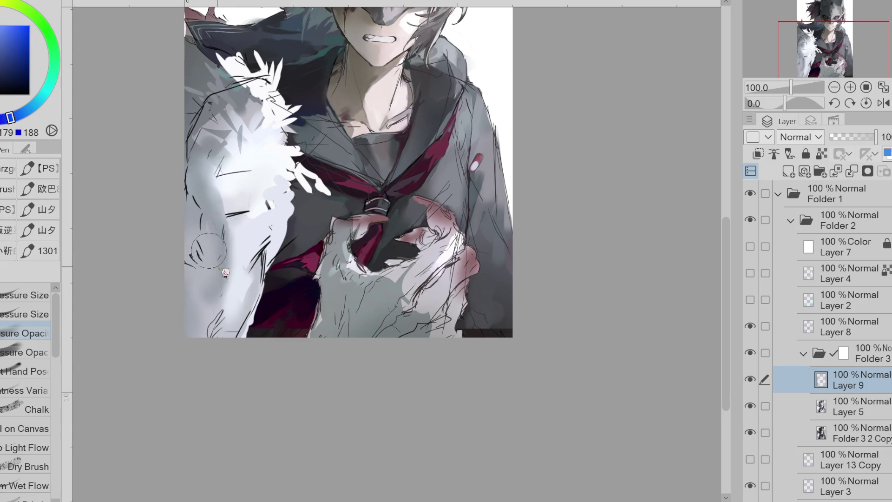
pyautogui.moveTo(214, 288); pyautogui.dragTo(195, 246)
pyautogui.moveTo(193, 302); pyautogui.dragTo(194, 331)
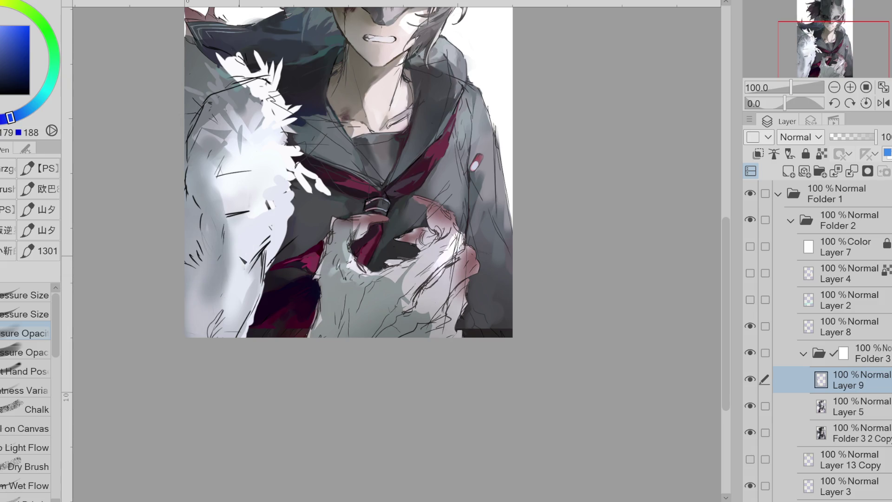
# Step: Add pale blue-white strokes, undo a stray grey dab, and shade the fur's left edge
pyautogui.keyDown('alt'); pyautogui.click(244, 261); pyautogui.keyUp('alt')
pyautogui.moveTo(232, 223); pyautogui.dragTo(238, 277)
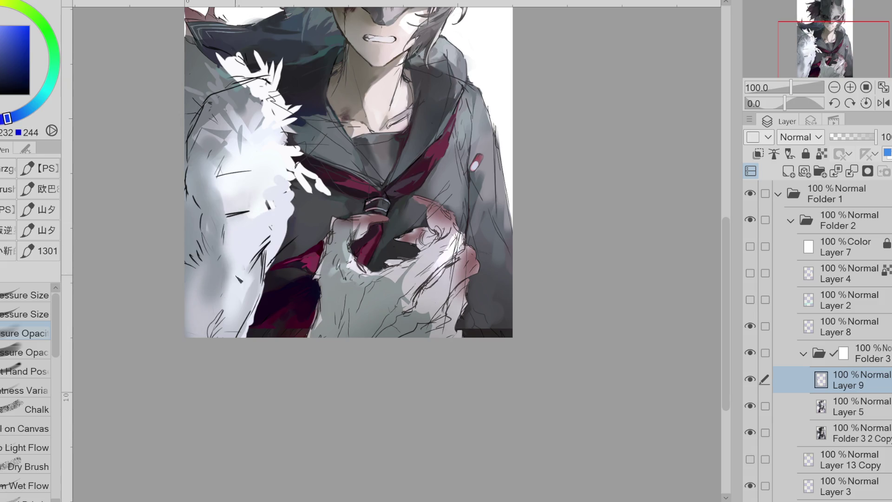
pyautogui.keyDown('alt'); pyautogui.click(223, 205); pyautogui.keyUp('alt')
pyautogui.keyDown('alt'); pyautogui.click(245, 169); pyautogui.keyUp('alt')
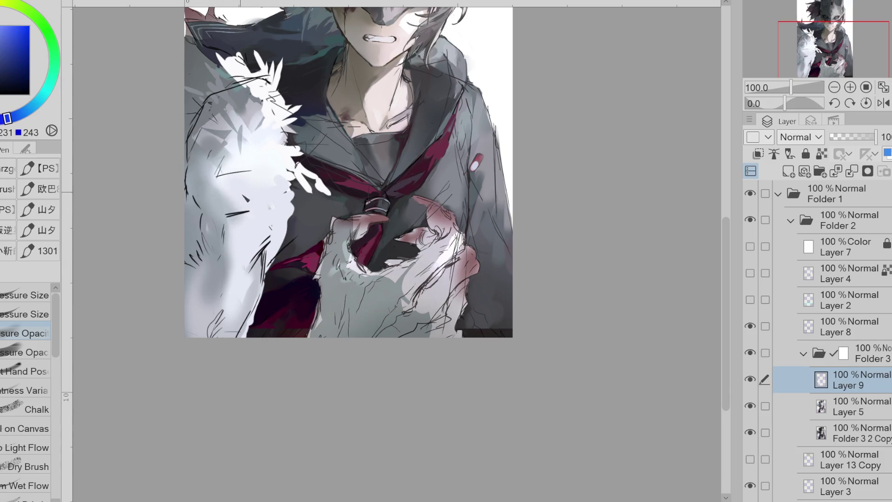
pyautogui.keyDown('alt'); pyautogui.click(237, 91); pyautogui.keyUp('alt')
pyautogui.click(223, 197)
pyautogui.hotkey('ctrl', 'z')
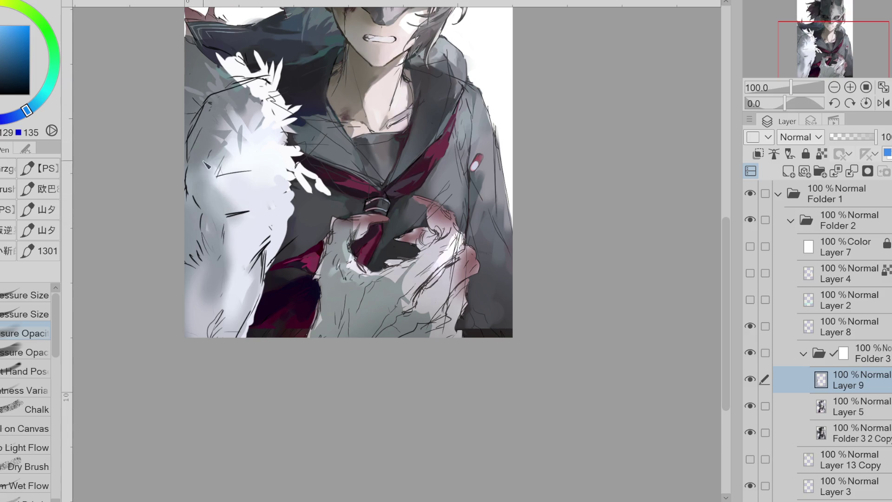
pyautogui.moveTo(201, 167)
pyautogui.mouseDown()
pyautogui.moveTo(193, 183)
pyautogui.moveTo(203, 206)
pyautogui.mouseUp()
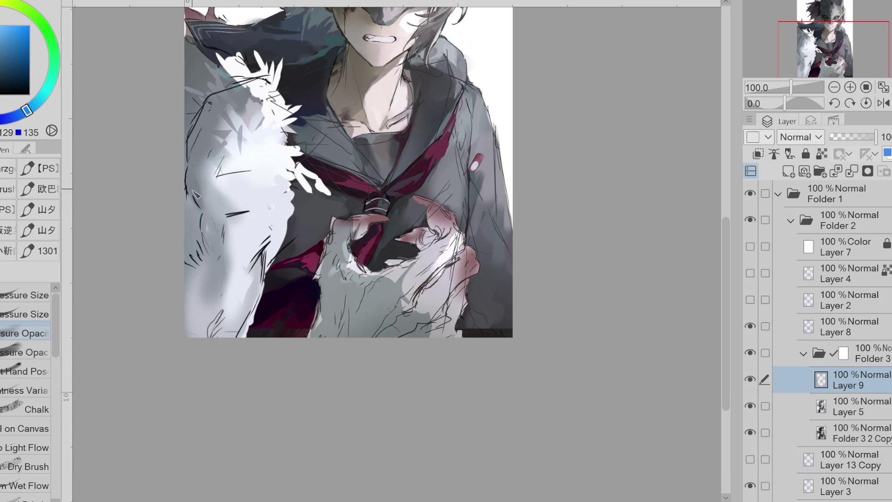
# Step: Add short dark hatching and light strokes running up the white fur
pyautogui.keyDown('alt'); pyautogui.click(229, 209); pyautogui.keyUp('alt')
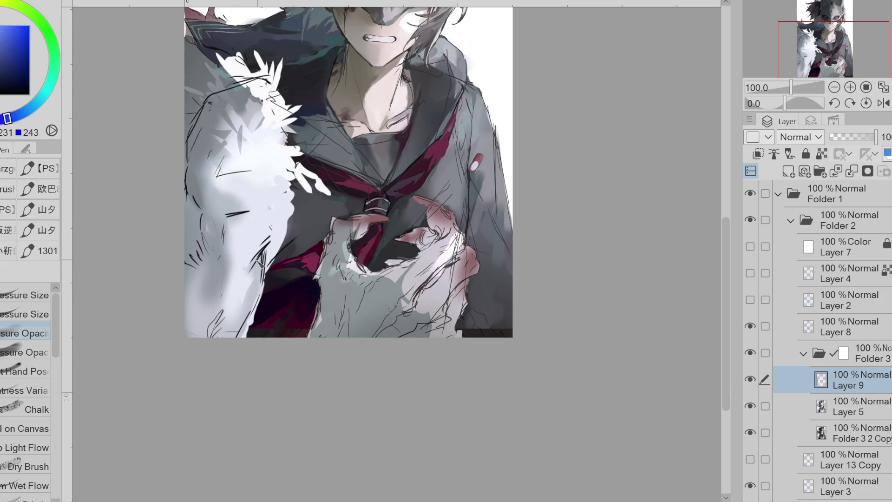
pyautogui.keyDown('alt'); pyautogui.click(264, 269); pyautogui.keyUp('alt')
pyautogui.moveTo(274, 242)
pyautogui.mouseDown()
pyautogui.moveTo(268, 253)
pyautogui.moveTo(286, 224)
pyautogui.mouseUp()
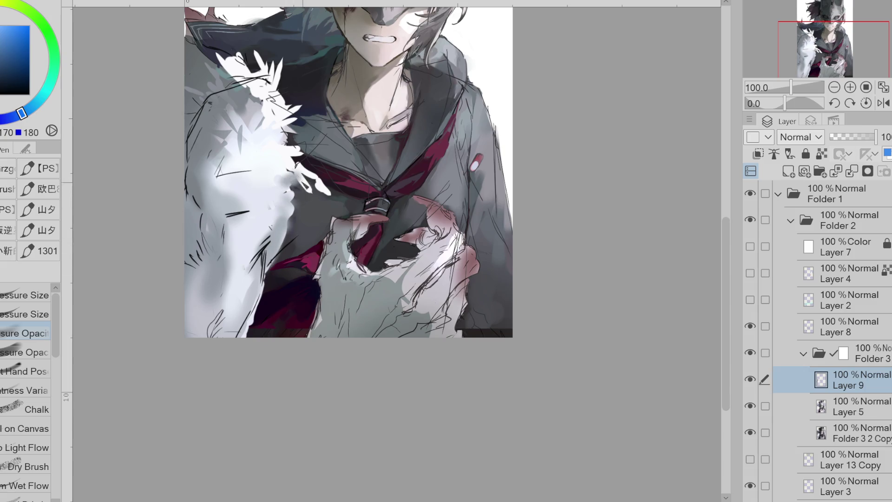
pyautogui.keyDown('alt'); pyautogui.click(297, 183); pyautogui.keyUp('alt')
pyautogui.moveTo(302, 199)
pyautogui.mouseDown()
pyautogui.moveTo(281, 105)
pyautogui.moveTo(293, 145)
pyautogui.moveTo(287, 129)
pyautogui.mouseUp()
# Step: Paint grey and darker teal-grey strokes over the upper fur
pyautogui.keyDown('alt'); pyautogui.click(284, 116); pyautogui.keyUp('alt')
pyautogui.keyDown('alt'); pyautogui.click(262, 108); pyautogui.keyUp('alt')
pyautogui.moveTo(260, 98); pyautogui.dragTo(288, 144)
pyautogui.moveTo(278, 112)
pyautogui.mouseDown()
pyautogui.moveTo(241, 74)
pyautogui.moveTo(223, 89)
pyautogui.mouseUp()
pyautogui.keyDown('alt'); pyautogui.click(242, 77); pyautogui.keyUp('alt')
pyautogui.moveTo(233, 61); pyautogui.dragTo(204, 86)
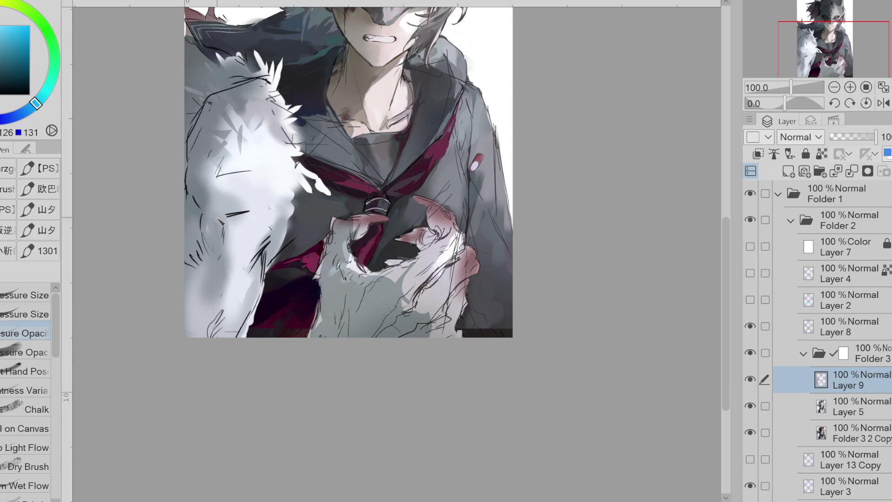
# Step: Add a short dark stroke, then grey fur strokes over the upper white fur
pyautogui.moveTo(225, 217); pyautogui.dragTo(238, 215)
pyautogui.keyDown('alt'); pyautogui.click(209, 140); pyautogui.keyUp('alt')
pyautogui.keyDown('alt'); pyautogui.click(239, 125); pyautogui.keyUp('alt')
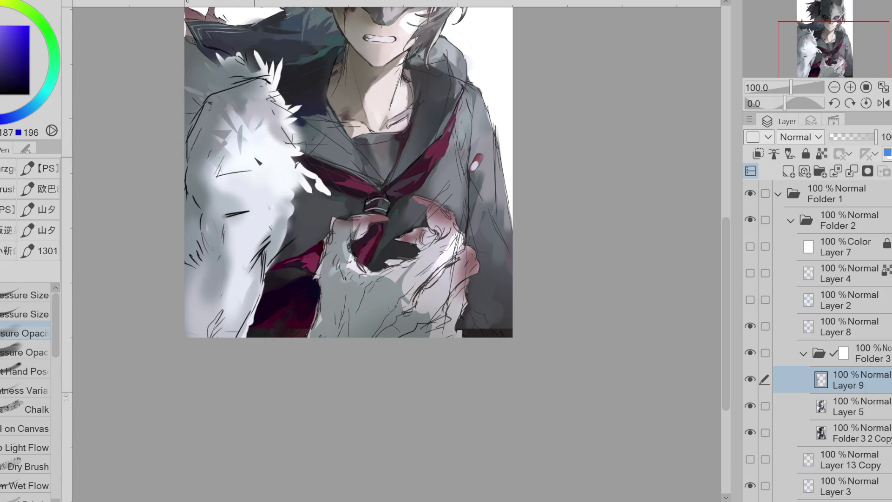
pyautogui.keyDown('alt'); pyautogui.click(259, 162); pyautogui.keyUp('alt')
pyautogui.keyDown('alt'); pyautogui.click(258, 120); pyautogui.keyUp('alt')
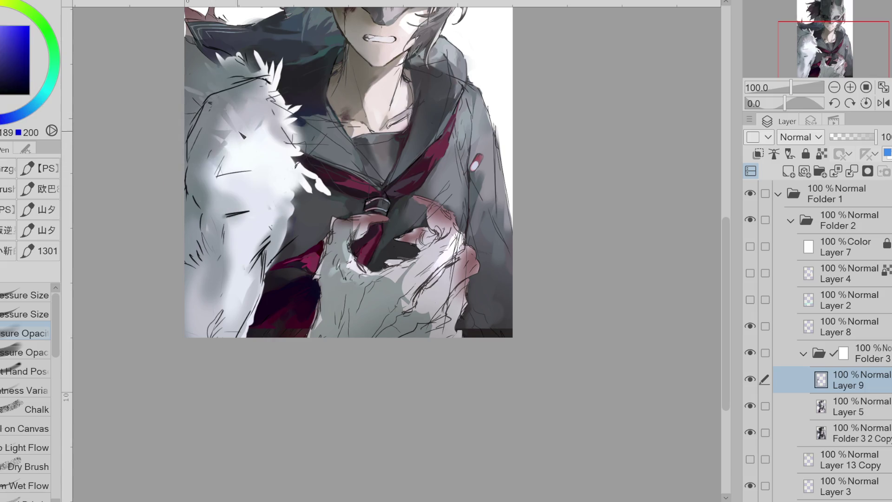
pyautogui.moveTo(228, 158); pyautogui.dragTo(246, 100)
pyautogui.moveTo(264, 148)
pyautogui.mouseDown()
pyautogui.moveTo(244, 130)
pyautogui.moveTo(251, 135)
pyautogui.moveTo(232, 140)
pyautogui.mouseUp()
# Step: Add short grey strokes and brush grey-blue fur colour over the red area's edge
pyautogui.keyDown('alt'); pyautogui.click(262, 130); pyautogui.keyUp('alt')
pyautogui.keyDown('alt'); pyautogui.click(273, 120); pyautogui.keyUp('alt')
pyautogui.keyDown('alt'); pyautogui.click(254, 203); pyautogui.keyUp('alt')
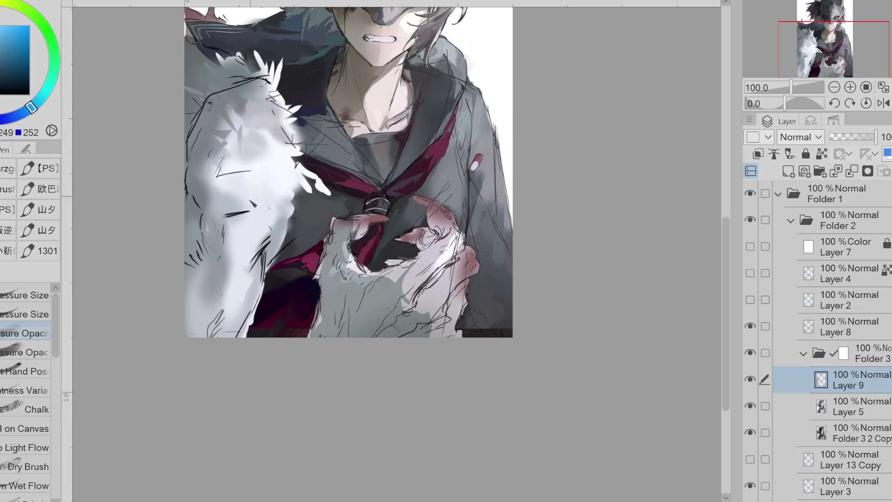
pyautogui.keyDown('alt'); pyautogui.click(241, 252); pyautogui.keyUp('alt')
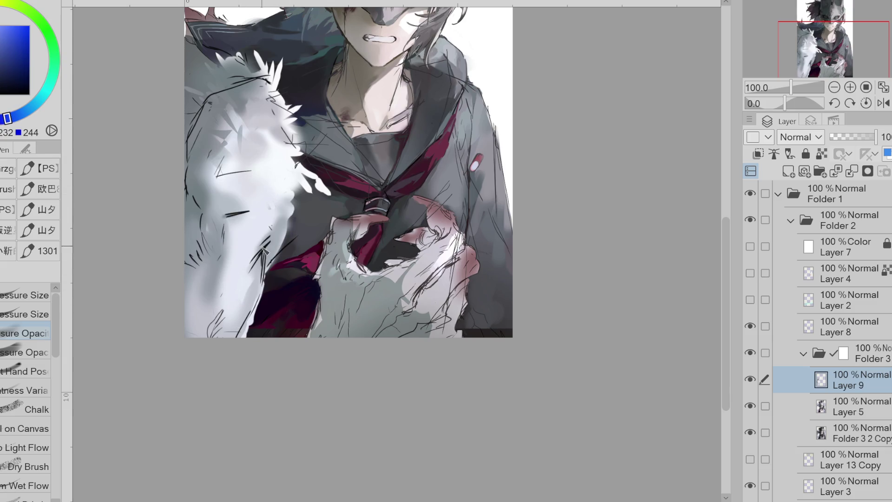
pyautogui.keyDown('alt'); pyautogui.click(239, 258); pyautogui.keyUp('alt')
pyautogui.keyDown('alt'); pyautogui.click(269, 229); pyautogui.keyUp('alt')
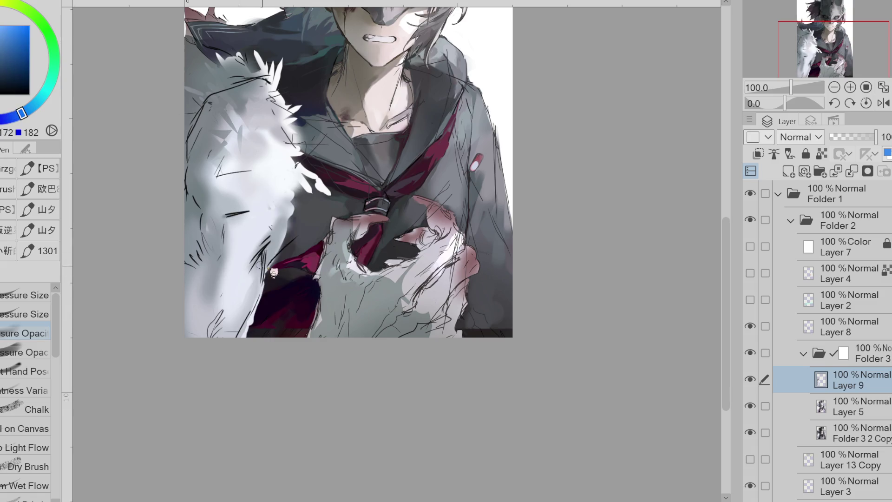
pyautogui.moveTo(260, 271)
pyautogui.mouseDown()
pyautogui.moveTo(258, 283)
pyautogui.moveTo(263, 268)
pyautogui.moveTo(268, 274)
pyautogui.moveTo(257, 253)
pyautogui.moveTo(287, 218)
pyautogui.moveTo(288, 234)
pyautogui.moveTo(288, 215)
pyautogui.mouseUp()
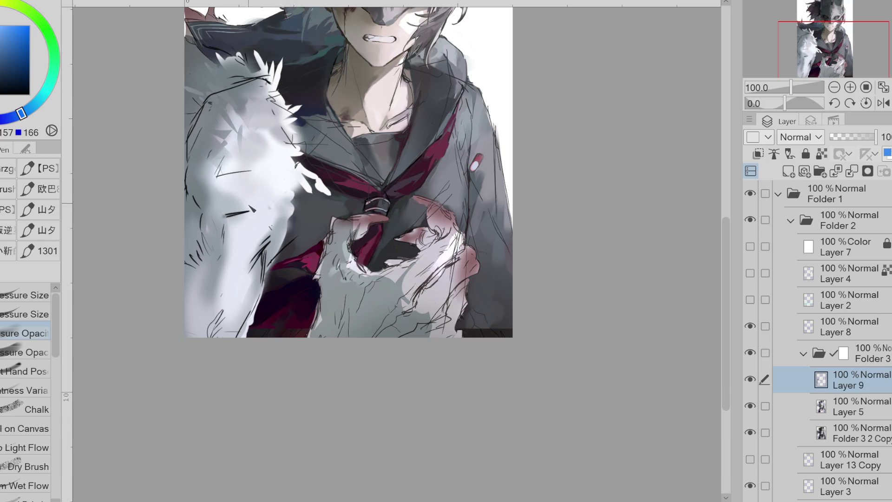
# Step: Sample grey-blue, near-white and mid grey tones from across the fur
pyautogui.keyDown('alt'); pyautogui.click(225, 217); pyautogui.keyUp('alt')
pyautogui.keyDown('alt'); pyautogui.click(216, 229); pyautogui.keyUp('alt')
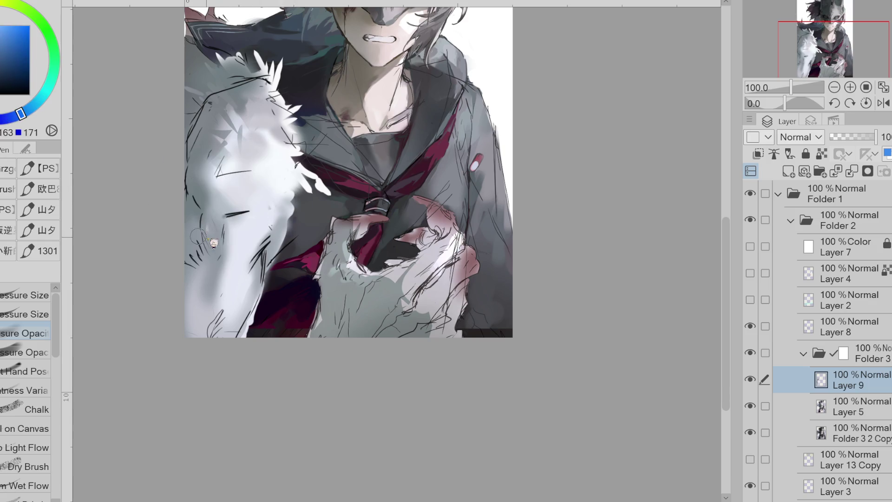
pyautogui.keyDown('alt'); pyautogui.click(194, 220); pyautogui.keyUp('alt')
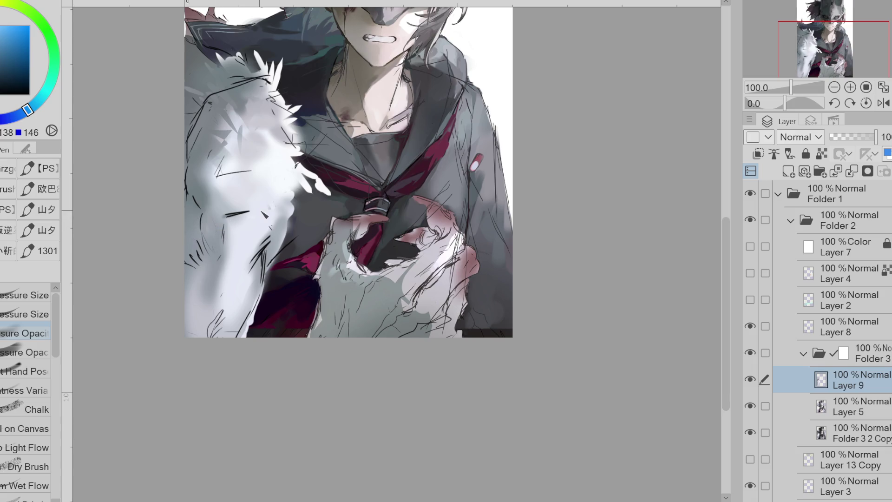
pyautogui.keyDown('alt'); pyautogui.click(199, 297); pyautogui.keyUp('alt')
pyautogui.keyDown('alt'); pyautogui.click(231, 273); pyautogui.keyUp('alt')
pyautogui.keyDown('alt'); pyautogui.click(205, 286); pyautogui.keyUp('alt')
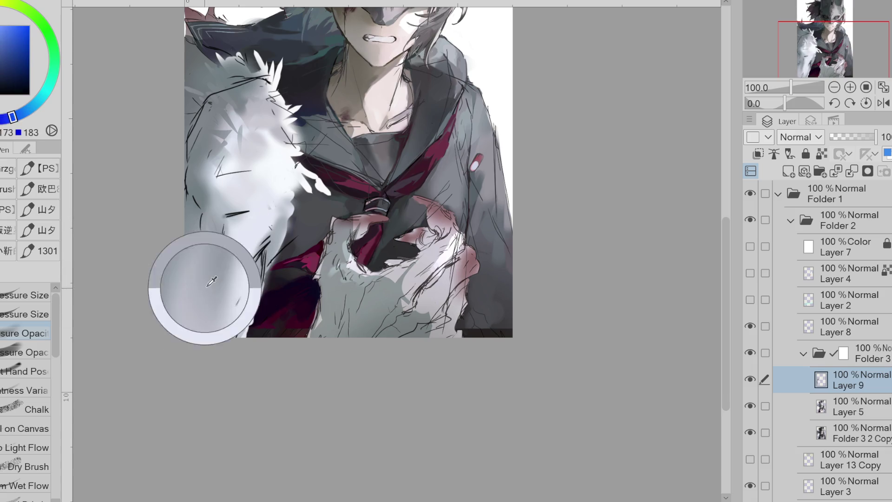
pyautogui.keyDown('alt'); pyautogui.click(207, 237); pyautogui.keyUp('alt')
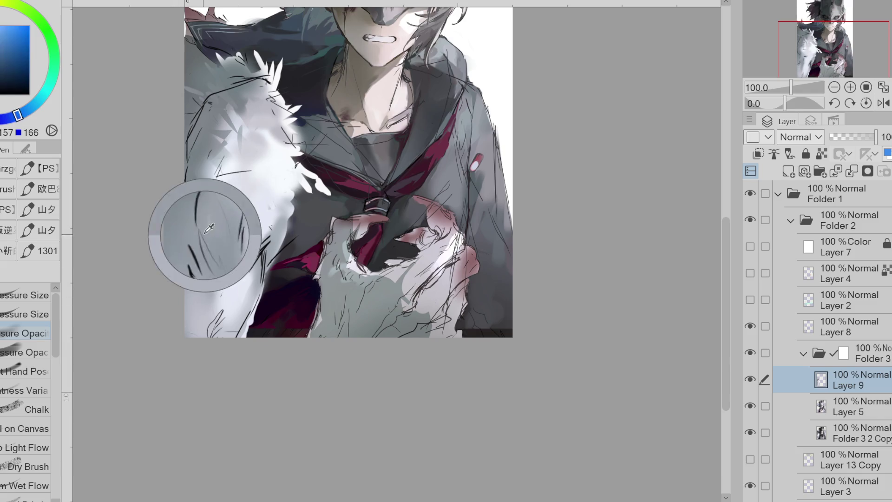
# Step: Sample shadow and near-white fur tones, then select Layer 8 with the Eraser
pyautogui.keyDown('alt'); pyautogui.click(207, 95); pyautogui.keyUp('alt')
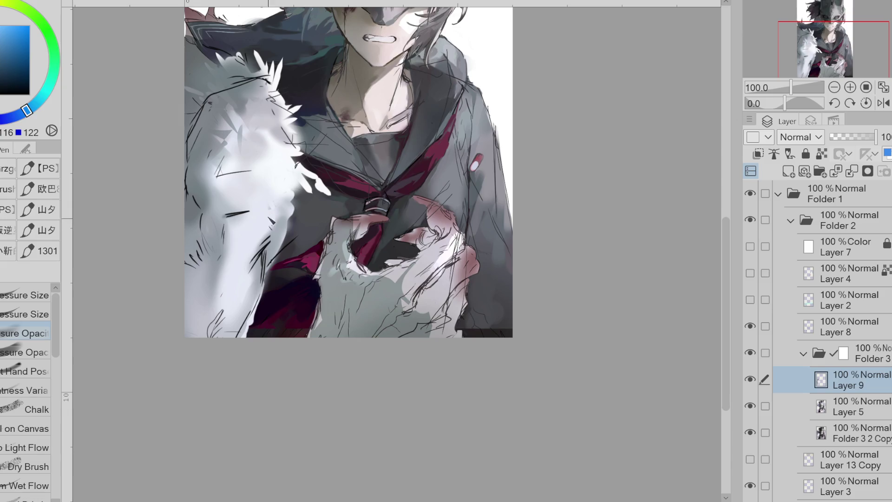
pyautogui.keyDown('alt'); pyautogui.click(240, 194); pyautogui.keyUp('alt')
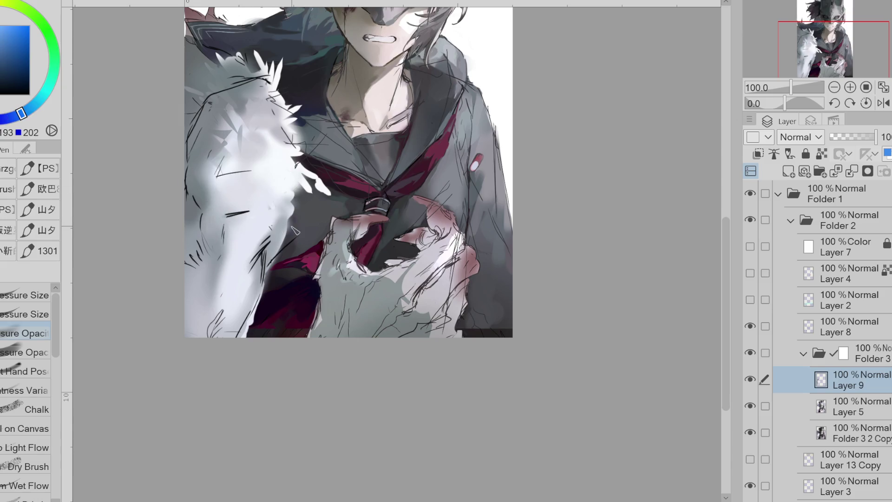
pyautogui.keyDown('alt'); pyautogui.click(236, 238); pyautogui.keyUp('alt')
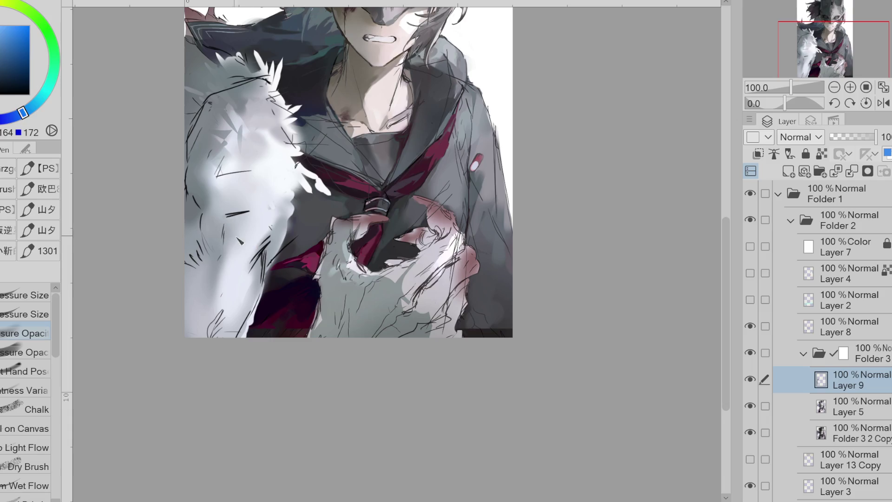
pyautogui.keyDown('alt'); pyautogui.click(254, 233); pyautogui.keyUp('alt')
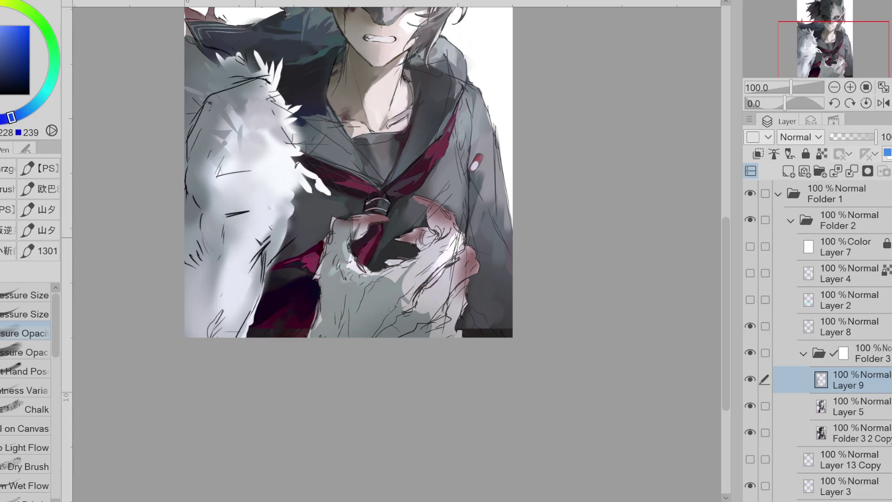
pyautogui.keyDown('ctrl'); pyautogui.keyDown('shift'); pyautogui.click(256, 256); pyautogui.keyUp('shift'); pyautogui.keyUp('ctrl')
pyautogui.press('e')
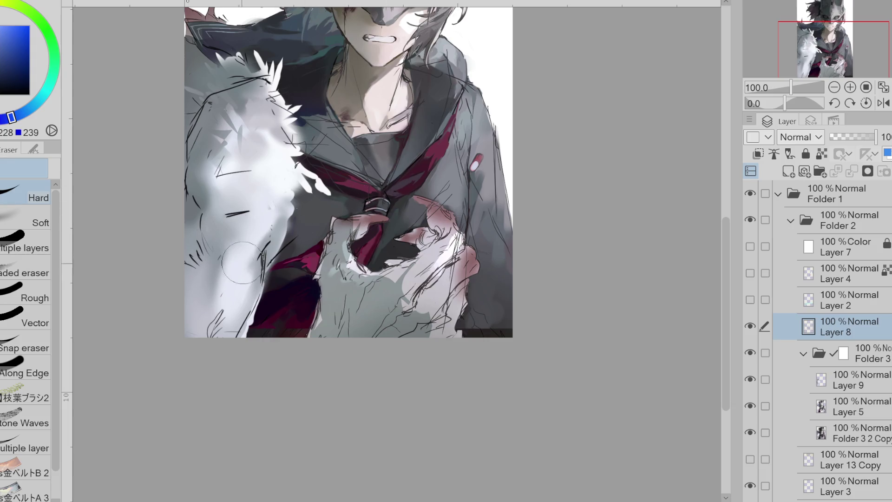
# Step: Return to Layer 9 with the pen and sample the near-white fur colour
pyautogui.keyDown('ctrl'); pyautogui.keyDown('shift'); pyautogui.click(324, 247); pyautogui.keyUp('shift'); pyautogui.keyUp('ctrl')
pyautogui.press('p')
pyautogui.keyDown('alt'); pyautogui.click(238, 258); pyautogui.keyUp('alt')
pyautogui.moveTo(237, 258); pyautogui.dragTo(219, 316)
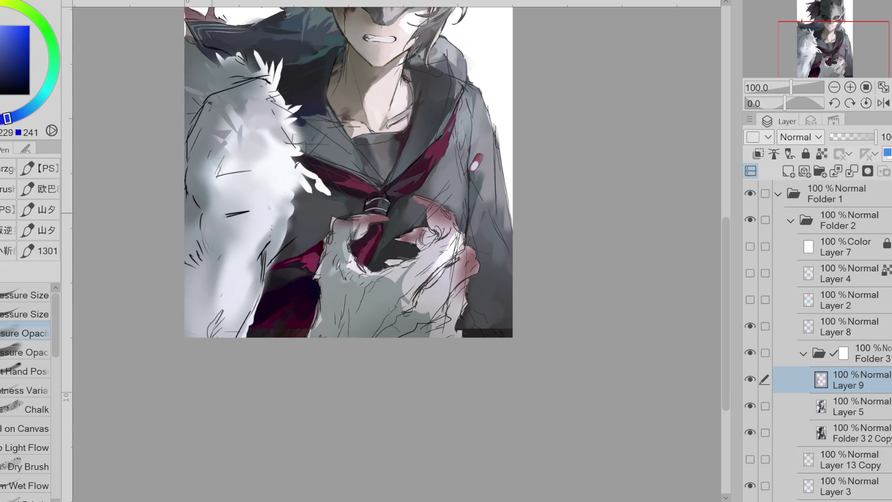
# Step: Try dark blue fur lines with a pressure-size brush, undoing both attempts
pyautogui.keyDown('alt'); pyautogui.click(239, 246); pyautogui.keyUp('alt')
pyautogui.click(26, 314)
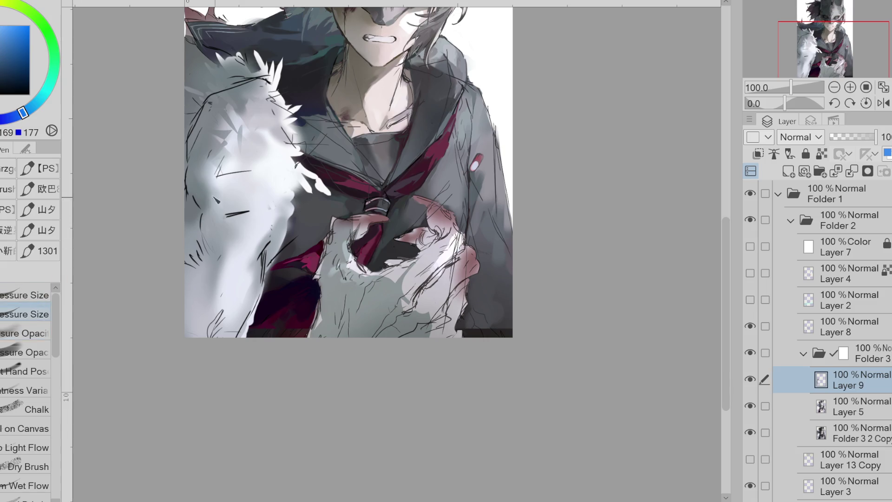
pyautogui.keyDown('alt'); pyautogui.click(215, 200); pyautogui.keyUp('alt')
pyautogui.moveTo(207, 195)
pyautogui.mouseDown()
pyautogui.moveTo(236, 230)
pyautogui.moveTo(228, 231)
pyautogui.mouseUp()
pyautogui.hotkey('ctrl', 'z')
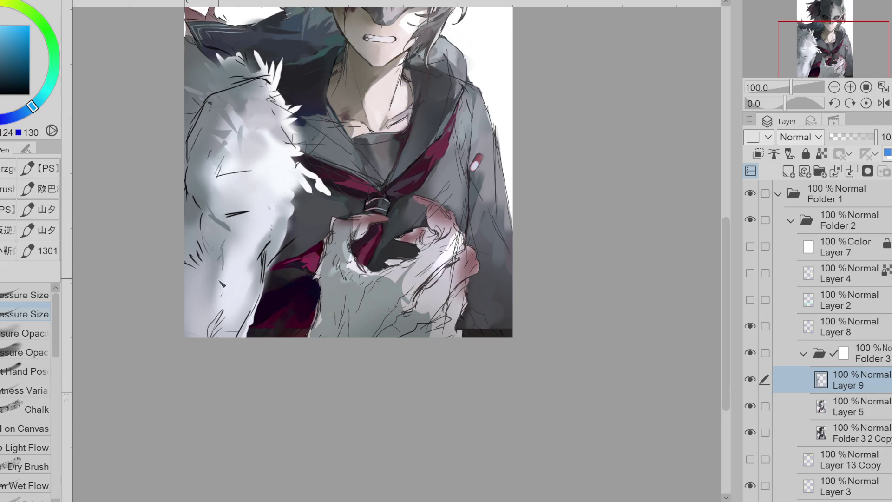
pyautogui.moveTo(225, 264)
pyautogui.mouseDown()
pyautogui.moveTo(209, 316)
pyautogui.moveTo(226, 280)
pyautogui.mouseUp()
pyautogui.hotkey('ctrl', 'z')
pyautogui.hotkey('ctrl', 'z')
pyautogui.hotkey('ctrl', 'z')
# Step: Switch to a pressure-opacity brush and sample fur tones up to the brightest white
pyautogui.click(28, 352)
pyautogui.keyDown('alt'); pyautogui.click(216, 301); pyautogui.keyUp('alt')
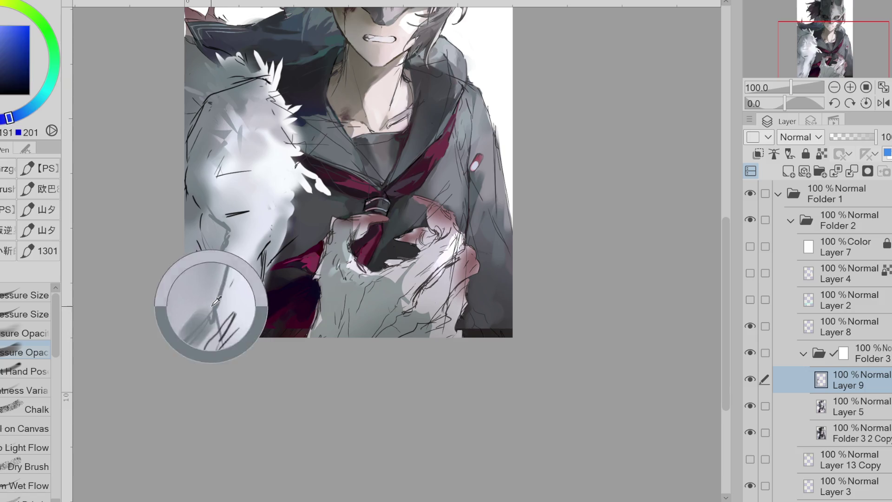
pyautogui.keyDown('alt'); pyautogui.click(215, 302); pyautogui.keyUp('alt')
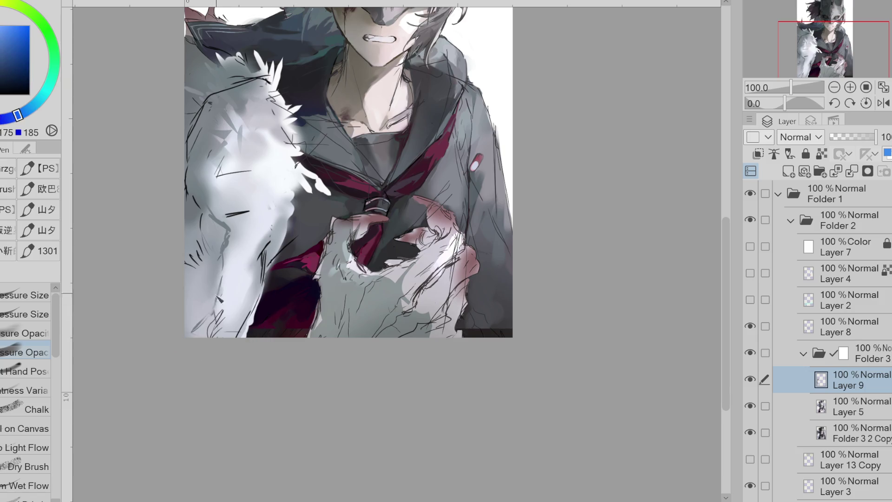
pyautogui.keyDown('alt'); pyautogui.click(230, 235); pyautogui.keyUp('alt')
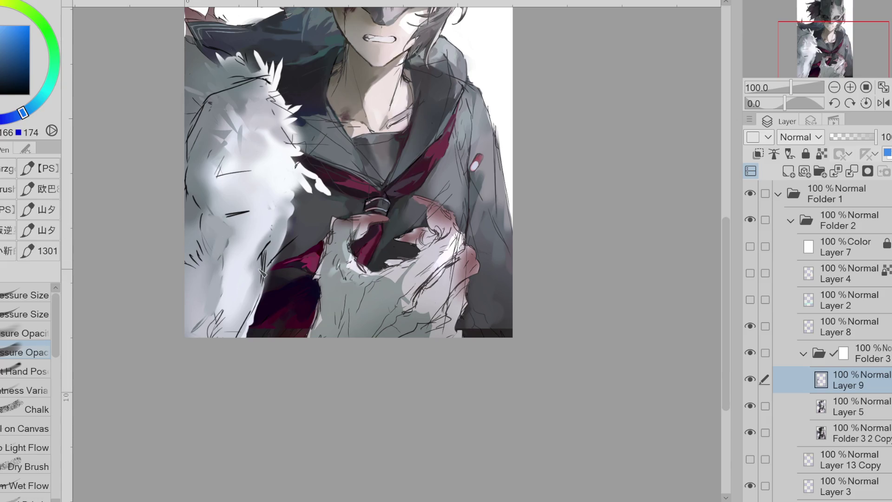
pyautogui.keyDown('alt'); pyautogui.click(225, 238); pyautogui.keyUp('alt')
pyautogui.keyDown('alt'); pyautogui.click(227, 232); pyautogui.keyUp('alt')
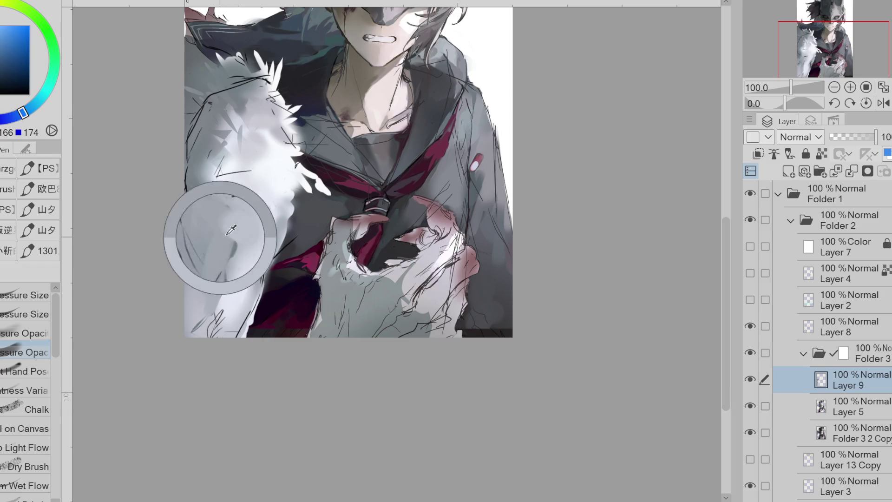
pyautogui.keyDown('alt'); pyautogui.click(234, 261); pyautogui.keyUp('alt')
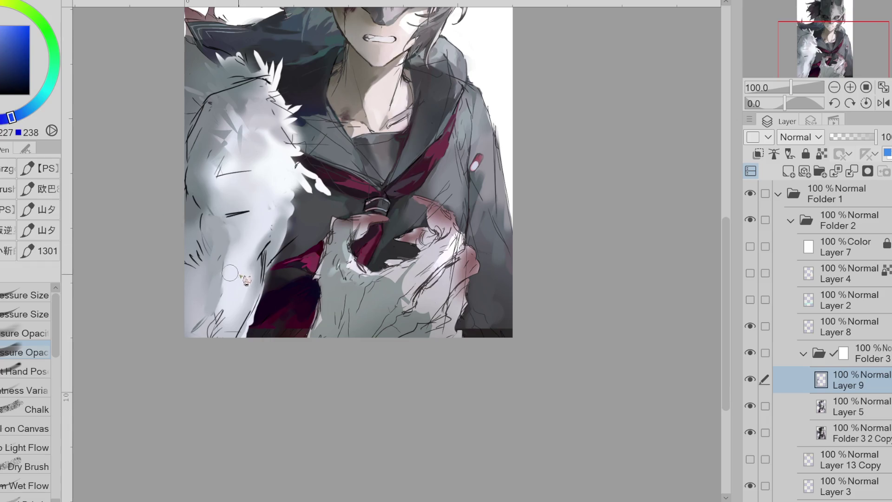
pyautogui.keyDown('alt'); pyautogui.click(223, 316); pyautogui.keyUp('alt')
pyautogui.keyDown('alt'); pyautogui.click(224, 320); pyautogui.keyUp('alt')
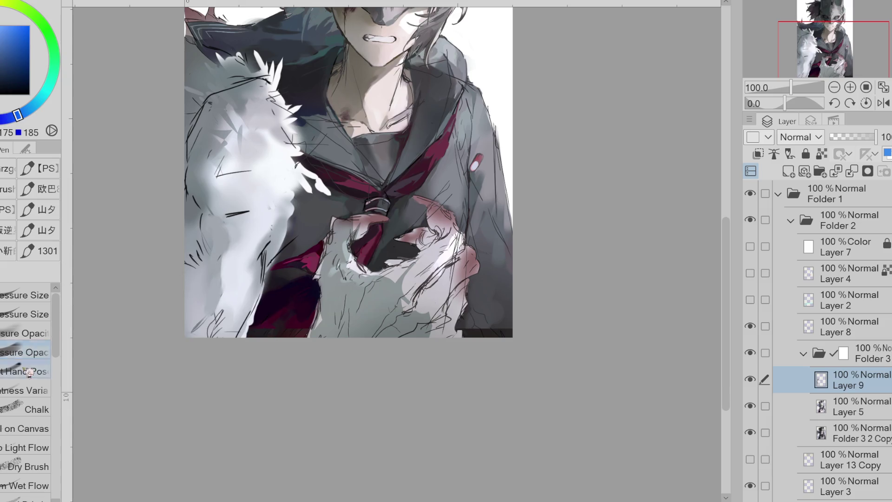
# Step: With another brush, paint light strokes along the lower-left fur edge, covering the line work
pyautogui.keyDown('alt'); pyautogui.click(201, 306); pyautogui.keyUp('alt')
pyautogui.keyDown('alt'); pyautogui.click(199, 299); pyautogui.keyUp('alt')
pyautogui.moveTo(195, 332); pyautogui.dragTo(210, 264)
pyautogui.keyDown('alt'); pyautogui.click(222, 273); pyautogui.keyUp('alt')
pyautogui.moveTo(218, 295); pyautogui.dragTo(216, 258)
pyautogui.keyDown('alt'); pyautogui.click(207, 265); pyautogui.keyUp('alt')
pyautogui.moveTo(223, 318); pyautogui.dragTo(220, 288)
pyautogui.keyDown('alt'); pyautogui.click(228, 275); pyautogui.keyUp('alt')
pyautogui.keyDown('alt'); pyautogui.click(201, 260); pyautogui.keyUp('alt')
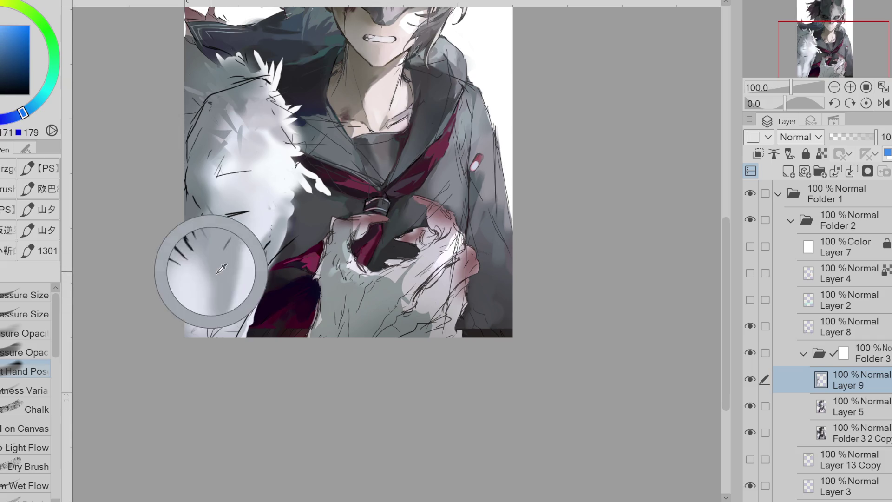
pyautogui.moveTo(206, 291); pyautogui.dragTo(210, 260)
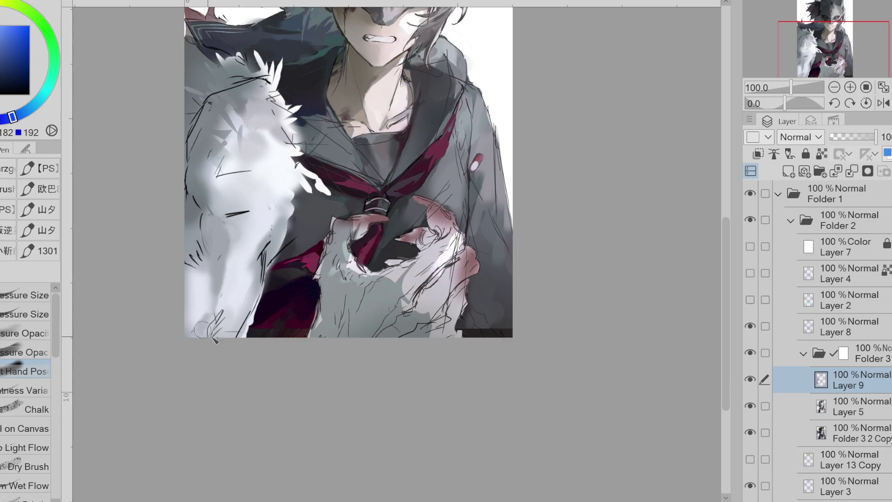
# Step: Paint a grey-blue shadow stroke on the white fur, softened with a faint light stroke
pyautogui.keyDown('alt'); pyautogui.click(240, 276); pyautogui.keyUp('alt')
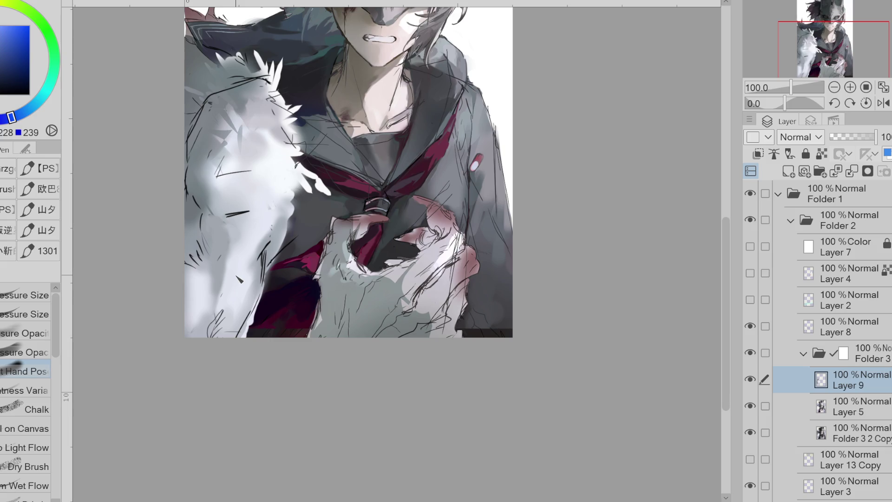
pyautogui.keyDown('alt'); pyautogui.click(232, 287); pyautogui.keyUp('alt')
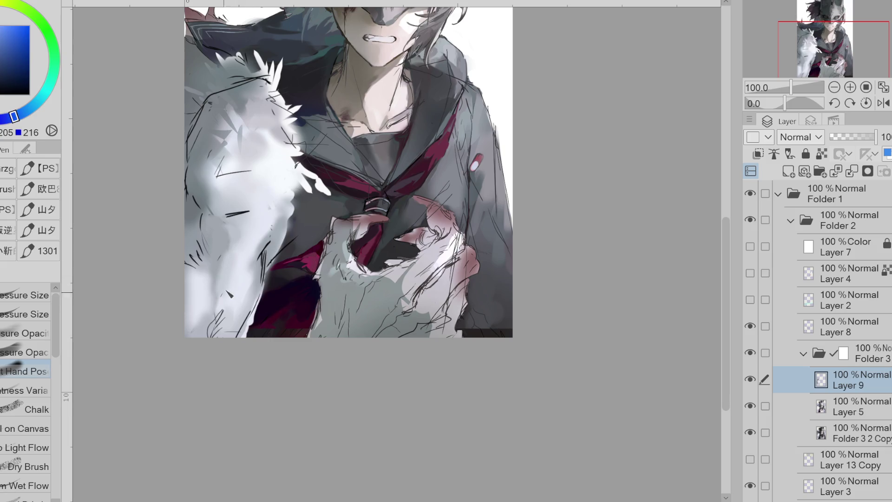
pyautogui.moveTo(237, 277); pyautogui.dragTo(243, 251)
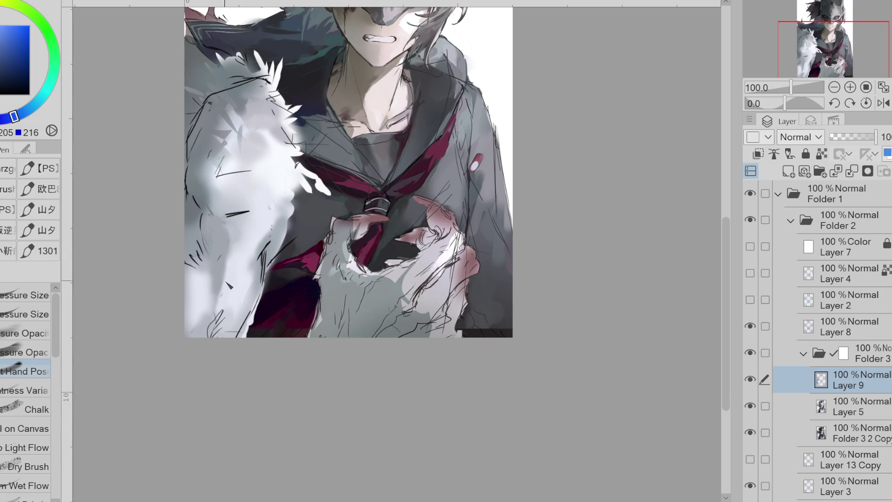
pyautogui.keyDown('alt'); pyautogui.click(234, 279); pyautogui.keyUp('alt')
pyautogui.moveTo(246, 256); pyautogui.dragTo(235, 292)
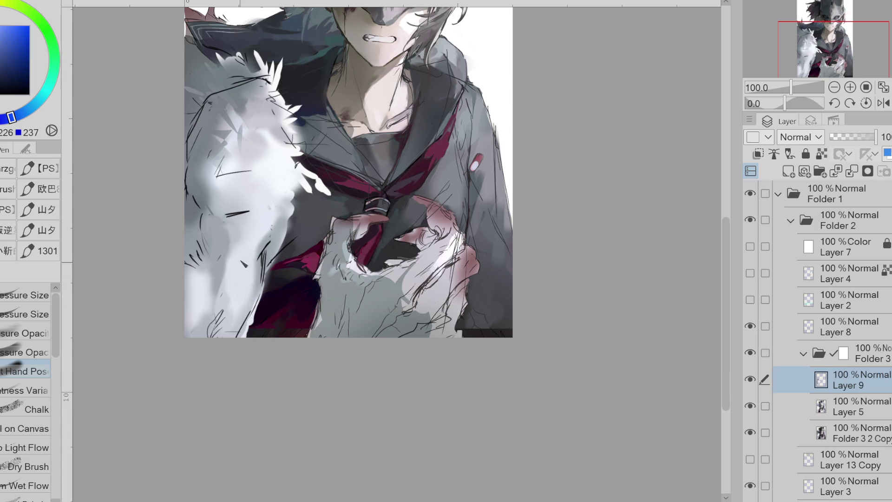
# Step: Paint near-white and slightly greyer strokes over the left fur
pyautogui.keyDown('alt'); pyautogui.click(241, 233); pyautogui.keyUp('alt')
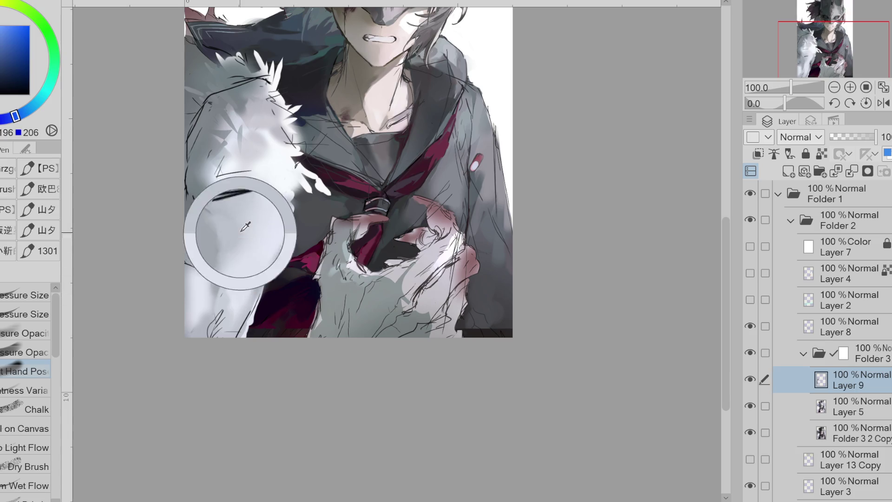
pyautogui.keyDown('alt'); pyautogui.click(228, 226); pyautogui.keyUp('alt')
pyautogui.keyDown('alt'); pyautogui.click(221, 229); pyautogui.keyUp('alt')
pyautogui.keyDown('alt'); pyautogui.click(207, 282); pyautogui.keyUp('alt')
pyautogui.keyDown('alt'); pyautogui.click(239, 269); pyautogui.keyUp('alt')
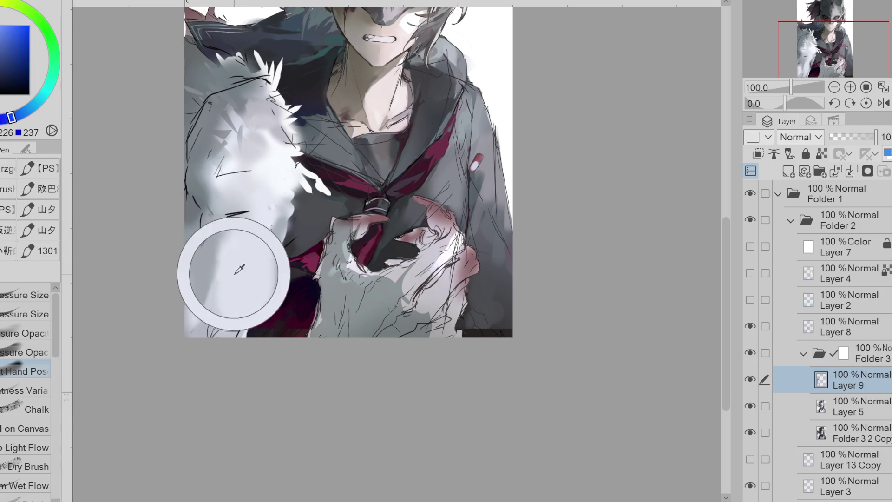
pyautogui.moveTo(219, 246); pyautogui.dragTo(204, 295)
pyautogui.keyDown('alt'); pyautogui.click(211, 260); pyautogui.keyUp('alt')
pyautogui.moveTo(205, 242); pyautogui.dragTo(210, 256)
pyautogui.keyDown('alt'); pyautogui.click(209, 256); pyautogui.keyUp('alt')
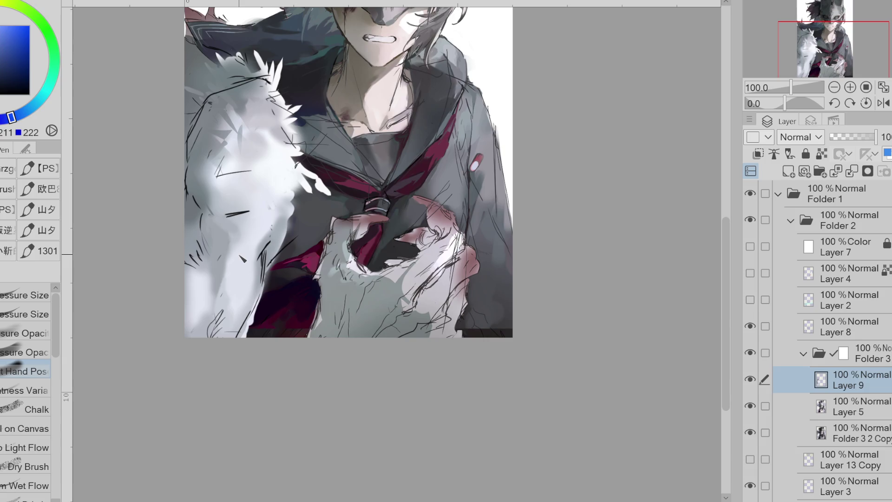
# Step: Smooth the lower-left fur with light blending strokes
pyautogui.keyDown('alt'); pyautogui.click(206, 269); pyautogui.keyUp('alt')
pyautogui.keyDown('alt'); pyautogui.click(193, 223); pyautogui.keyUp('alt')
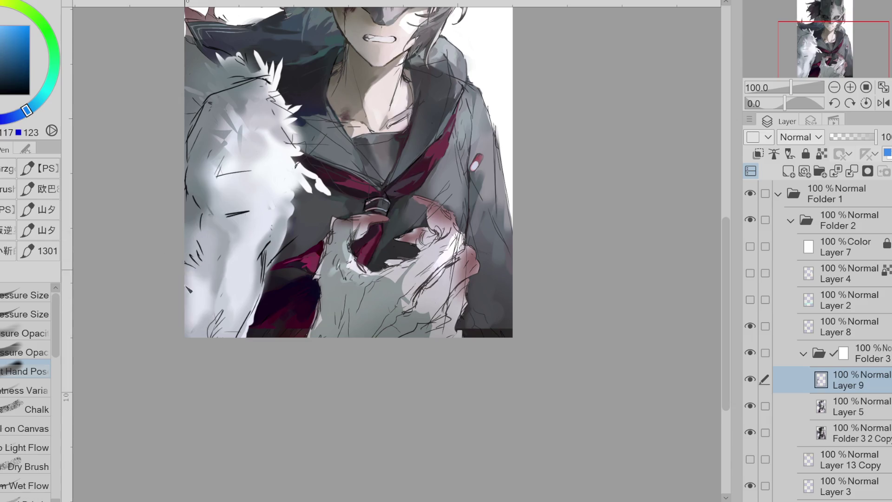
pyautogui.keyDown('alt'); pyautogui.click(191, 225); pyautogui.keyUp('alt')
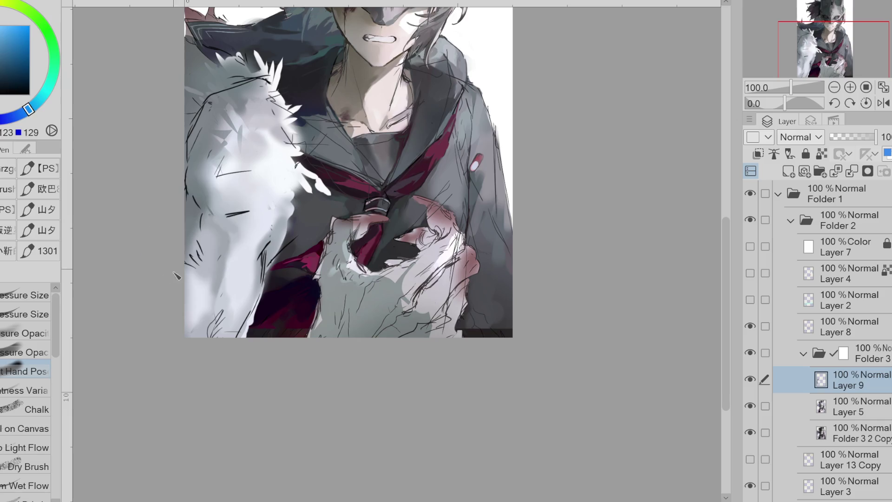
pyautogui.keyDown('alt'); pyautogui.click(190, 318); pyautogui.keyUp('alt')
pyautogui.moveTo(199, 325); pyautogui.dragTo(218, 272)
# Step: Blend the lower-left fur edge with short light and mid-grey strokes on Layer 9
pyautogui.moveTo(196, 309)
pyautogui.mouseDown()
pyautogui.moveTo(191, 277)
pyautogui.moveTo(222, 275)
pyautogui.moveTo(204, 307)
pyautogui.moveTo(218, 270)
pyautogui.moveTo(218, 331)
pyautogui.moveTo(223, 288)
pyautogui.moveTo(193, 268)
pyautogui.mouseUp()
pyautogui.keyDown('alt'); pyautogui.click(219, 277); pyautogui.keyUp('alt')
pyautogui.keyDown('alt'); pyautogui.click(195, 286); pyautogui.keyUp('alt')
pyautogui.keyDown('alt'); pyautogui.click(198, 219); pyautogui.keyUp('alt')
pyautogui.moveTo(205, 231); pyautogui.dragTo(191, 209)
pyautogui.keyDown('alt'); pyautogui.click(191, 210); pyautogui.keyUp('alt')
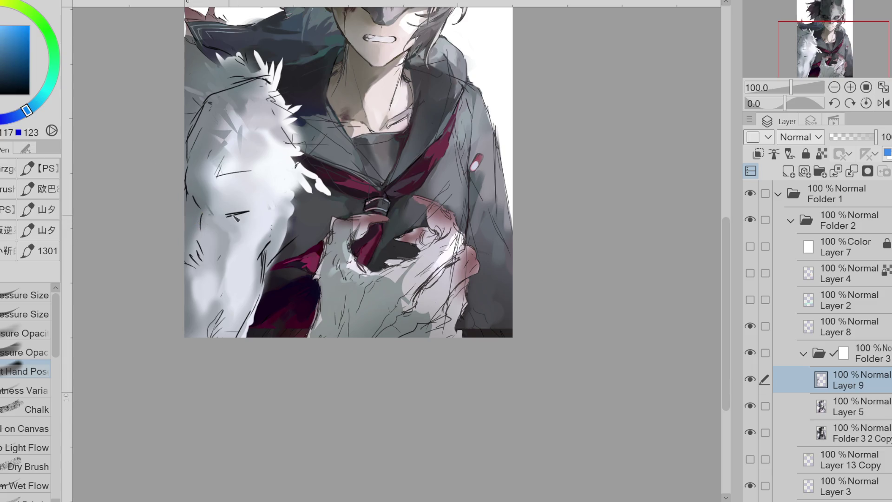
pyautogui.keyDown('alt'); pyautogui.click(229, 229); pyautogui.keyUp('alt')
pyautogui.moveTo(235, 227); pyautogui.dragTo(235, 217)
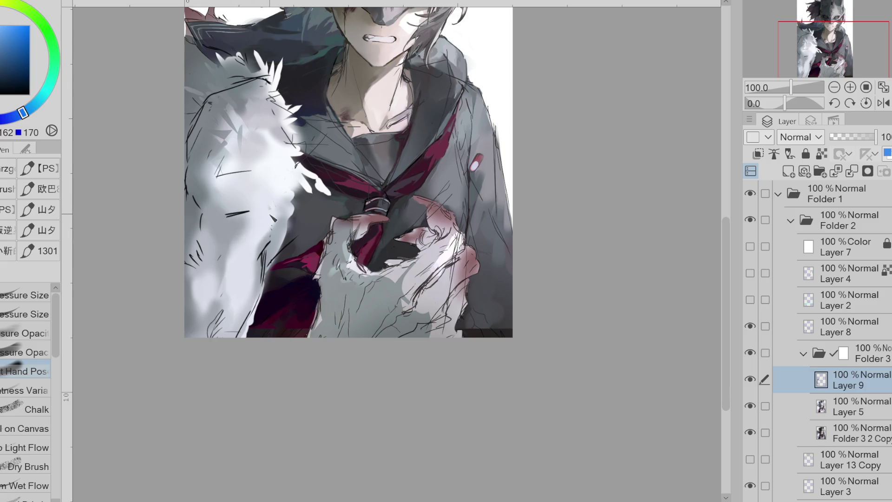
# Step: Sample light fur greys and blend near-white grey down over the lower fur
pyautogui.keyDown('alt'); pyautogui.click(233, 237); pyautogui.keyUp('alt')
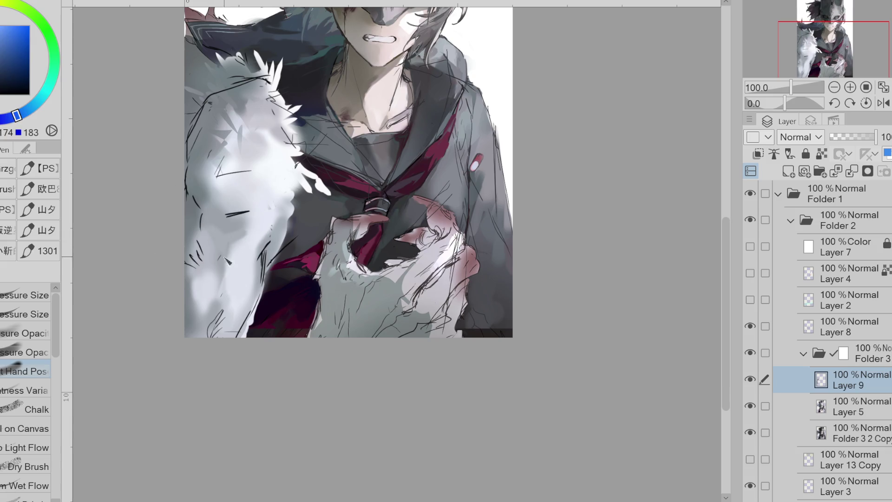
pyautogui.keyDown('alt'); pyautogui.click(251, 244); pyautogui.keyUp('alt')
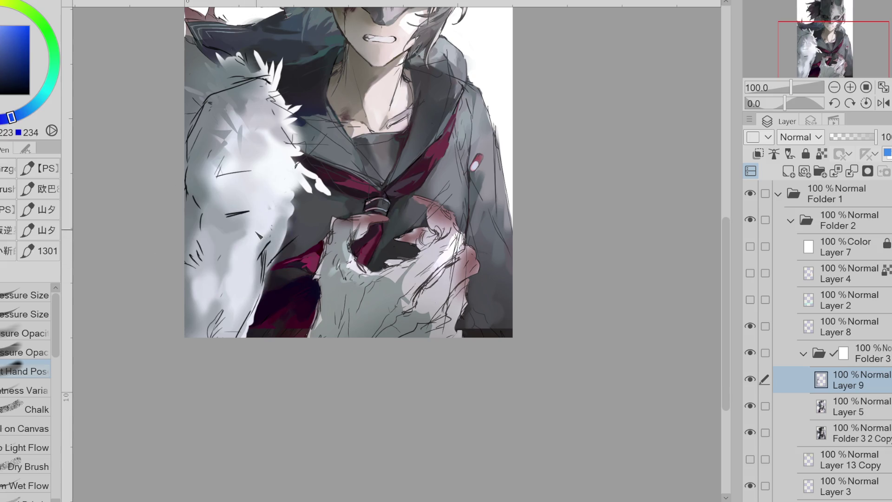
pyautogui.keyDown('alt'); pyautogui.click(225, 236); pyautogui.keyUp('alt')
pyautogui.keyDown('alt'); pyautogui.click(215, 284); pyautogui.keyUp('alt')
pyautogui.keyDown('alt'); pyautogui.click(220, 299); pyautogui.keyUp('alt')
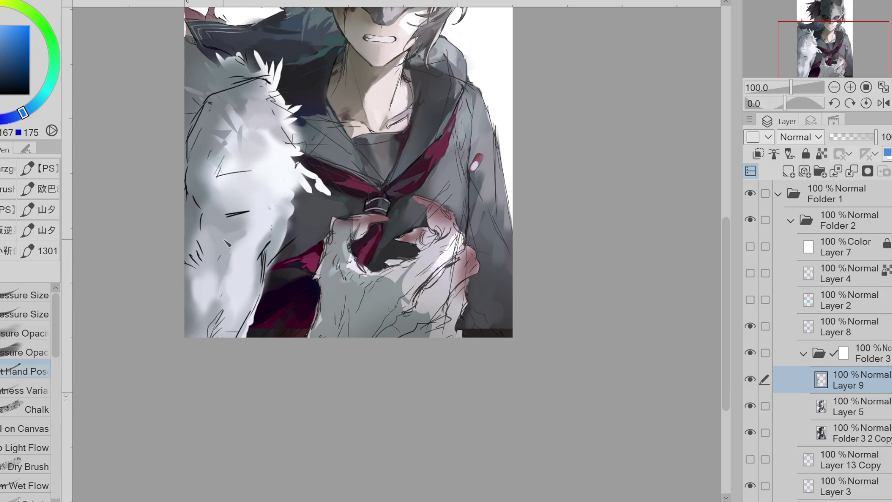
pyautogui.keyDown('alt'); pyautogui.click(232, 258); pyautogui.keyUp('alt')
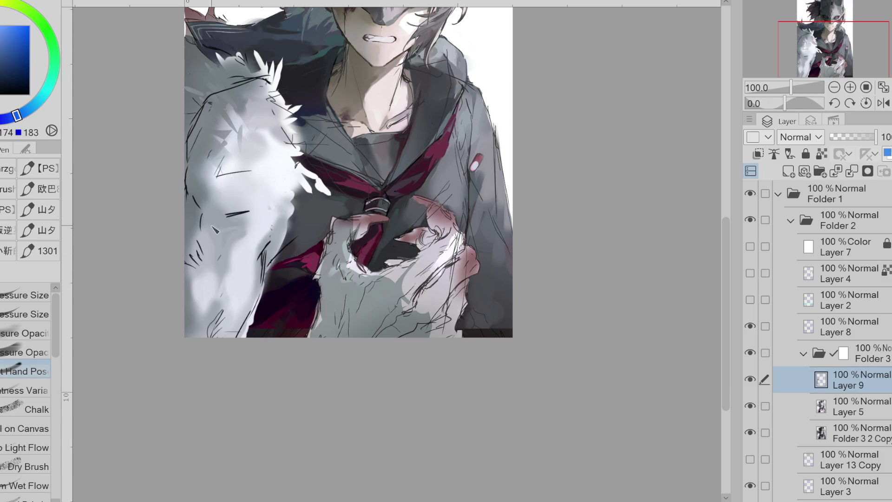
pyautogui.keyDown('alt'); pyautogui.click(254, 218); pyautogui.keyUp('alt')
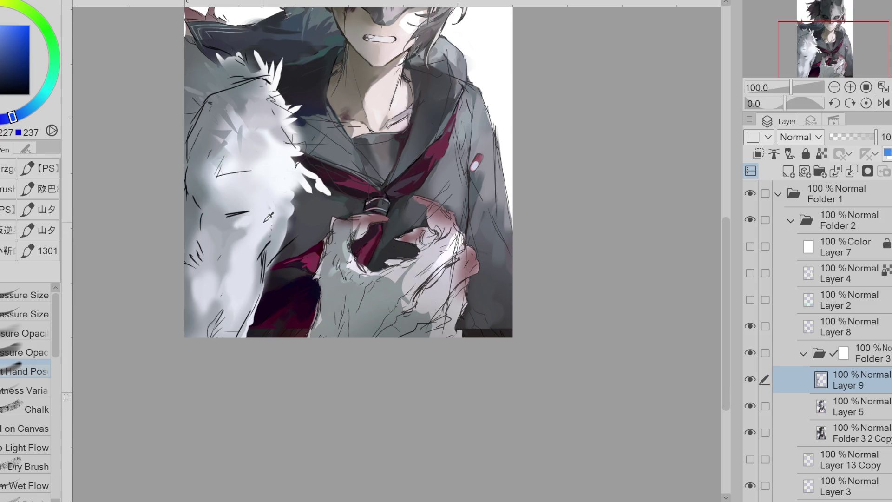
pyautogui.keyDown('alt'); pyautogui.click(243, 233); pyautogui.keyUp('alt')
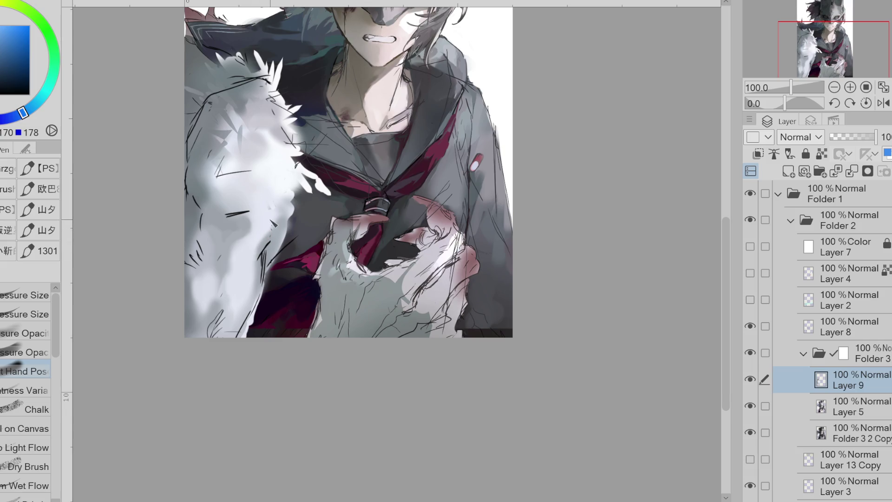
pyautogui.keyDown('alt'); pyautogui.click(281, 207); pyautogui.keyUp('alt')
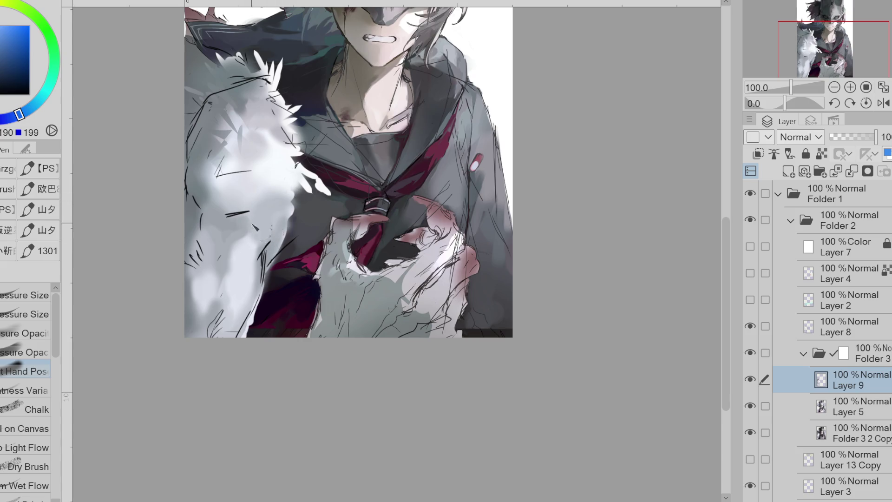
pyautogui.keyDown('alt'); pyautogui.click(211, 221); pyautogui.keyUp('alt')
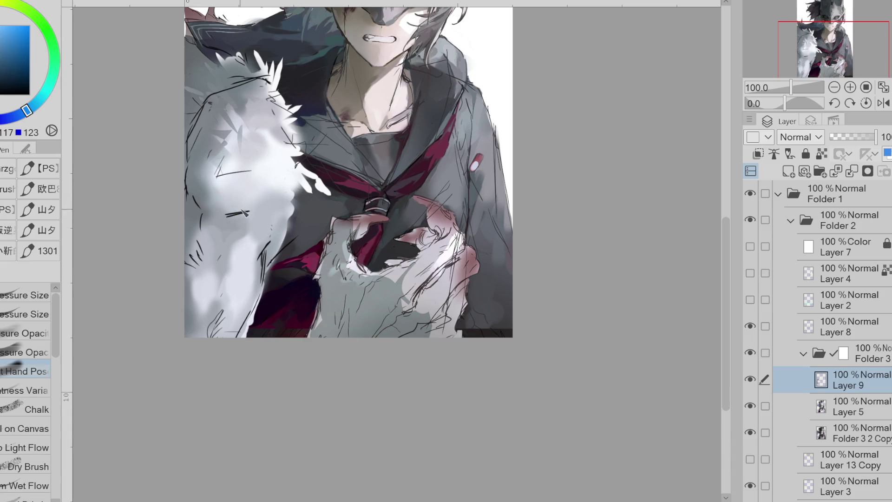
pyautogui.keyDown('alt'); pyautogui.click(212, 261); pyautogui.keyUp('alt')
pyautogui.keyDown('alt'); pyautogui.click(211, 261); pyautogui.keyUp('alt')
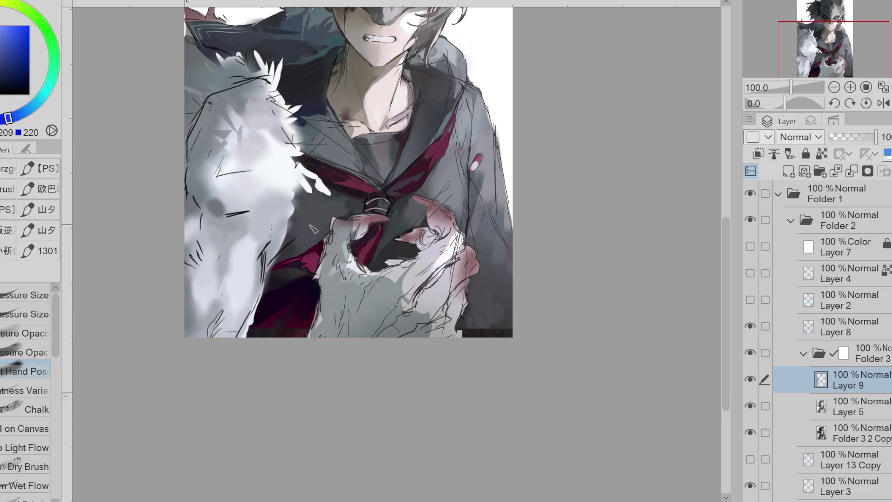
pyautogui.keyDown('alt'); pyautogui.click(216, 240); pyautogui.keyUp('alt')
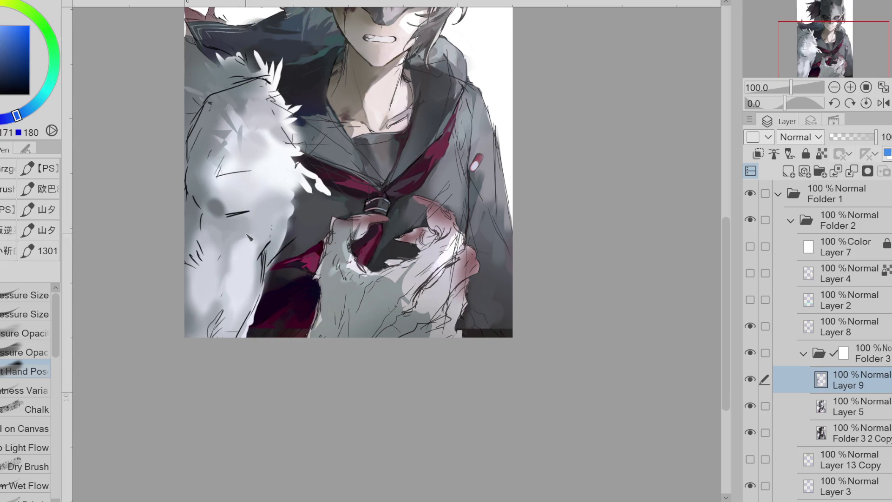
pyautogui.keyDown('alt'); pyautogui.click(240, 276); pyautogui.keyUp('alt')
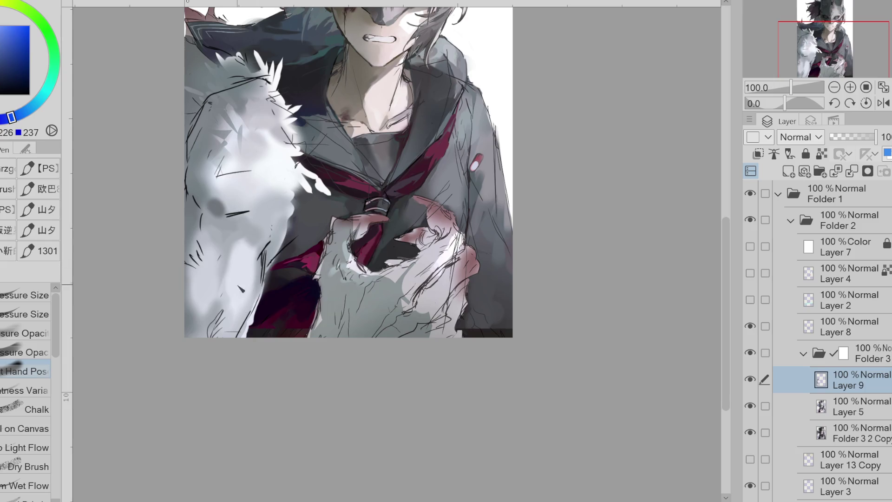
pyautogui.moveTo(234, 288)
pyautogui.mouseDown()
pyautogui.moveTo(222, 279)
pyautogui.moveTo(242, 307)
pyautogui.moveTo(218, 325)
pyautogui.moveTo(238, 344)
pyautogui.mouseUp()
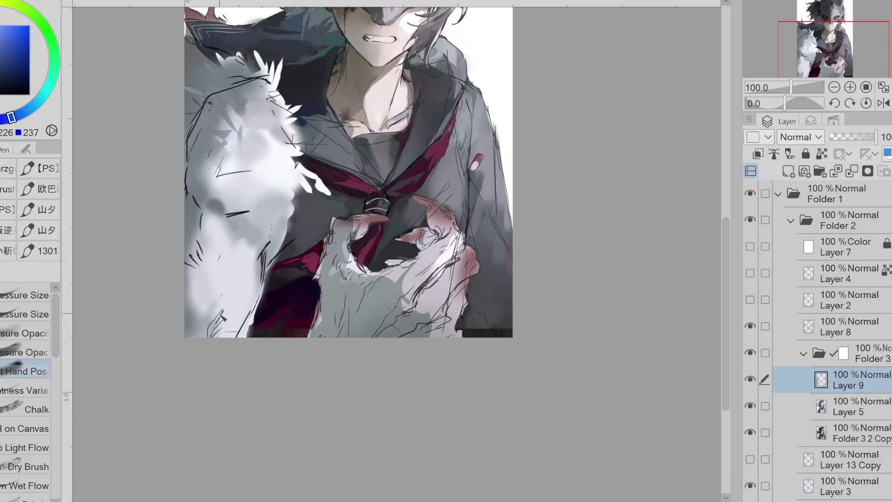
# Step: Add soft mid-grey shading to the lower fur, undoing the dark grey strokes
pyautogui.keyDown('alt'); pyautogui.click(217, 232); pyautogui.keyUp('alt')
pyautogui.moveTo(217, 246); pyautogui.dragTo(226, 309)
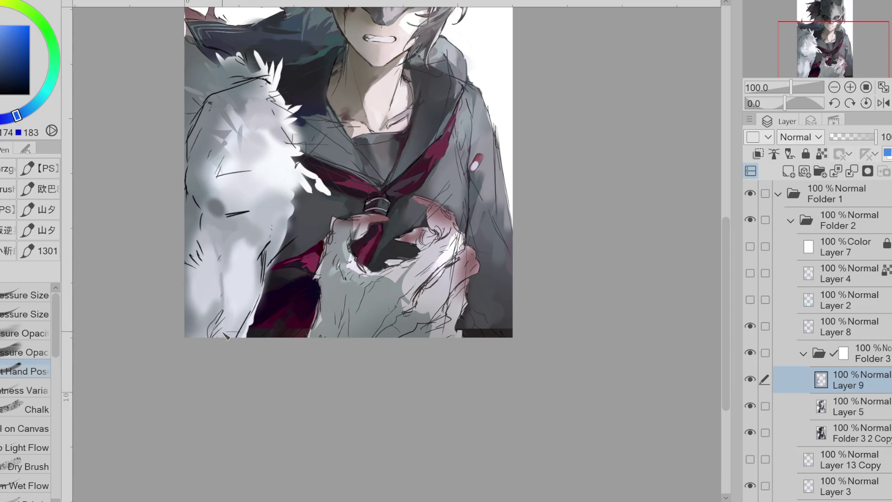
pyautogui.keyDown('alt'); pyautogui.click(216, 215); pyautogui.keyUp('alt')
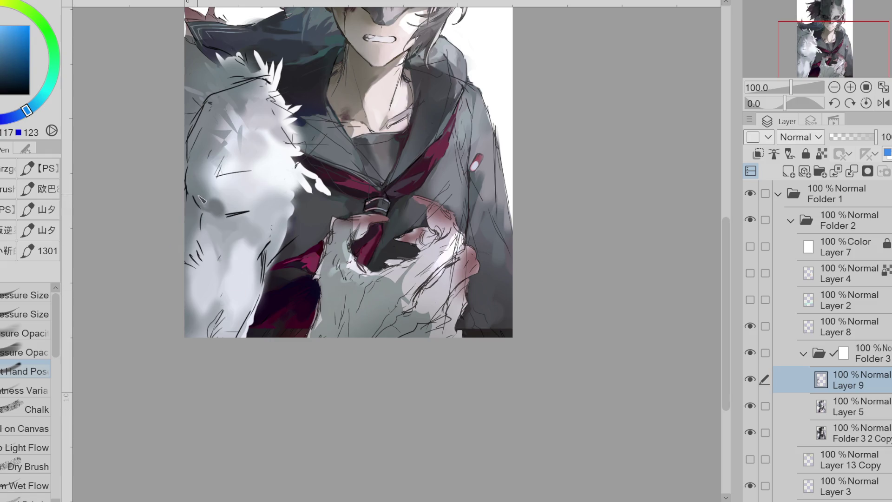
pyautogui.moveTo(221, 220); pyautogui.dragTo(242, 219)
pyautogui.moveTo(215, 221); pyautogui.dragTo(226, 246)
pyautogui.hotkey('ctrl', 'z')
pyautogui.hotkey('ctrl', 'z')
# Step: Paint darker grey shading into the upper fur, then resample near-white and dark purple tones
pyautogui.keyDown('alt'); pyautogui.click(226, 222); pyautogui.keyUp('alt')
pyautogui.click(23, 333)
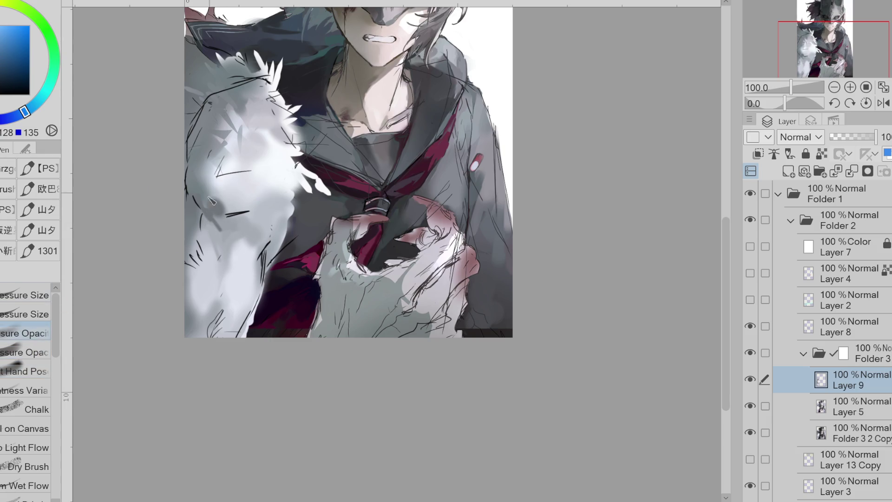
pyautogui.keyDown('alt'); pyautogui.click(211, 200); pyautogui.keyUp('alt')
pyautogui.moveTo(204, 186); pyautogui.dragTo(236, 236)
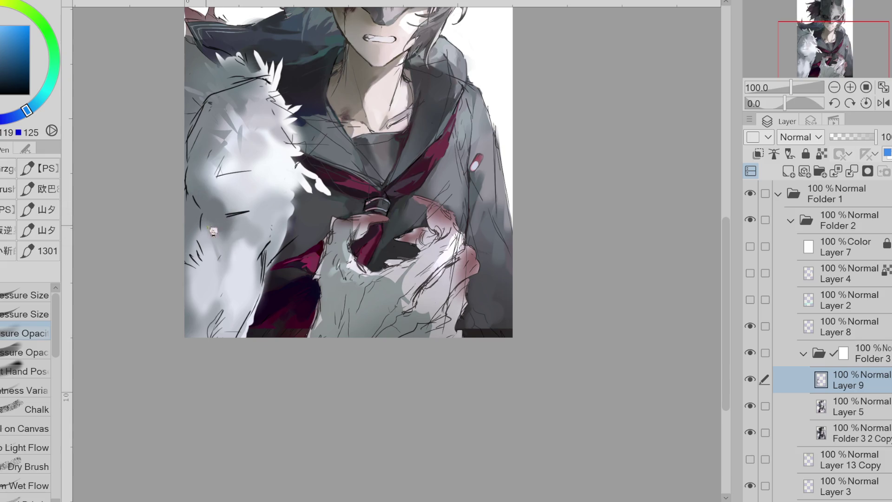
pyautogui.keyDown('alt'); pyautogui.click(251, 277); pyautogui.keyUp('alt')
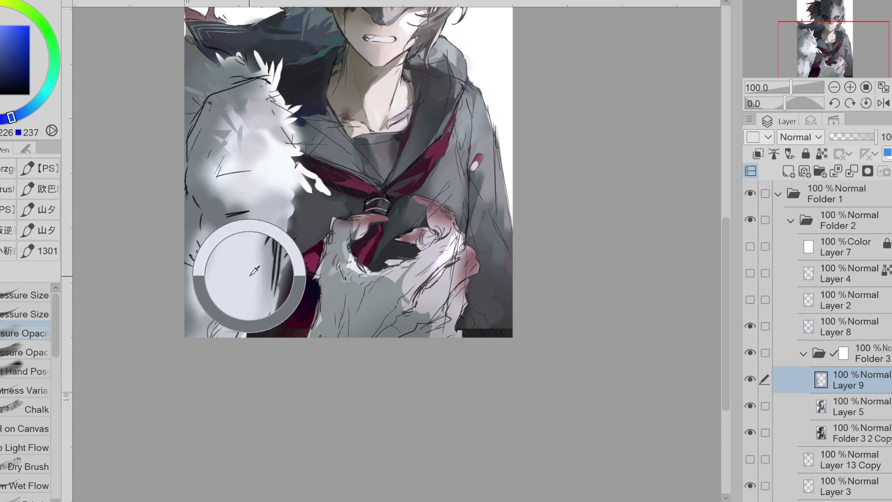
pyautogui.keyDown('alt'); pyautogui.click(239, 318); pyautogui.keyUp('alt')
pyautogui.keyDown('alt'); pyautogui.click(261, 323); pyautogui.keyUp('alt')
pyautogui.keyDown('alt'); pyautogui.click(275, 288); pyautogui.keyUp('alt')
pyautogui.keyDown('alt'); pyautogui.click(286, 288); pyautogui.keyUp('alt')
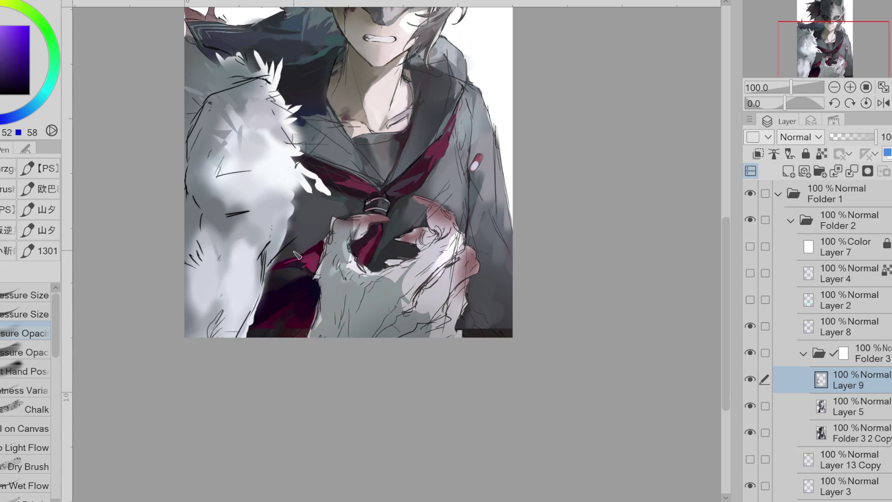
pyautogui.click(885, 356)
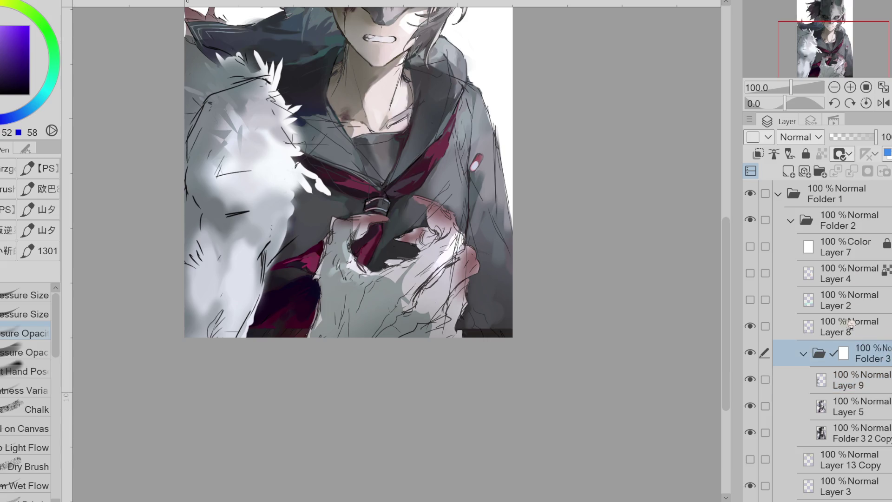
# Step: Toggle Layer 9 on and off to compare the fur, then touch up its light shading
pyautogui.click(859, 379)
pyautogui.click(751, 377)
pyautogui.click(751, 377)
pyautogui.click(751, 377)
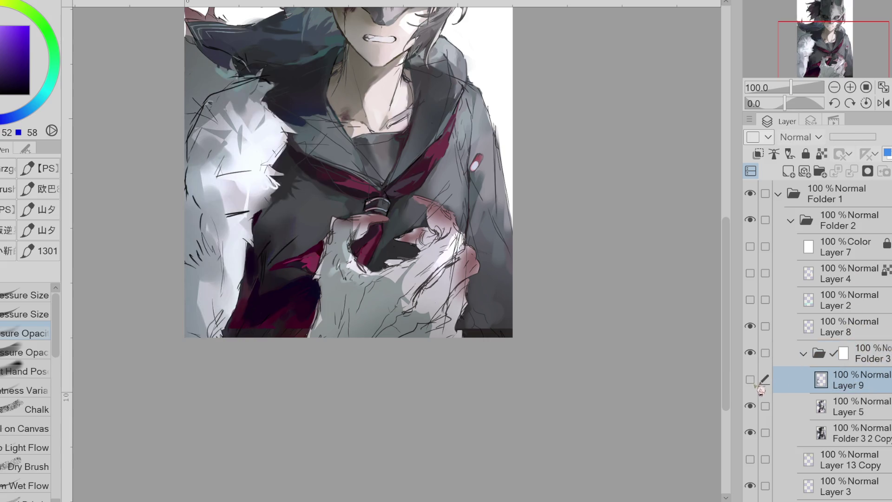
pyautogui.click(751, 377)
pyautogui.click(751, 377)
pyautogui.keyDown('alt'); pyautogui.click(249, 201); pyautogui.keyUp('alt')
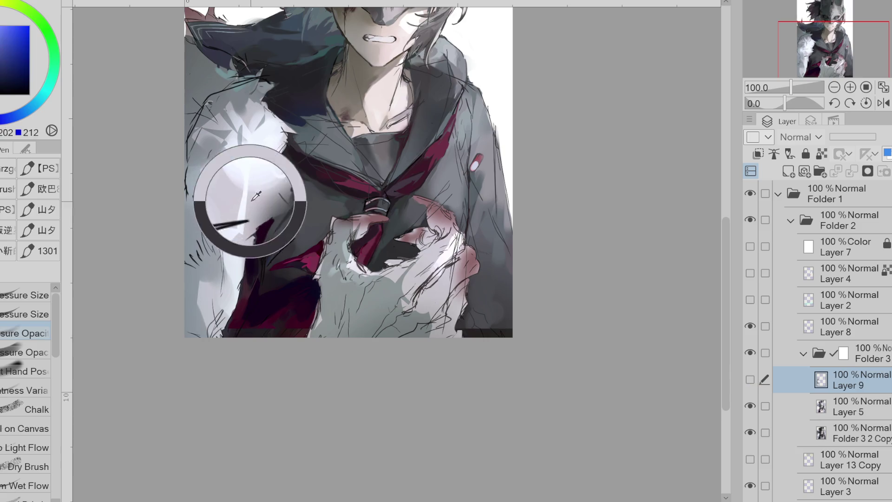
pyautogui.click(750, 379)
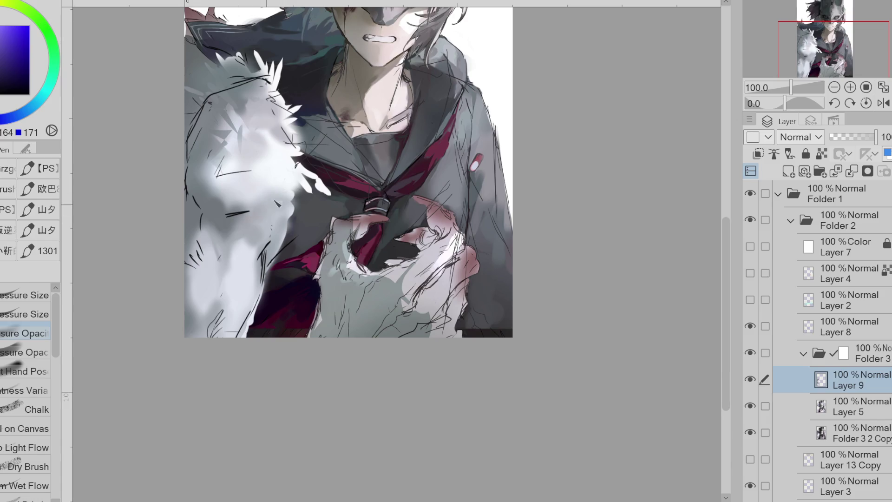
pyautogui.moveTo(242, 211); pyautogui.dragTo(216, 218)
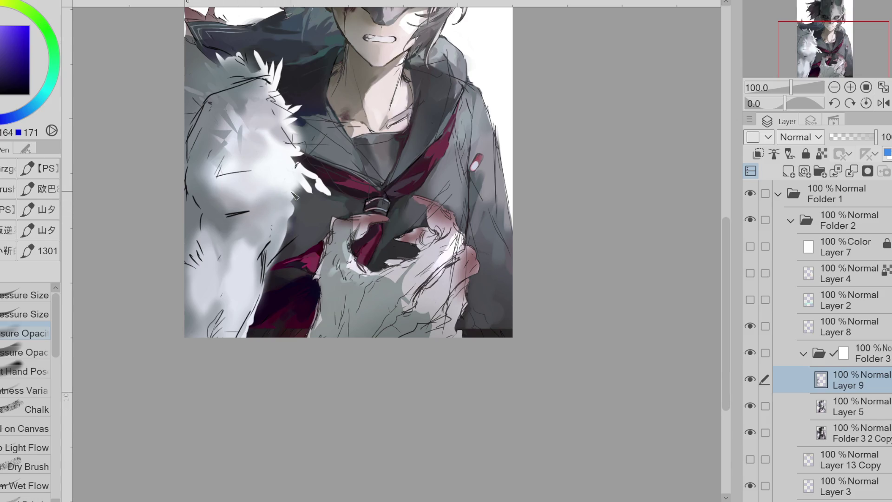
# Step: Briefly erase on Layer 8, then return to Layer 9 with the painting brush
pyautogui.click(859, 334)
pyautogui.press('e')
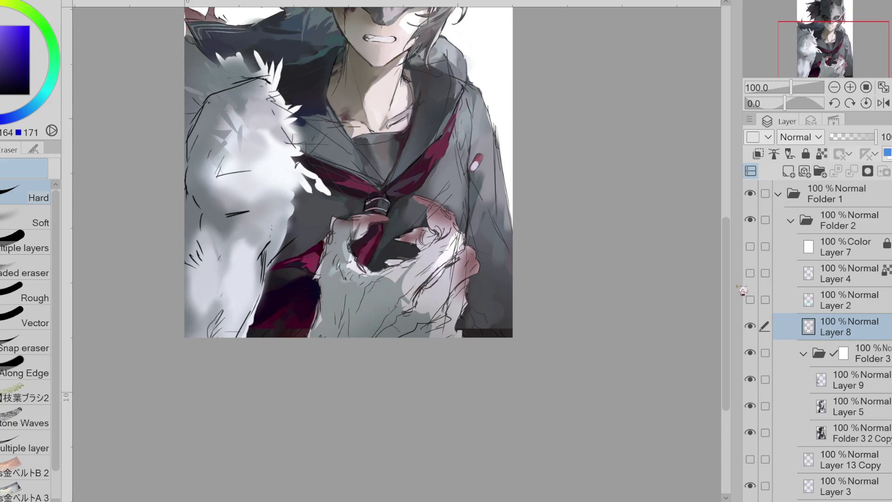
pyautogui.scroll(2, 465, 201)
pyautogui.scroll(2, 351, 96)
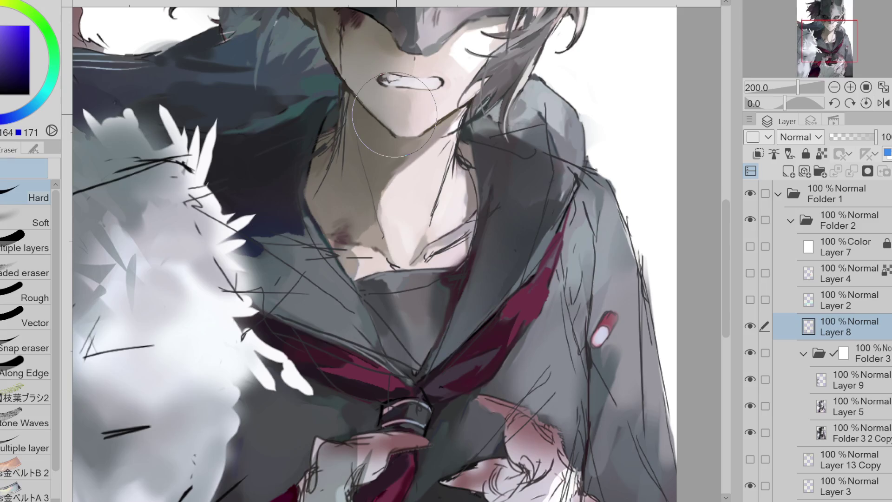
pyautogui.click(865, 412)
pyautogui.click(865, 378)
pyautogui.click(831, 327)
pyautogui.click(864, 355)
pyautogui.click(867, 385)
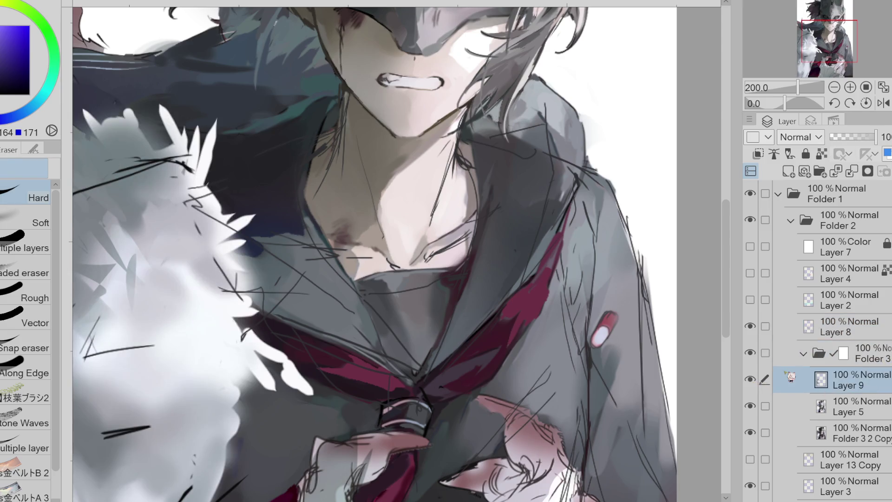
pyautogui.press('p')
# Step: Sample several dark and lighter teal tones from the hair and jaw shadows
pyautogui.scroll(2, 338, 122)
pyautogui.keyDown('alt'); pyautogui.click(335, 130); pyautogui.keyUp('alt')
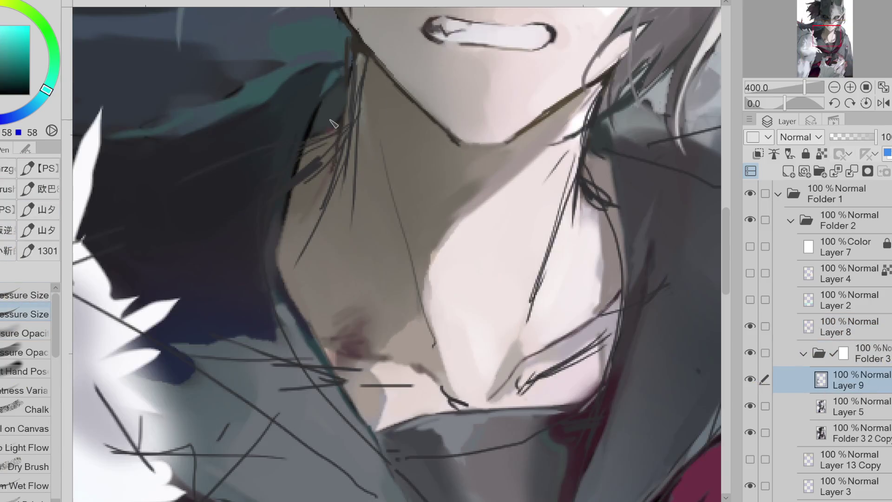
pyautogui.keyDown('alt'); pyautogui.click(345, 74); pyautogui.keyUp('alt')
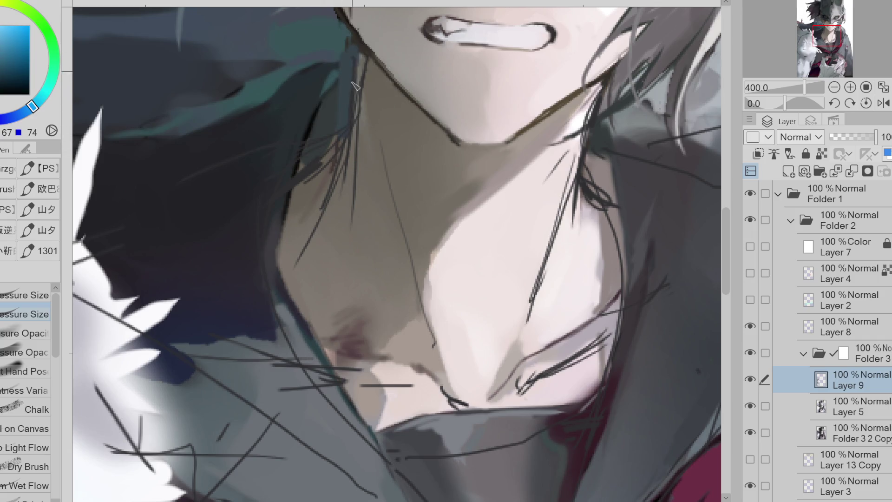
pyautogui.keyDown('alt'); pyautogui.click(338, 92); pyautogui.keyUp('alt')
pyautogui.keyDown('alt'); pyautogui.click(378, 88); pyautogui.keyUp('alt')
pyautogui.keyDown('alt'); pyautogui.click(362, 70); pyautogui.keyUp('alt')
pyautogui.keyDown('alt'); pyautogui.click(349, 69); pyautogui.keyUp('alt')
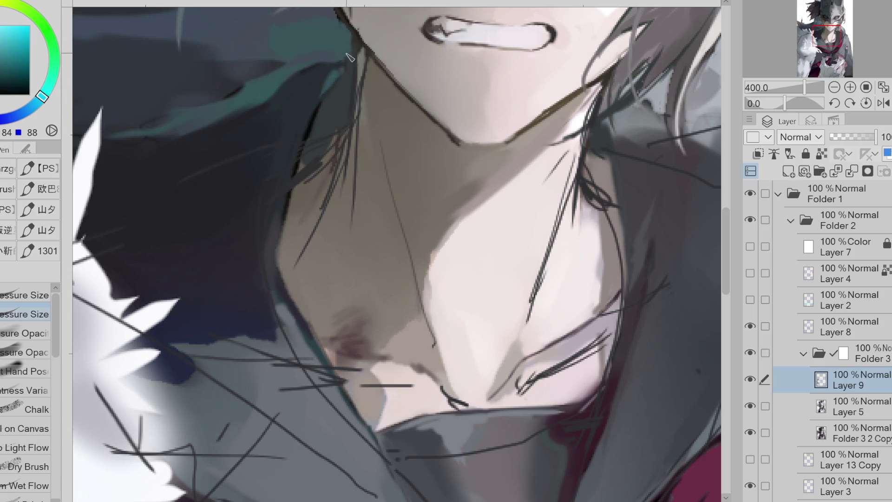
pyautogui.keyDown('alt'); pyautogui.click(337, 74); pyautogui.keyUp('alt')
# Step: Pick a warm reddish skin shade and brush shading strokes onto the neck
pyautogui.keyDown('alt'); pyautogui.click(313, 111); pyautogui.keyUp('alt')
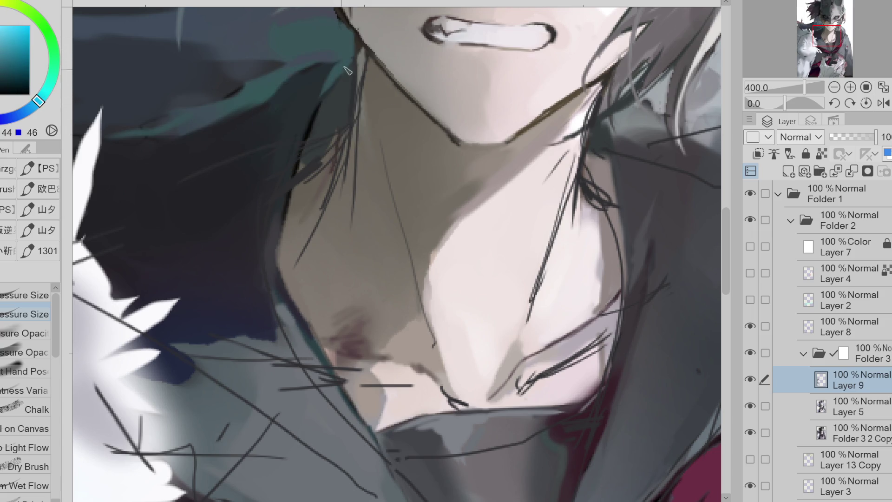
pyautogui.scroll(-2, 318, 165)
pyautogui.keyDown('alt'); pyautogui.click(316, 223); pyautogui.keyUp('alt')
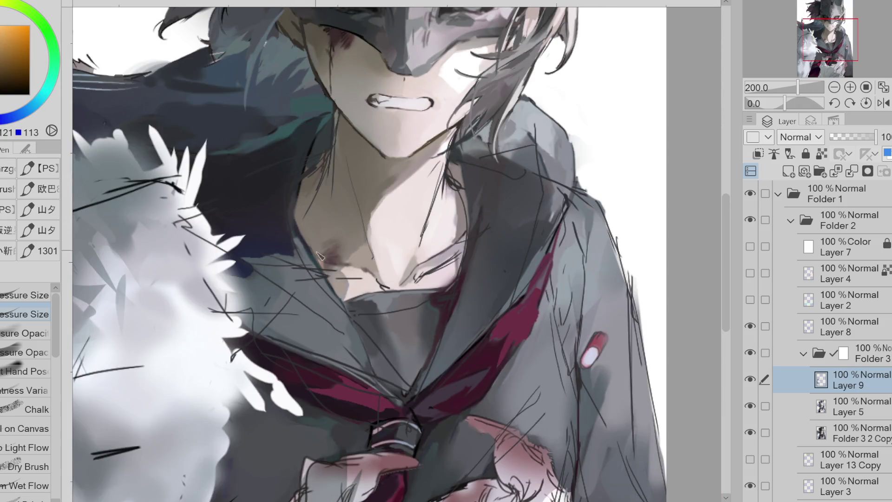
pyautogui.keyDown('alt'); pyautogui.click(353, 260); pyautogui.keyUp('alt')
pyautogui.moveTo(350, 242)
pyautogui.mouseDown()
pyautogui.moveTo(337, 255)
pyautogui.moveTo(346, 249)
pyautogui.mouseUp()
# Step: Lasso and distort the left and right collarbone areas on Layer 5 and Folder 3 2 Copy
pyautogui.press('m')
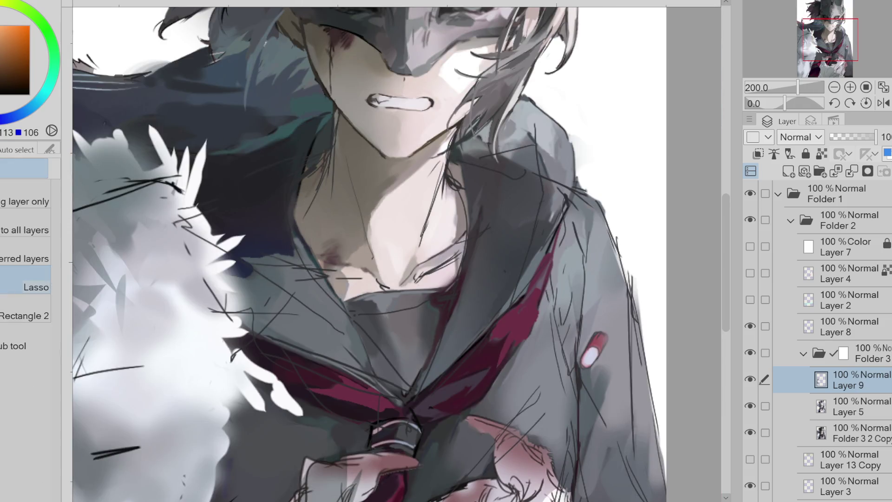
pyautogui.click(821, 410)
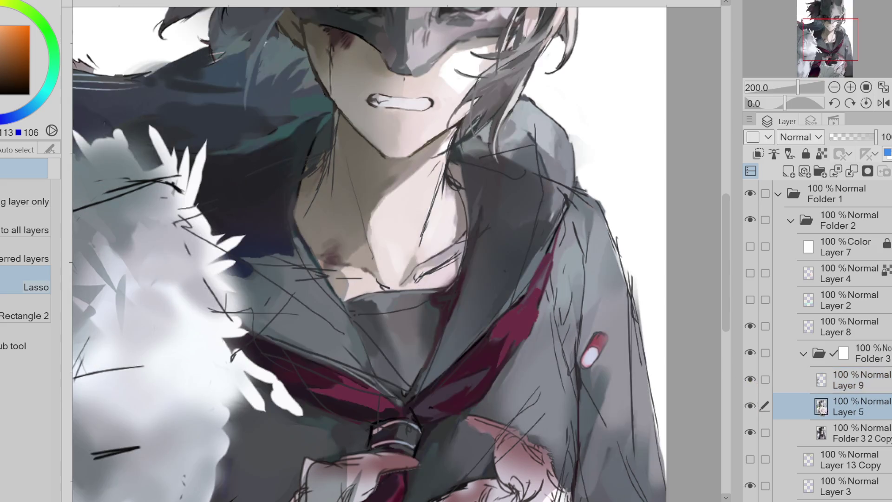
pyautogui.click(766, 433)
pyautogui.moveTo(332, 238)
pyautogui.mouseDown()
pyautogui.moveTo(337, 274)
pyautogui.moveTo(372, 281)
pyautogui.moveTo(378, 263)
pyautogui.moveTo(333, 235)
pyautogui.mouseUp()
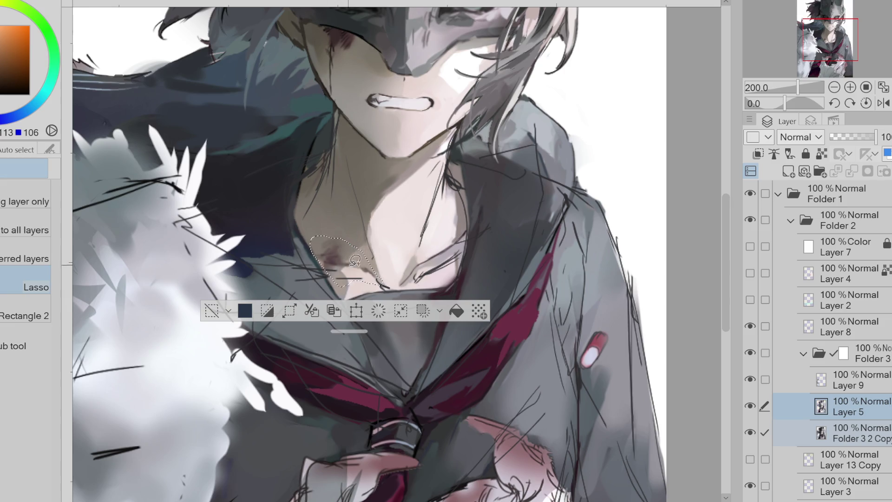
pyautogui.hotkey('ctrl', 't')
pyautogui.moveTo(384, 288); pyautogui.dragTo(389, 292)
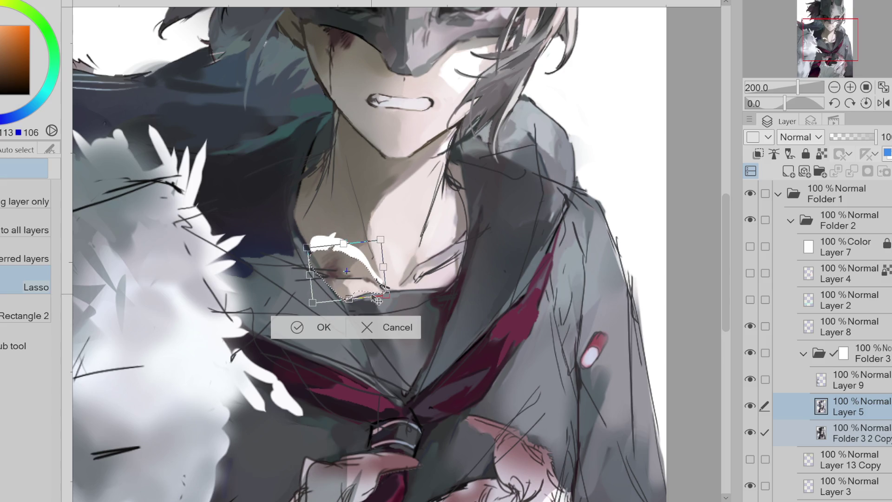
pyautogui.click(311, 328)
pyautogui.hotkey('ctrl', 'd')
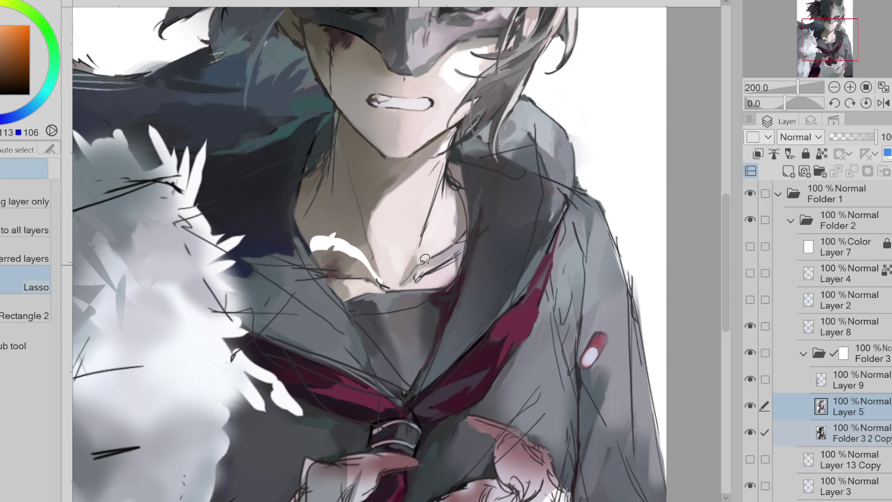
pyautogui.moveTo(412, 281)
pyautogui.mouseDown()
pyautogui.moveTo(446, 260)
pyautogui.moveTo(465, 232)
pyautogui.mouseUp()
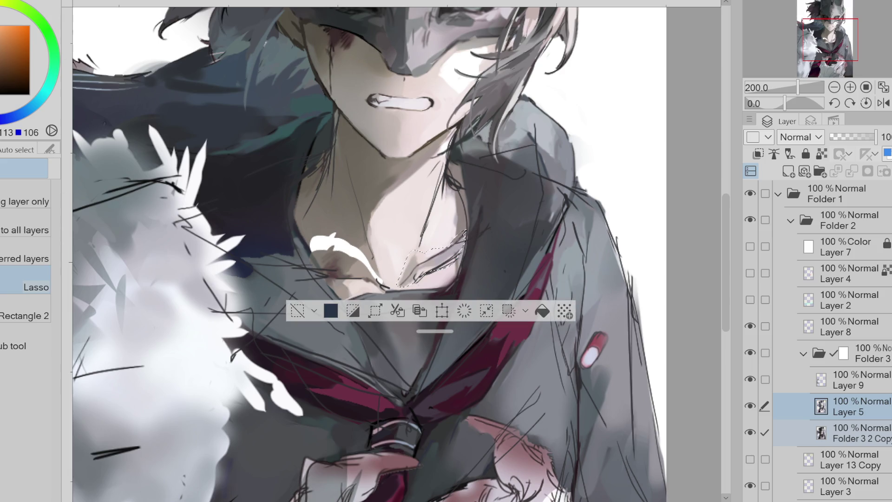
pyautogui.hotkey('ctrl', 't')
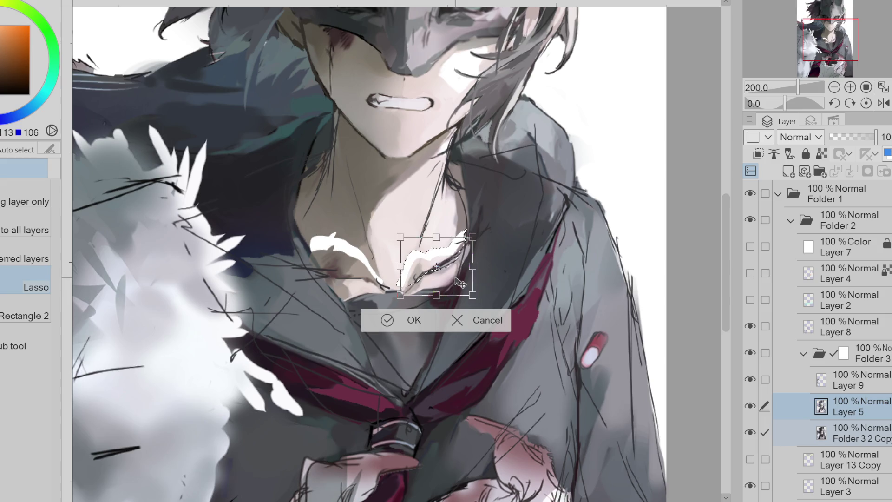
pyautogui.click(388, 319)
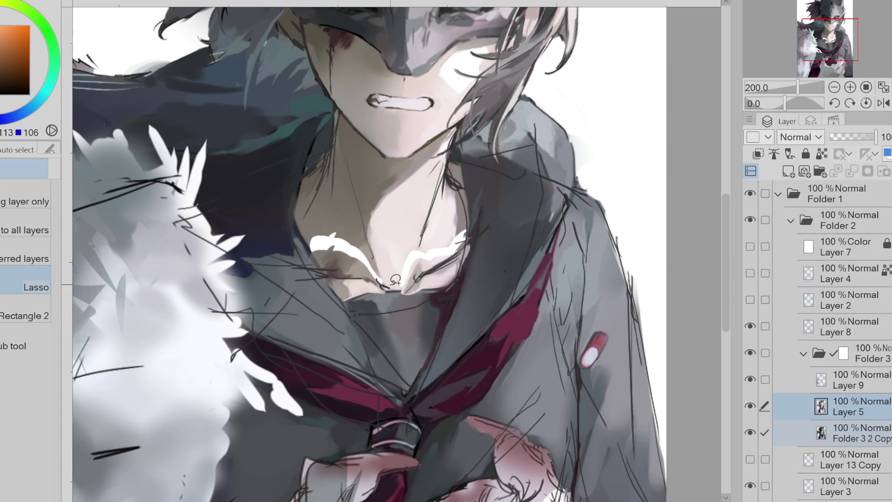
# Step: Fill the collar below the neck lighter, darken its edge, and add a new Layer 10
pyautogui.moveTo(390, 290)
pyautogui.mouseDown()
pyautogui.moveTo(358, 314)
pyautogui.moveTo(439, 293)
pyautogui.moveTo(446, 278)
pyautogui.mouseUp()
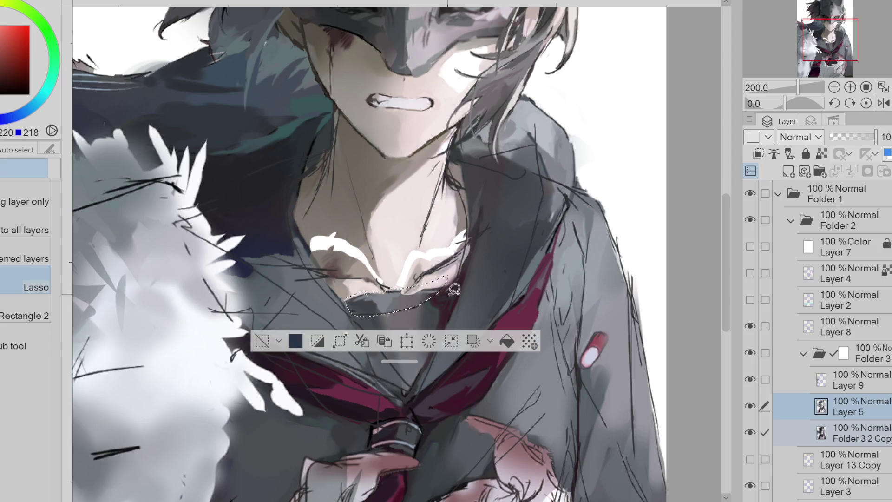
pyautogui.click(507, 341)
pyautogui.hotkey('ctrl', 'd')
pyautogui.keyDown('alt'); pyautogui.click(385, 318); pyautogui.keyUp('alt')
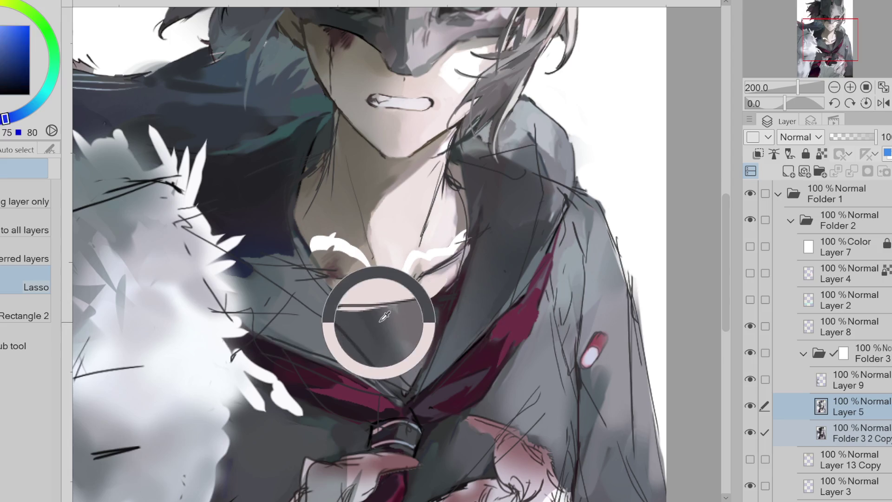
pyautogui.press('p')
pyautogui.keyDown('alt'); pyautogui.click(475, 175); pyautogui.keyUp('alt')
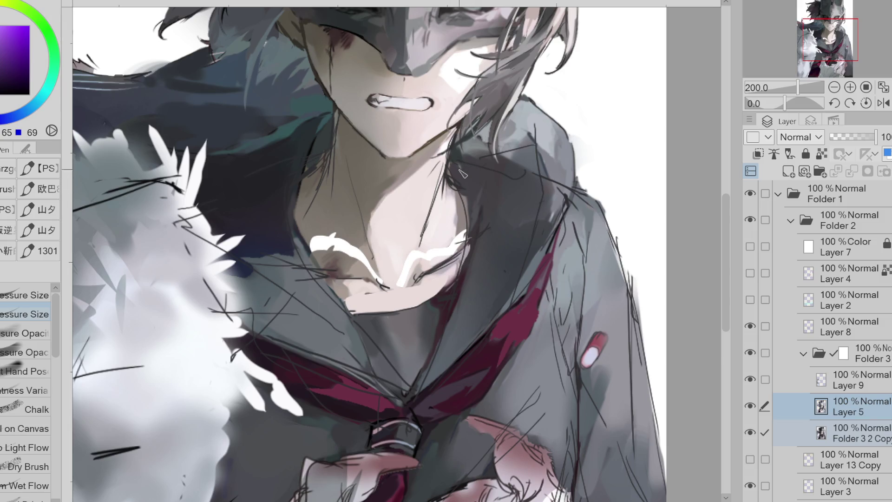
pyautogui.moveTo(464, 197); pyautogui.dragTo(471, 238)
pyautogui.click(850, 460)
pyautogui.hotkey('ctrl', 'shift', 'n')
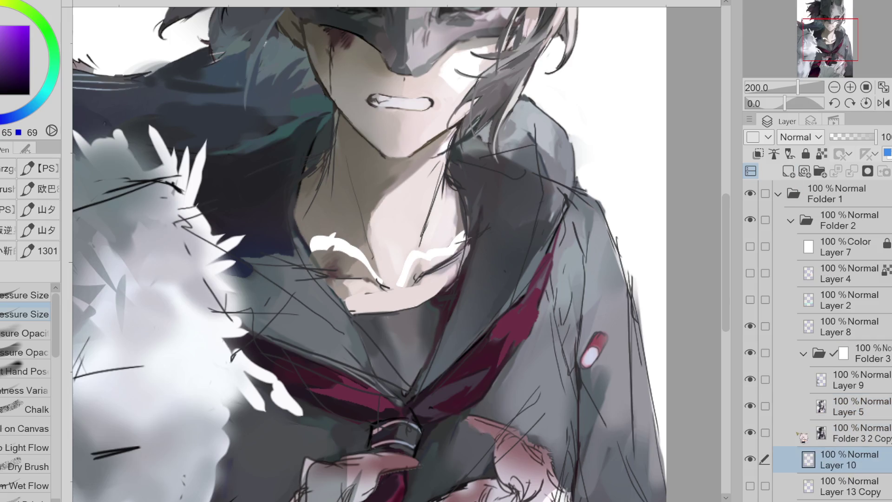
# Step: Paint sampled skin tones over the white collarbone gaps on Layer 10
pyautogui.keyDown('alt'); pyautogui.click(348, 225); pyautogui.keyUp('alt')
pyautogui.moveTo(313, 220); pyautogui.dragTo(378, 281)
pyautogui.keyDown('alt'); pyautogui.click(344, 265); pyautogui.keyUp('alt')
pyautogui.keyDown('alt'); pyautogui.click(366, 254); pyautogui.keyUp('alt')
pyautogui.moveTo(360, 251)
pyautogui.mouseDown()
pyautogui.moveTo(377, 271)
pyautogui.moveTo(460, 237)
pyautogui.moveTo(471, 244)
pyautogui.mouseUp()
pyautogui.keyDown('alt'); pyautogui.click(421, 253); pyautogui.keyUp('alt')
pyautogui.keyDown('alt'); pyautogui.click(431, 255); pyautogui.keyUp('alt')
pyautogui.keyDown('alt'); pyautogui.click(468, 223); pyautogui.keyUp('alt')
pyautogui.keyDown('alt'); pyautogui.click(428, 259); pyautogui.keyUp('alt')
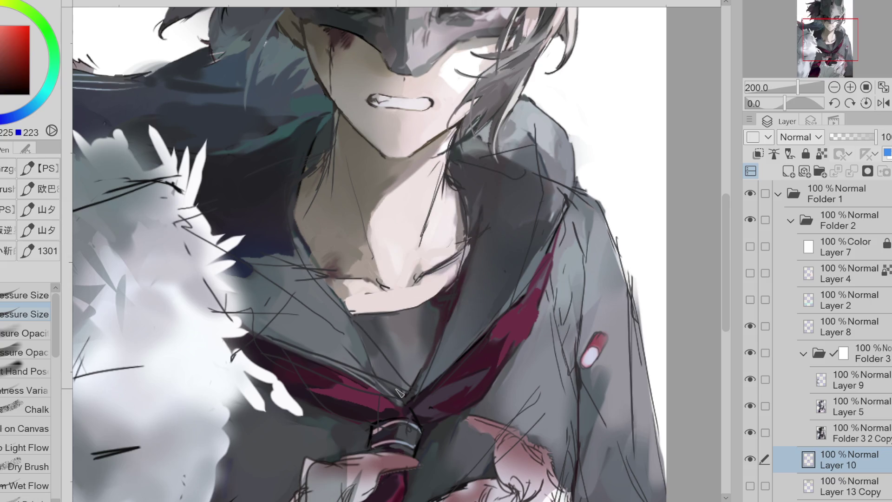
# Step: Toggle Layer 9 visibility to compare, then merge it down into Layer 5
pyautogui.click(852, 437)
pyautogui.click(851, 407)
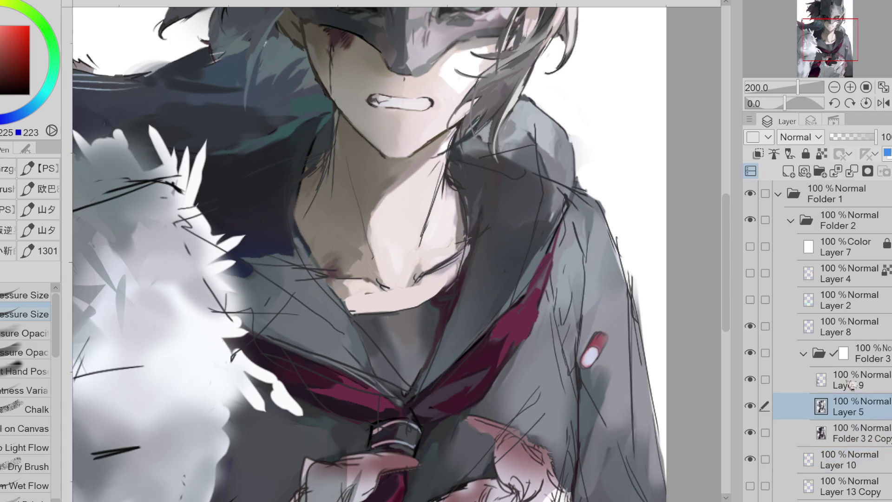
pyautogui.click(827, 380)
pyautogui.click(754, 380)
pyautogui.click(753, 380)
pyautogui.click(751, 380)
pyautogui.click(752, 380)
pyautogui.click(752, 381)
pyautogui.click(751, 380)
pyautogui.press('e')
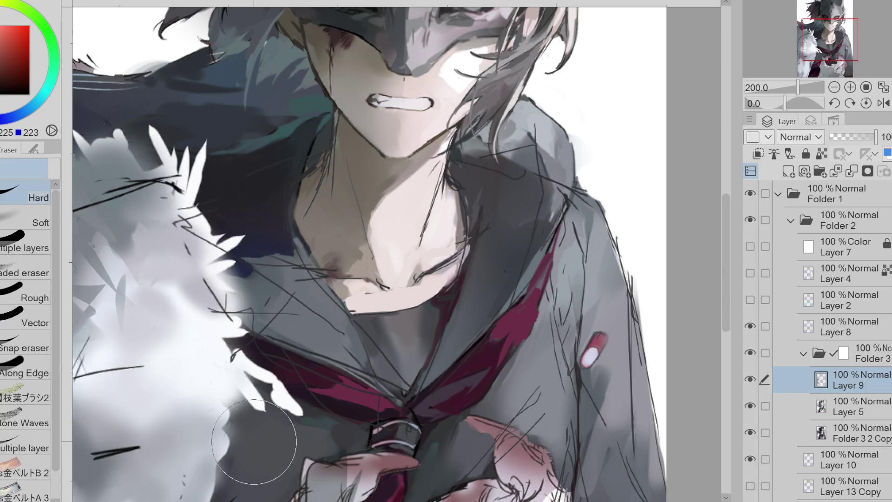
pyautogui.click(854, 174)
# Step: Erase stray sketch lines around the neck and collar on Layer 8
pyautogui.click(764, 327)
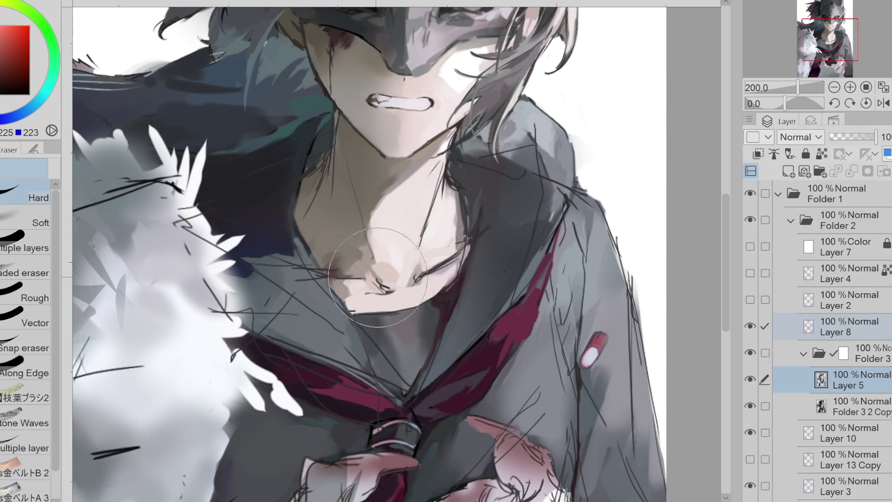
pyautogui.click(843, 300)
pyautogui.click(846, 328)
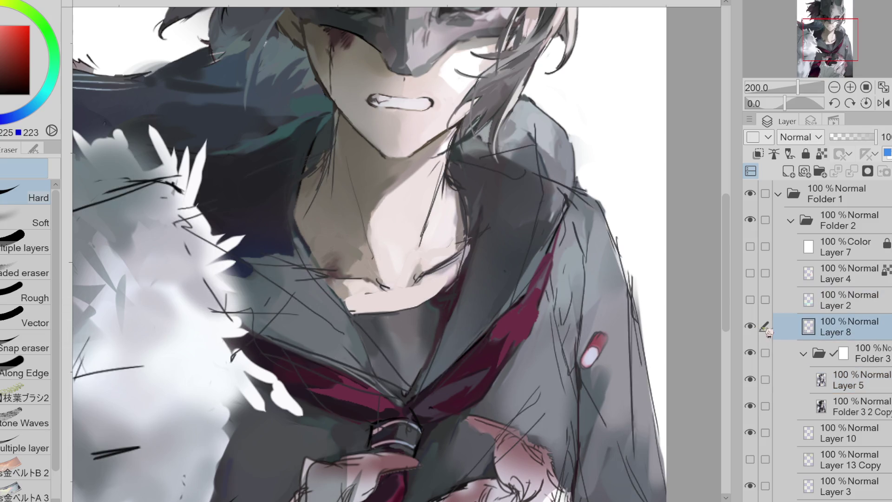
pyautogui.moveTo(340, 195)
pyautogui.mouseDown()
pyautogui.moveTo(172, 224)
pyautogui.moveTo(285, 286)
pyautogui.mouseUp()
pyautogui.moveTo(352, 405)
pyautogui.mouseDown()
pyautogui.moveTo(242, 288)
pyautogui.moveTo(278, 302)
pyautogui.moveTo(303, 375)
pyautogui.mouseUp()
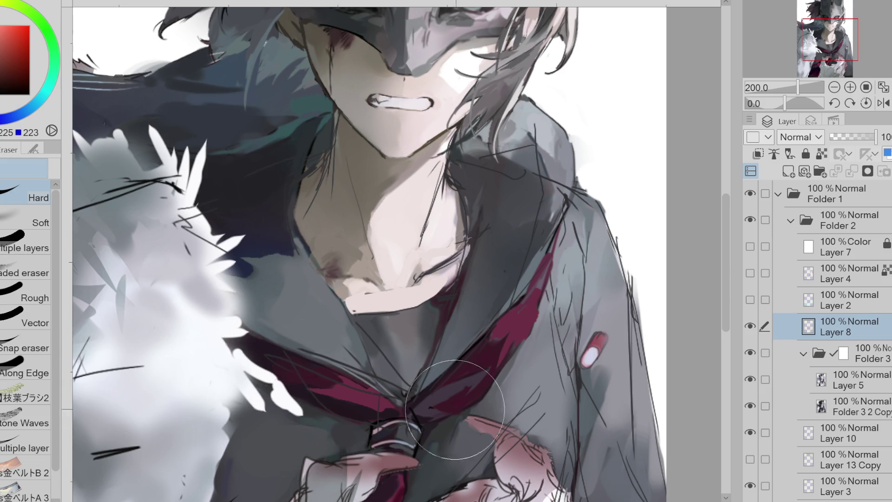
# Step: Liquify the tie knot and nearby collar and hand on Layer 5 and Folder 3 2 Copy
pyautogui.click(858, 383)
pyautogui.click(766, 406)
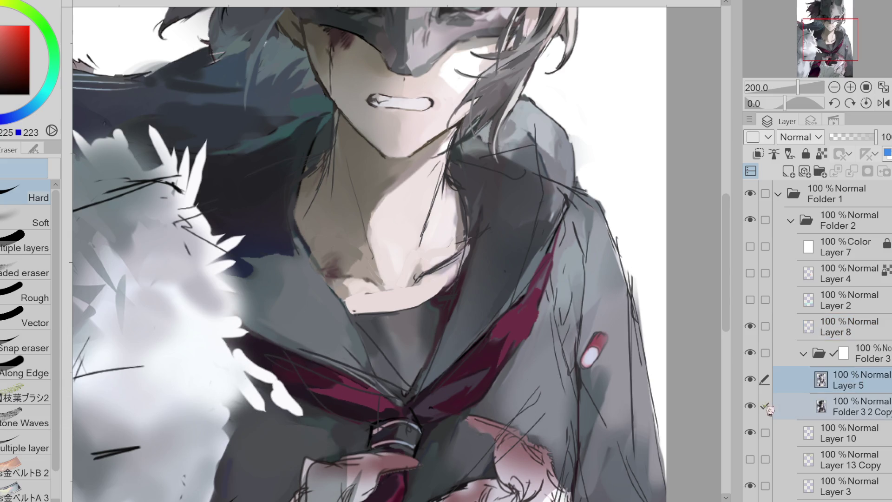
pyautogui.press('j')
pyautogui.moveTo(412, 417)
pyautogui.mouseDown()
pyautogui.moveTo(400, 406)
pyautogui.moveTo(409, 404)
pyautogui.mouseUp()
pyautogui.moveTo(489, 397)
pyautogui.mouseDown()
pyautogui.moveTo(520, 381)
pyautogui.moveTo(491, 395)
pyautogui.moveTo(518, 393)
pyautogui.mouseUp()
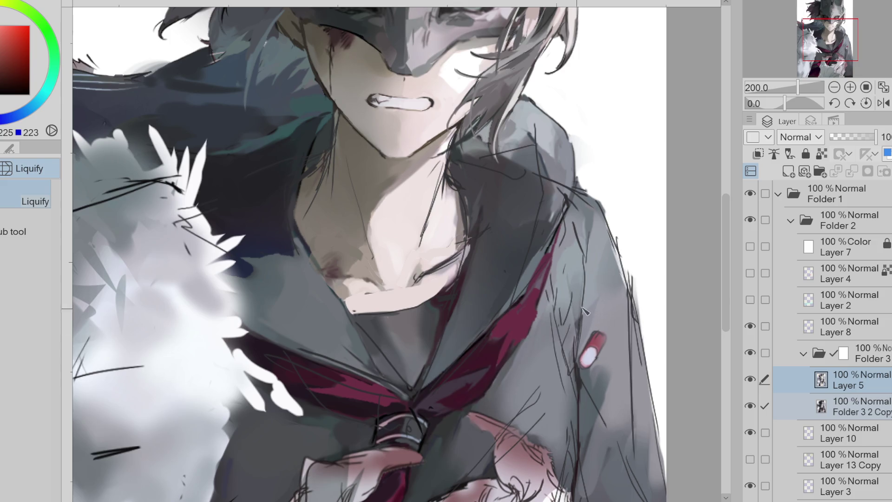
pyautogui.keyDown('alt'); pyautogui.click(550, 245); pyautogui.keyUp('alt')
pyautogui.press('p')
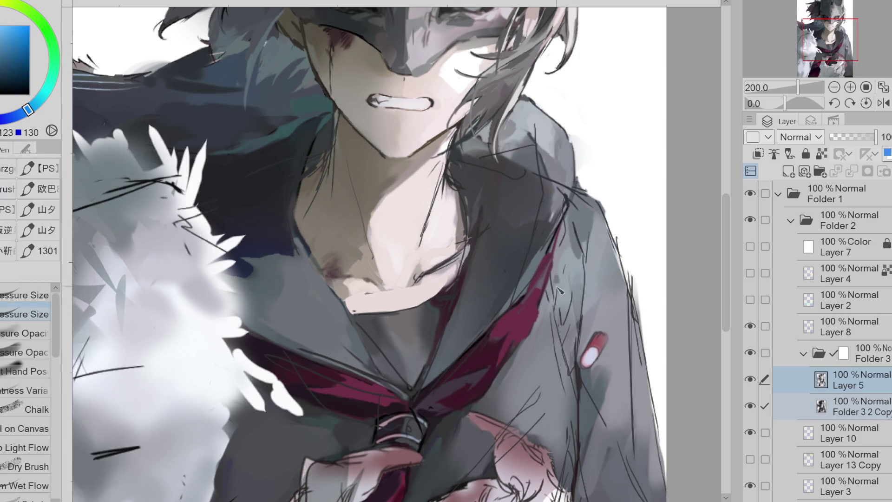
pyautogui.keyDown('alt'); pyautogui.click(566, 266); pyautogui.keyUp('alt')
pyautogui.keyDown('alt'); pyautogui.click(581, 236); pyautogui.keyUp('alt')
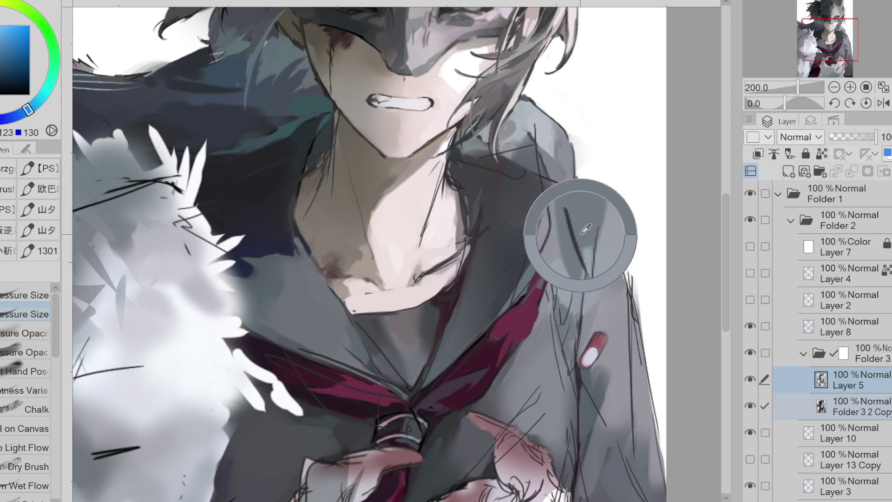
pyautogui.keyDown('alt'); pyautogui.click(560, 179); pyautogui.keyUp('alt')
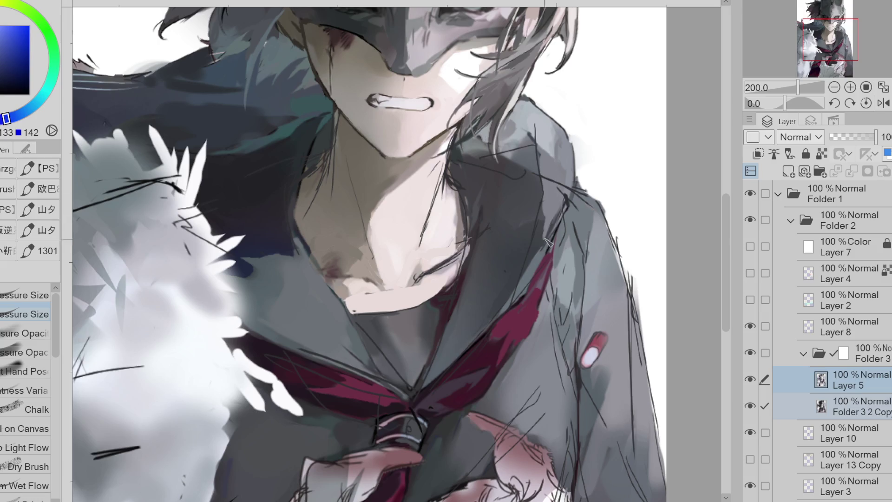
pyautogui.keyDown('alt'); pyautogui.click(541, 223); pyautogui.keyUp('alt')
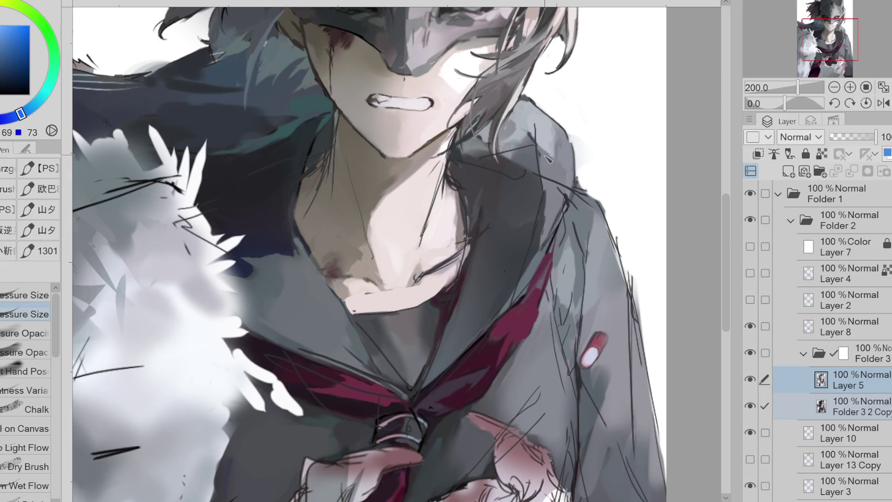
pyautogui.keyDown('alt'); pyautogui.click(523, 144); pyautogui.keyUp('alt')
pyautogui.keyDown('alt'); pyautogui.click(530, 173); pyautogui.keyUp('alt')
pyautogui.keyDown('alt'); pyautogui.click(524, 148); pyautogui.keyUp('alt')
pyautogui.keyDown('alt'); pyautogui.click(509, 161); pyautogui.keyUp('alt')
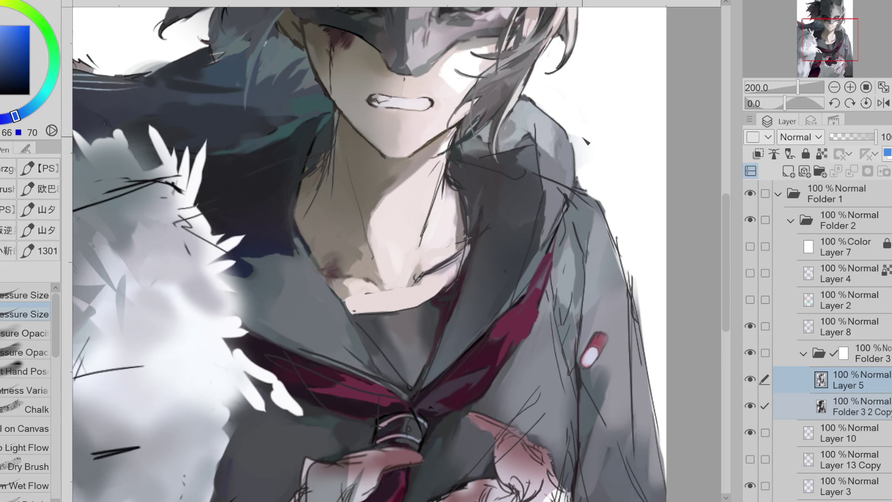
pyautogui.scroll(-1, 432, 81)
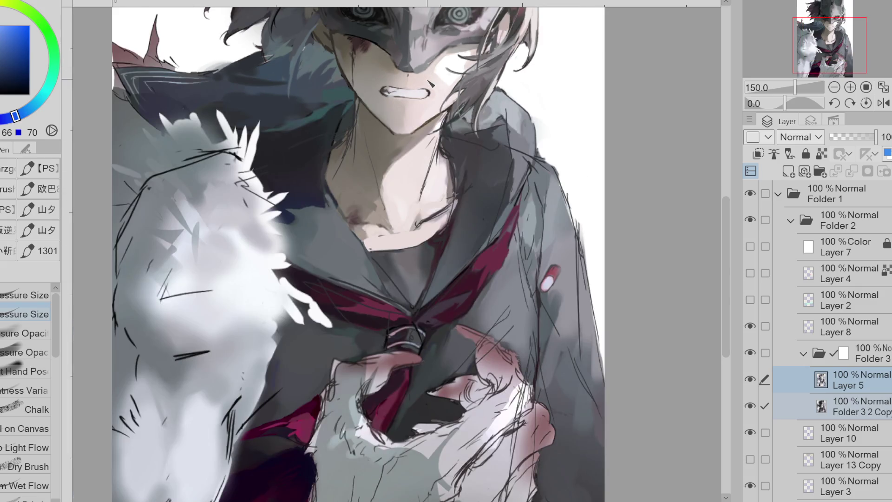
# Step: Sample jacket greys, then show Layer 8's sketch at 32% opacity and return to Layer 5
pyautogui.keyDown('alt'); pyautogui.click(352, 229); pyautogui.keyUp('alt')
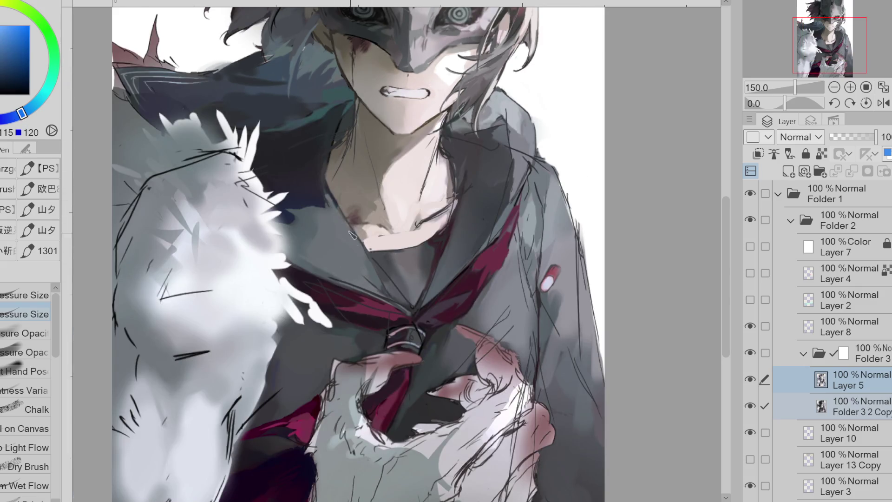
pyautogui.keyDown('alt'); pyautogui.click(465, 215); pyautogui.keyUp('alt')
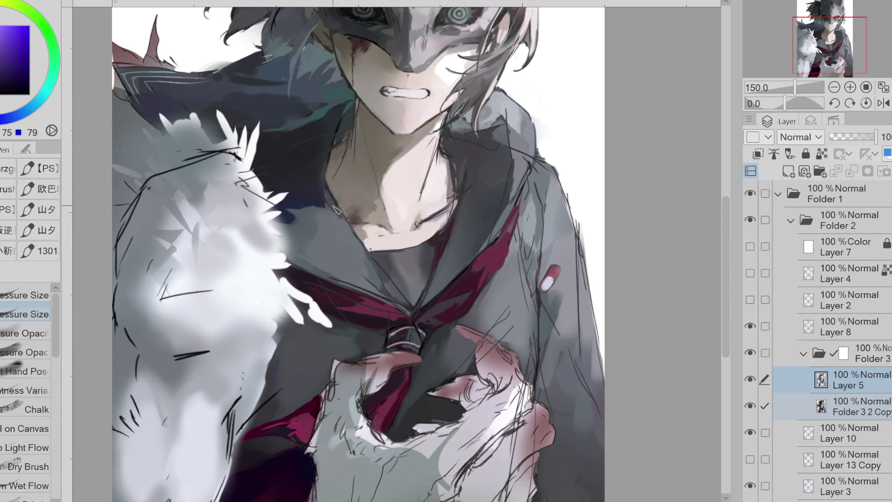
pyautogui.click(23, 84)
pyautogui.click(750, 326)
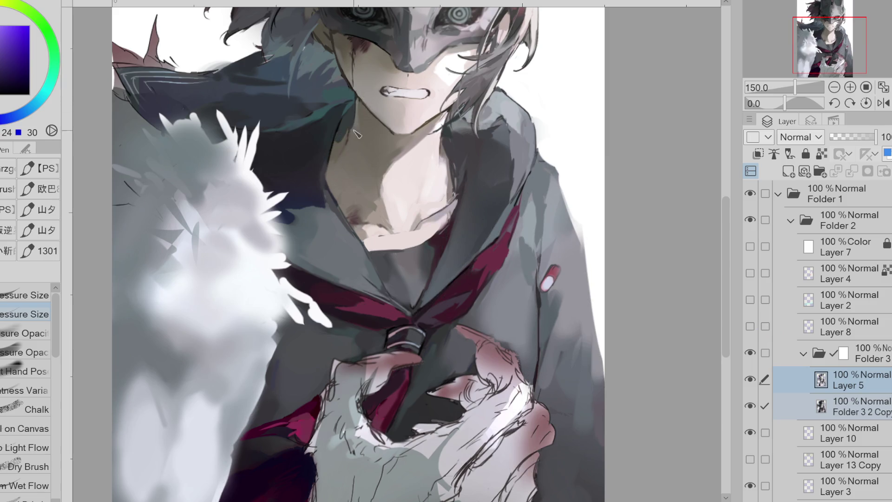
pyautogui.click(750, 325)
pyautogui.click(836, 326)
pyautogui.click(845, 137)
pyautogui.click(873, 390)
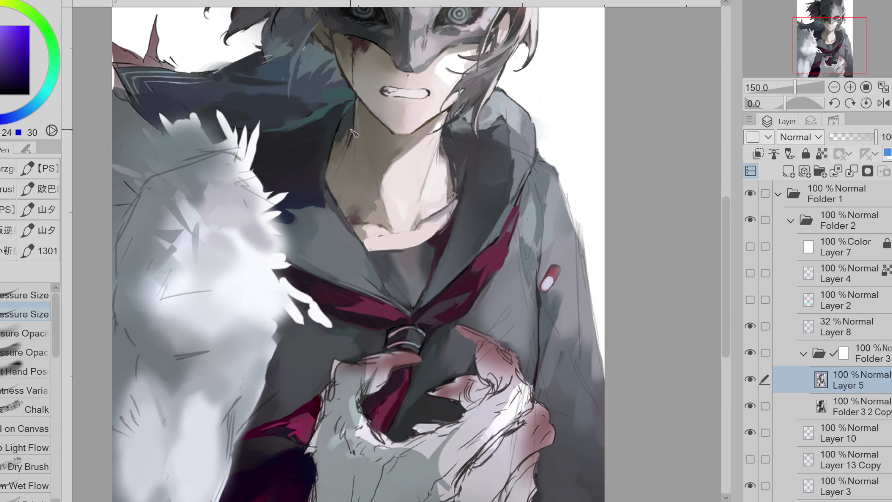
# Step: Eyedrop orange-brown and warm skin tones from the neck, passing through a dark blue
pyautogui.click(351, 137)
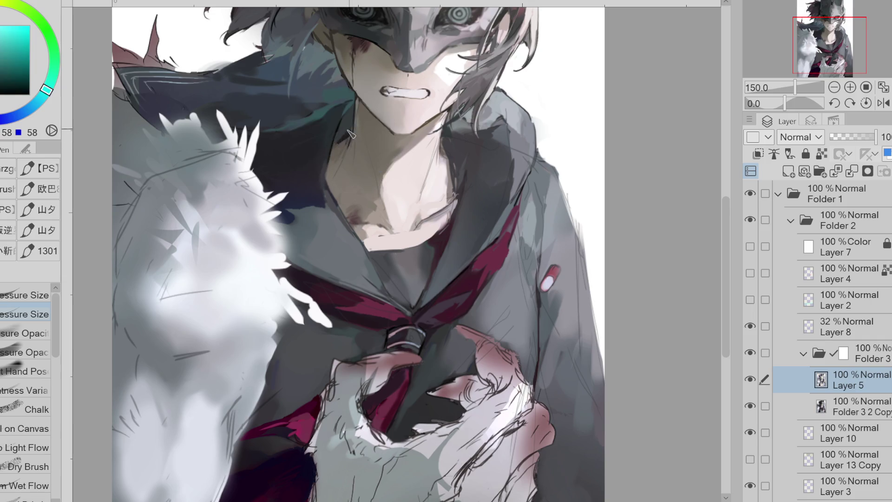
pyautogui.click(353, 140)
pyautogui.click(349, 139)
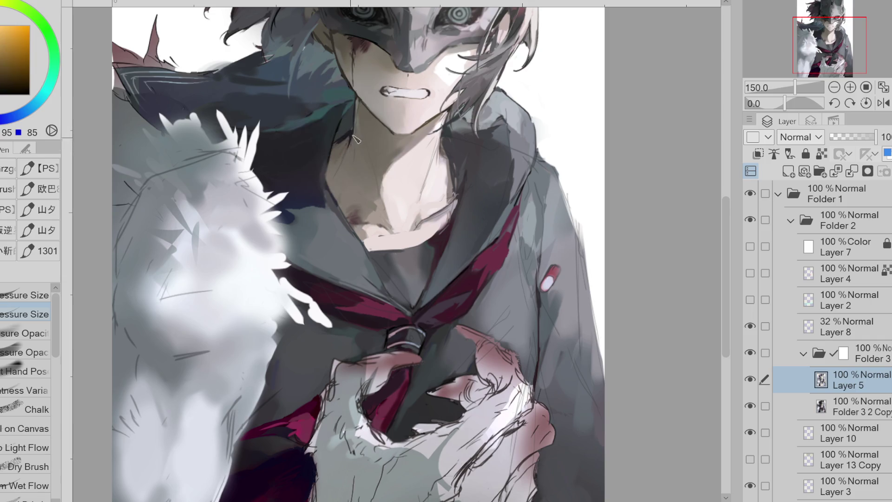
pyautogui.click(351, 126)
pyautogui.click(350, 140)
pyautogui.click(346, 144)
pyautogui.click(352, 131)
pyautogui.moveTo(359, 126); pyautogui.dragTo(351, 153)
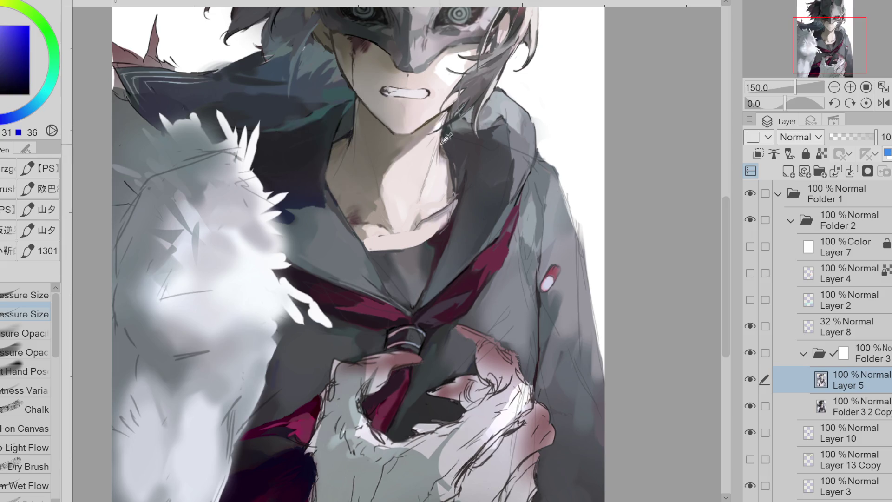
pyautogui.click(418, 226)
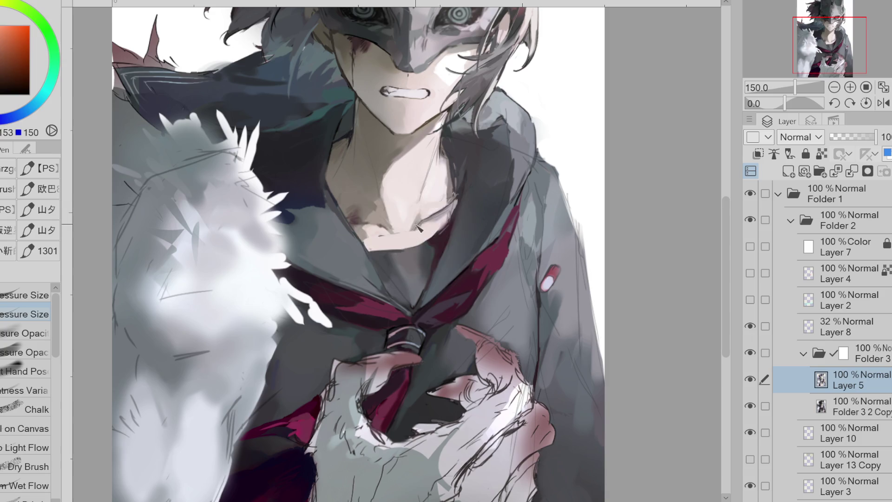
pyautogui.click(388, 228)
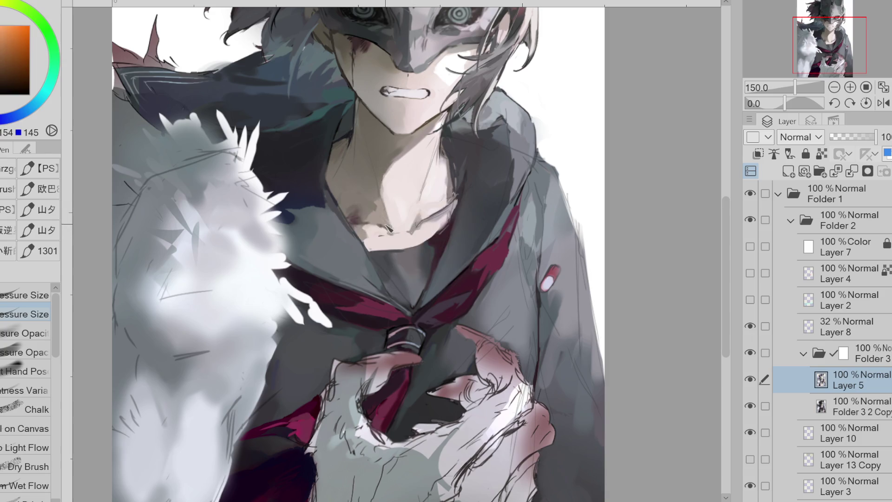
pyautogui.click(388, 236)
pyautogui.click(364, 236)
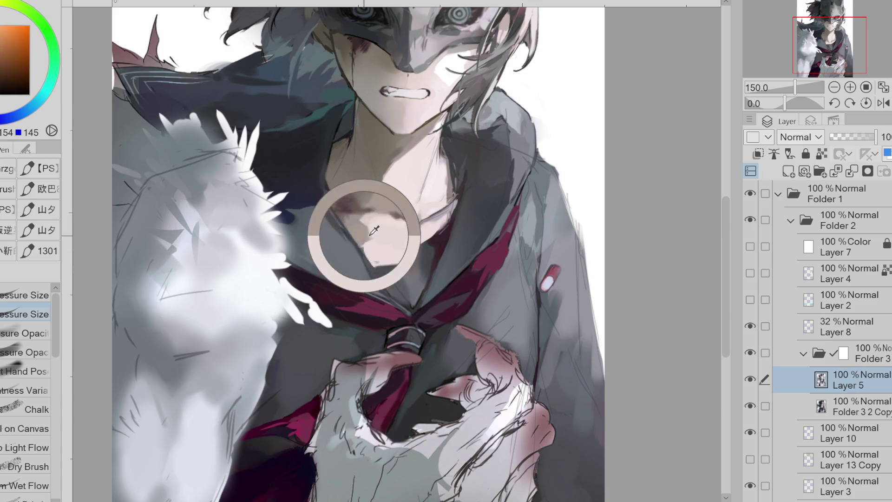
# Step: Sample collar and skin colours, then Liquify-push the red scarf and knot ring down-left
pyautogui.click(435, 224)
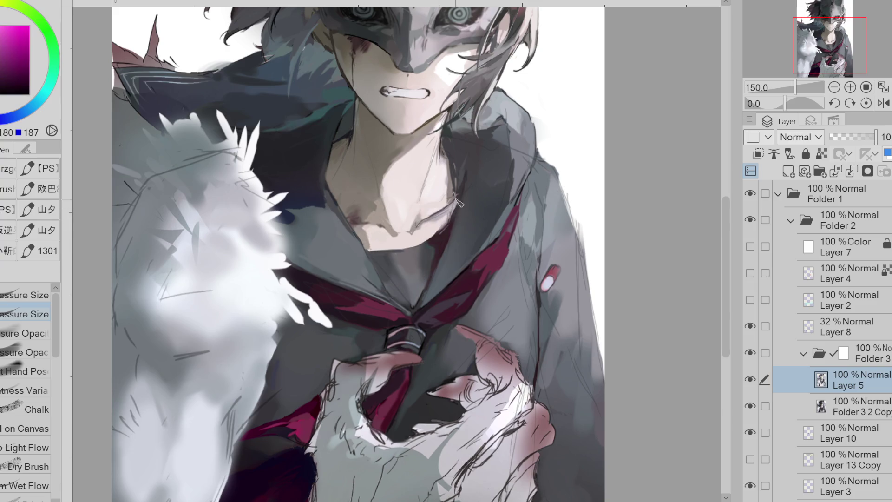
pyautogui.click(365, 237)
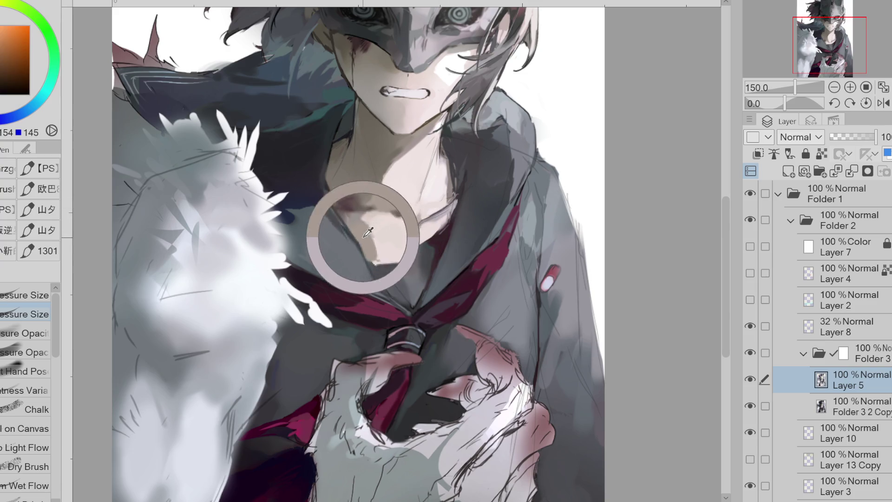
pyautogui.click(440, 231)
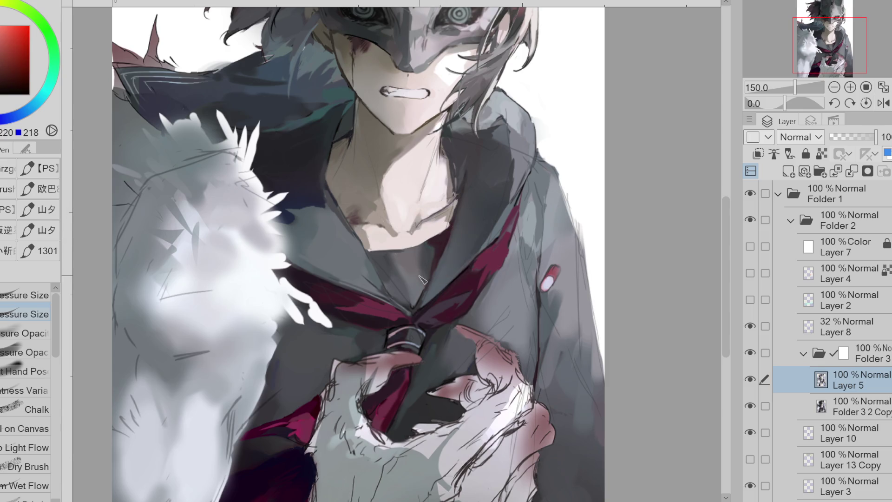
pyautogui.press('j')
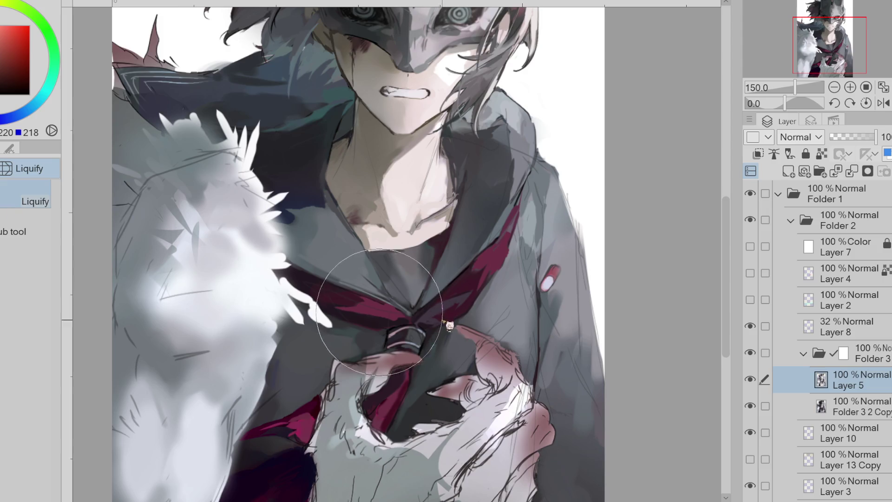
pyautogui.moveTo(455, 310)
pyautogui.mouseDown()
pyautogui.moveTo(421, 324)
pyautogui.moveTo(436, 330)
pyautogui.mouseUp()
pyautogui.moveTo(425, 293); pyautogui.dragTo(444, 331)
# Step: Add Folder 3 2 Copy alongside Layer 5 and warp the collar V and tie knot down-right
pyautogui.click(764, 405)
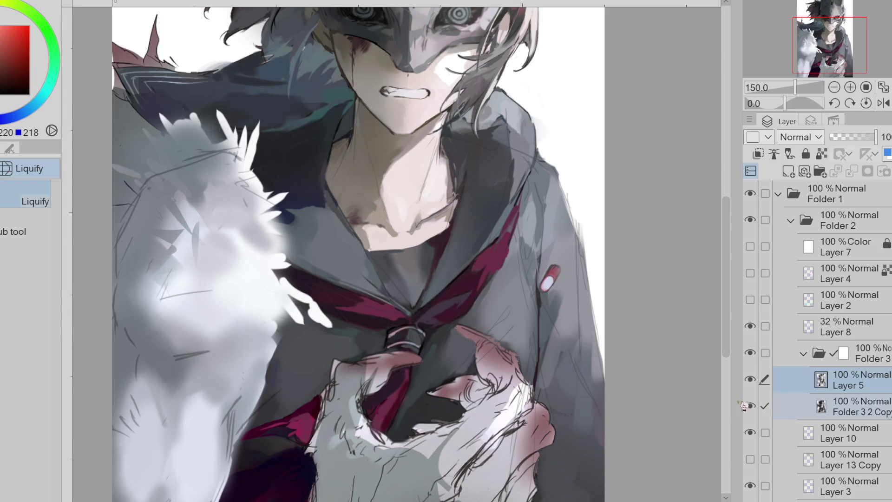
pyautogui.keyDown('alt'); pyautogui.click(381, 336); pyautogui.keyUp('alt')
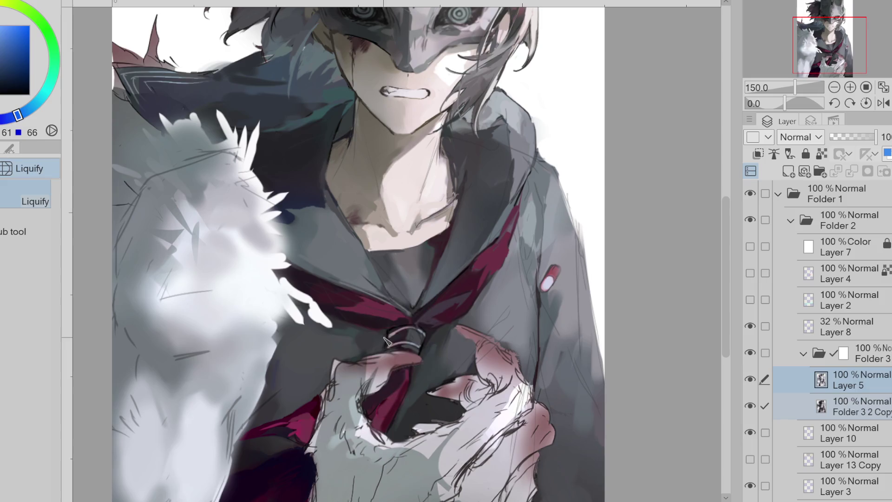
pyautogui.press('p')
pyautogui.keyDown('alt'); pyautogui.click(424, 339); pyautogui.keyUp('alt')
pyautogui.keyDown('alt'); pyautogui.click(421, 341); pyautogui.keyUp('alt')
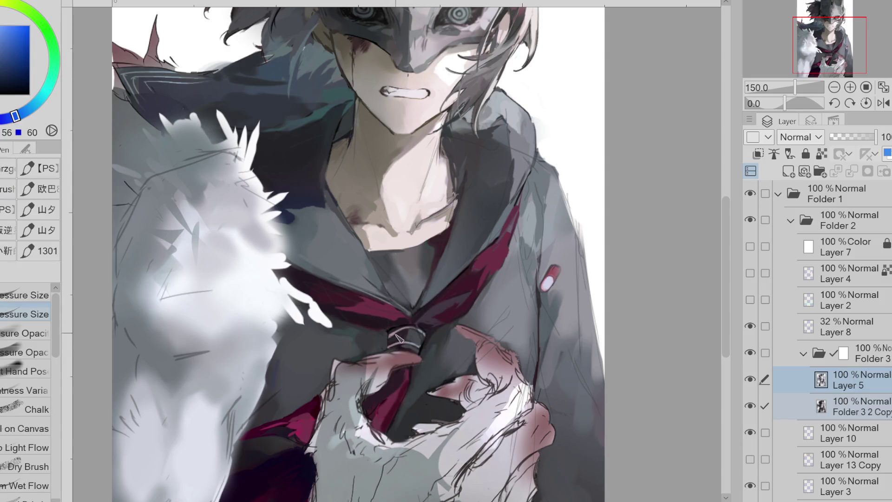
pyautogui.keyDown('alt'); pyautogui.click(376, 282); pyautogui.keyUp('alt')
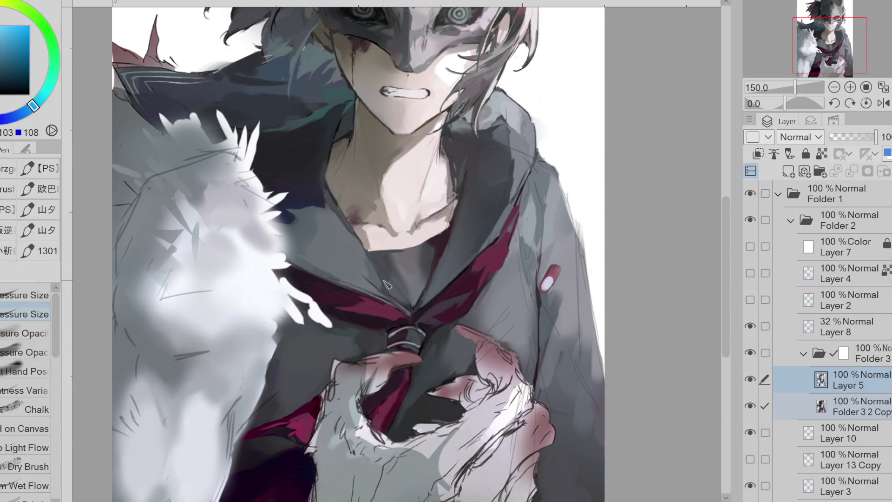
pyautogui.press('j')
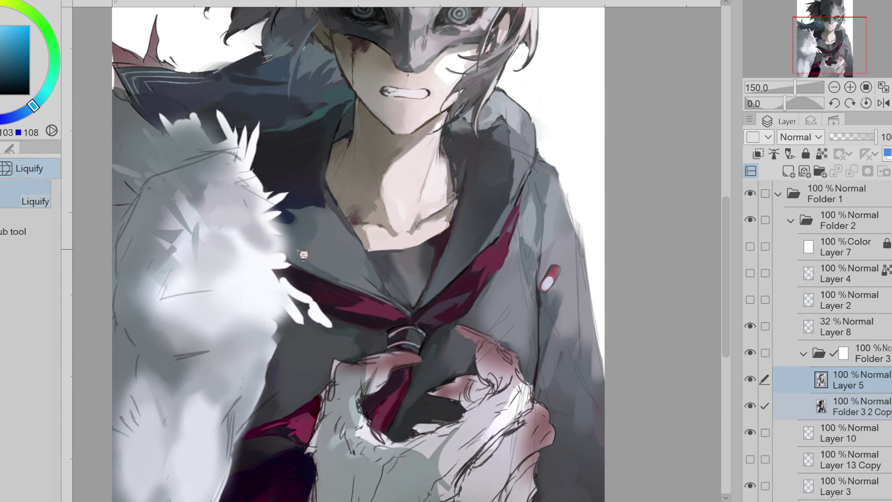
pyautogui.moveTo(416, 325); pyautogui.dragTo(437, 348)
pyautogui.moveTo(384, 348); pyautogui.dragTo(438, 351)
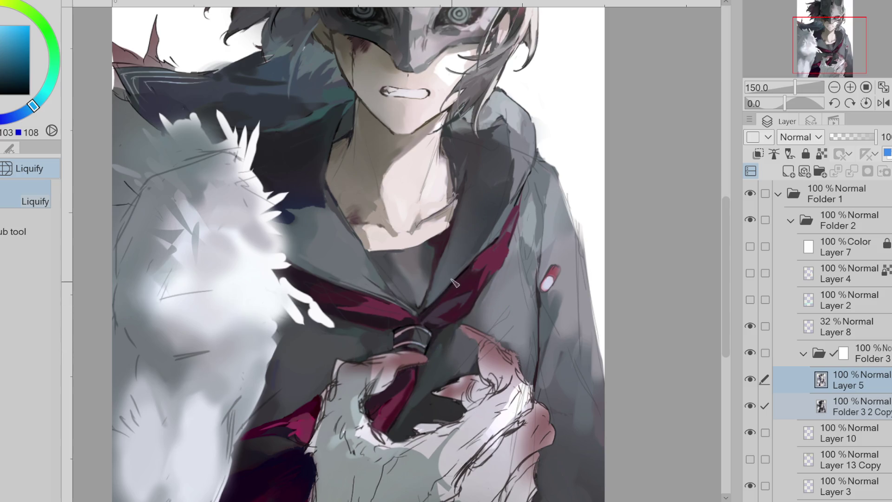
# Step: Pick tie and shirt greys, then paint grey over the red collar tip and tie knot
pyautogui.keyDown('alt'); pyautogui.click(452, 229); pyautogui.keyUp('alt')
pyautogui.press('p')
pyautogui.keyDown('alt'); pyautogui.click(448, 235); pyautogui.keyUp('alt')
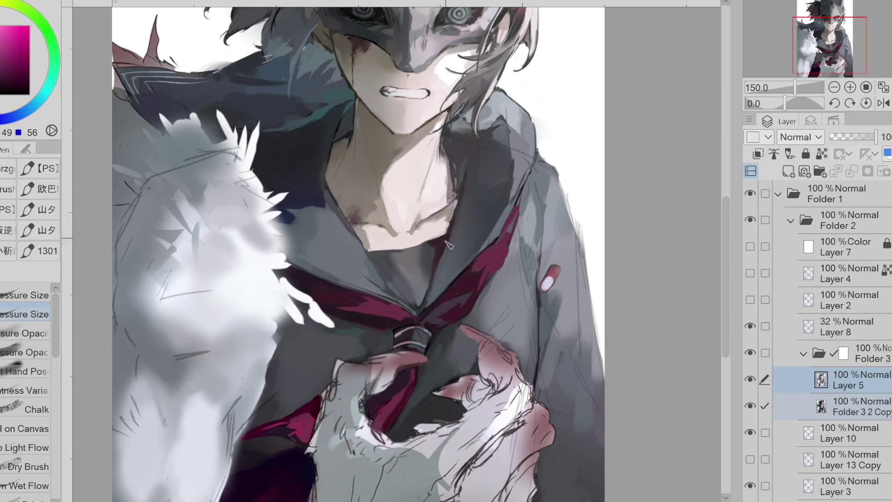
pyautogui.keyDown('alt'); pyautogui.click(468, 266); pyautogui.keyUp('alt')
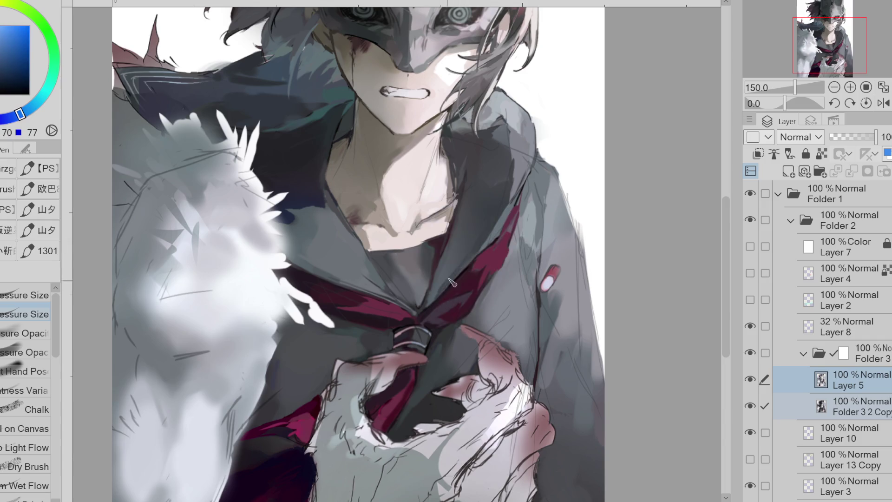
pyautogui.keyDown('alt'); pyautogui.click(378, 284); pyautogui.keyUp('alt')
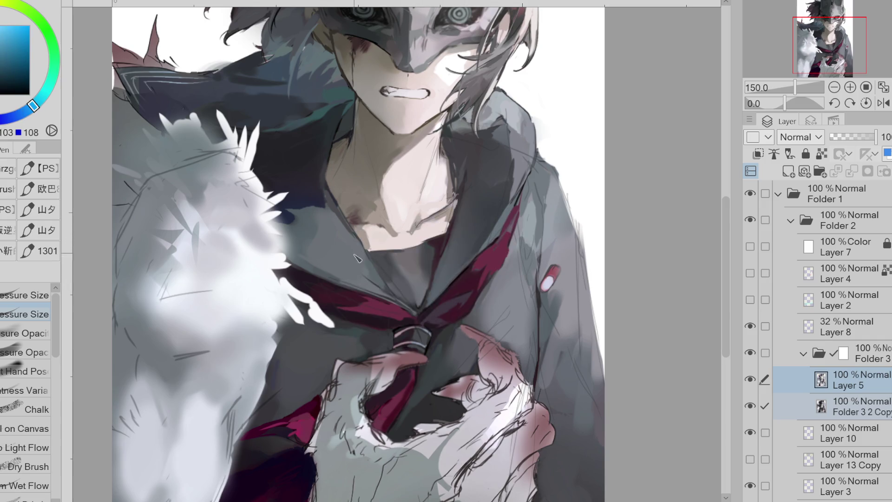
pyautogui.keyDown('alt'); pyautogui.click(367, 266); pyautogui.keyUp('alt')
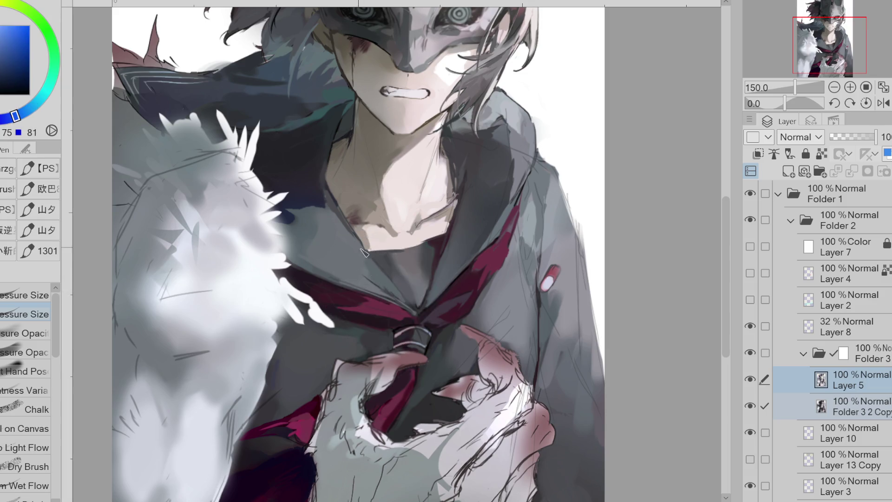
pyautogui.keyDown('alt'); pyautogui.click(327, 191); pyautogui.keyUp('alt')
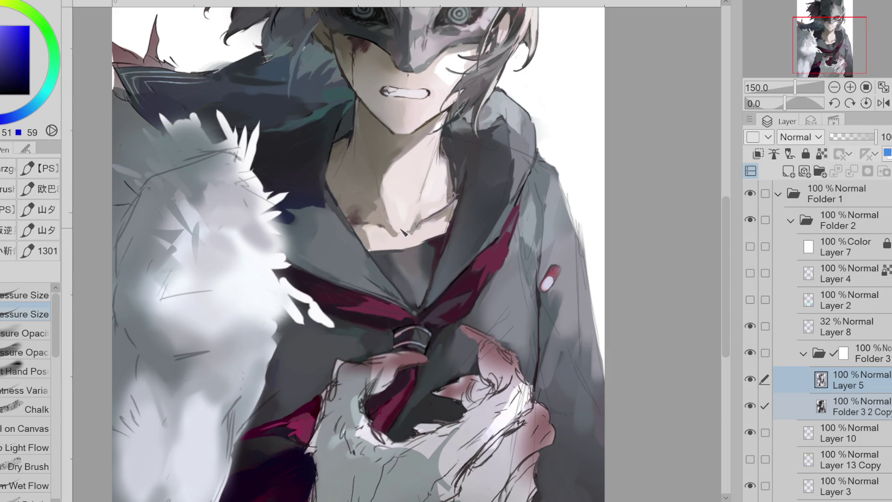
pyautogui.moveTo(429, 281)
pyautogui.mouseDown()
pyautogui.moveTo(412, 318)
pyautogui.moveTo(411, 327)
pyautogui.moveTo(424, 325)
pyautogui.mouseUp()
pyautogui.keyDown('alt'); pyautogui.click(426, 290); pyautogui.keyUp('alt')
pyautogui.keyDown('alt'); pyautogui.click(427, 287); pyautogui.keyUp('alt')
pyautogui.keyDown('alt'); pyautogui.click(422, 308); pyautogui.keyUp('alt')
pyautogui.keyDown('alt'); pyautogui.click(434, 300); pyautogui.keyUp('alt')
# Step: Brush dark magenta along the collar to the knot, then sample shirt greys and a duller purple
pyautogui.keyDown('alt'); pyautogui.click(430, 306); pyautogui.keyUp('alt')
pyautogui.keyDown('alt'); pyautogui.click(429, 298); pyautogui.keyUp('alt')
pyautogui.keyDown('alt'); pyautogui.click(428, 310); pyautogui.keyUp('alt')
pyautogui.keyDown('alt'); pyautogui.click(422, 313); pyautogui.keyUp('alt')
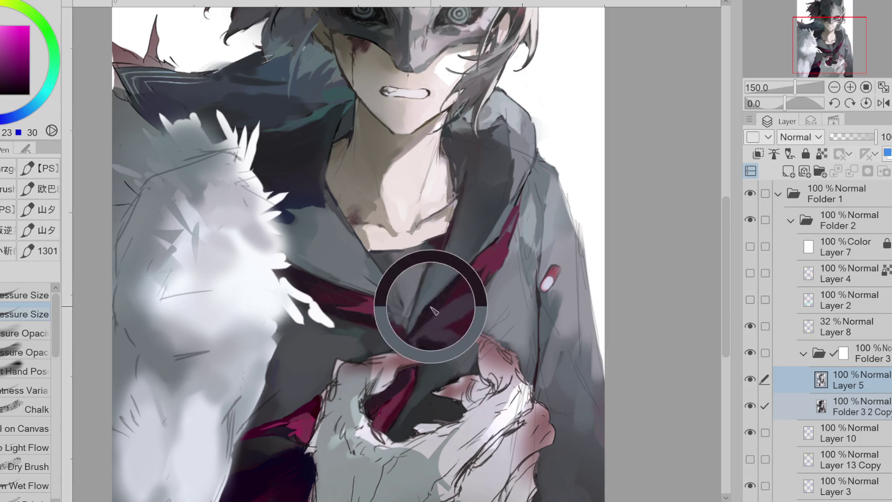
pyautogui.moveTo(390, 303); pyautogui.dragTo(419, 321)
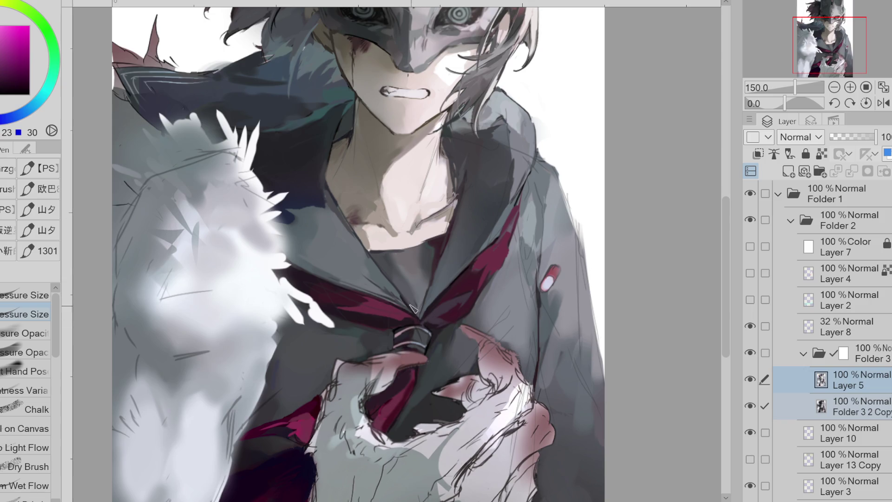
pyautogui.keyDown('alt'); pyautogui.click(407, 270); pyautogui.keyUp('alt')
pyautogui.keyDown('alt'); pyautogui.click(428, 274); pyautogui.keyUp('alt')
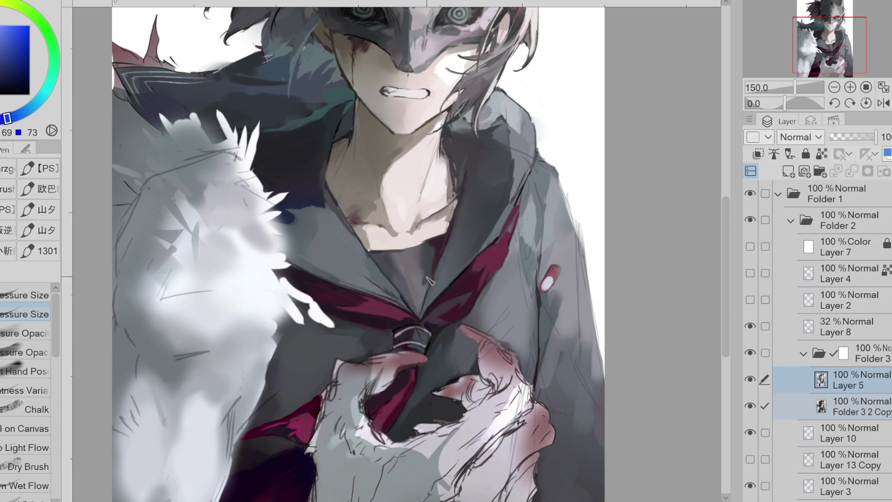
pyautogui.keyDown('alt'); pyautogui.click(441, 253); pyautogui.keyUp('alt')
pyautogui.keyDown('alt'); pyautogui.click(450, 286); pyautogui.keyUp('alt')
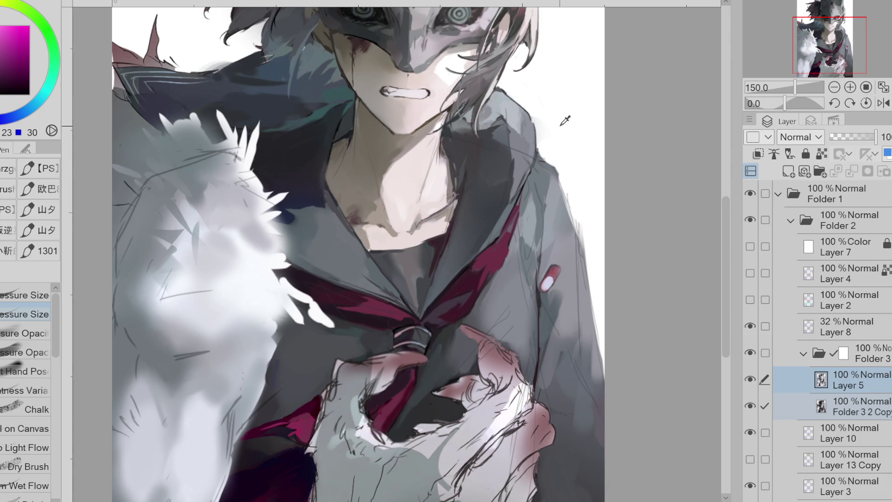
# Step: Return to Layer 5 with the pen and add a dark stroke along the coat's shoulder outline
pyautogui.press('e')
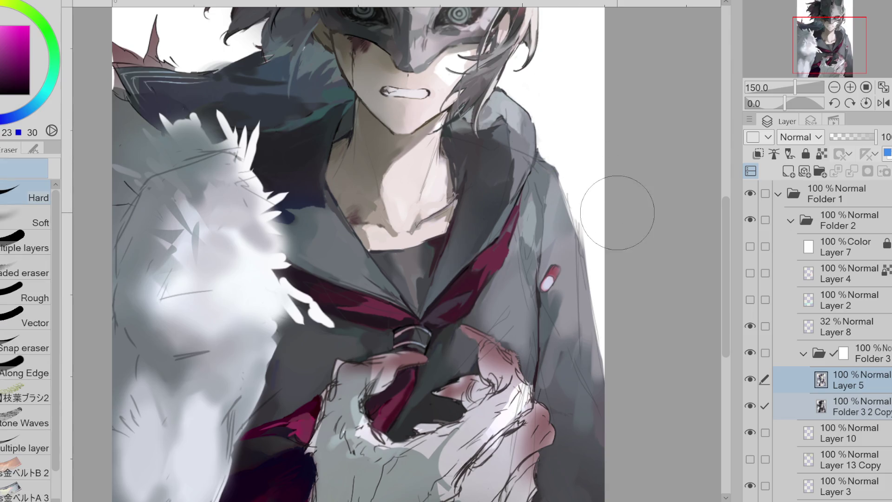
pyautogui.hotkey('alt', '[')
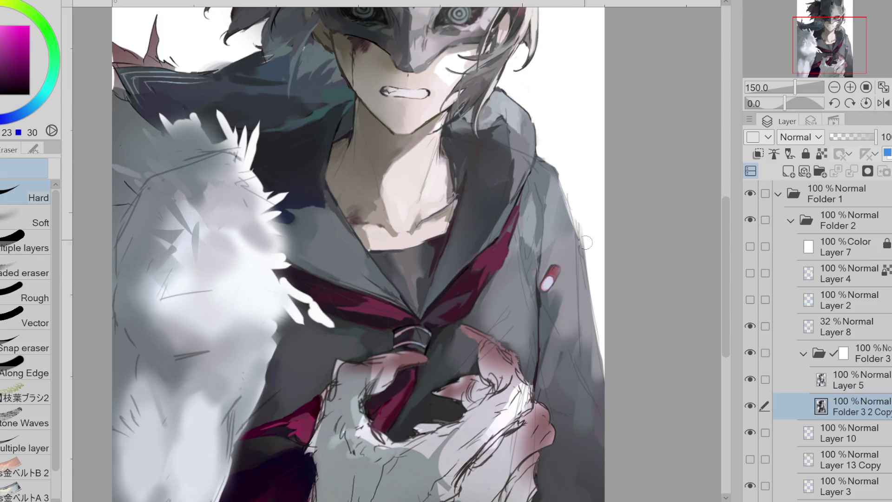
pyautogui.click(852, 386)
pyautogui.press('p')
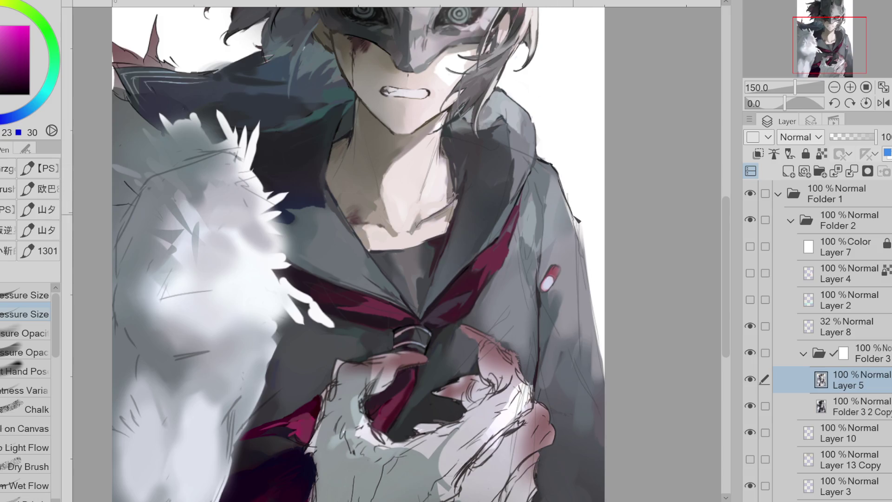
pyautogui.moveTo(569, 167); pyautogui.dragTo(560, 185)
pyautogui.keyDown('alt'); pyautogui.click(456, 376); pyautogui.keyUp('alt')
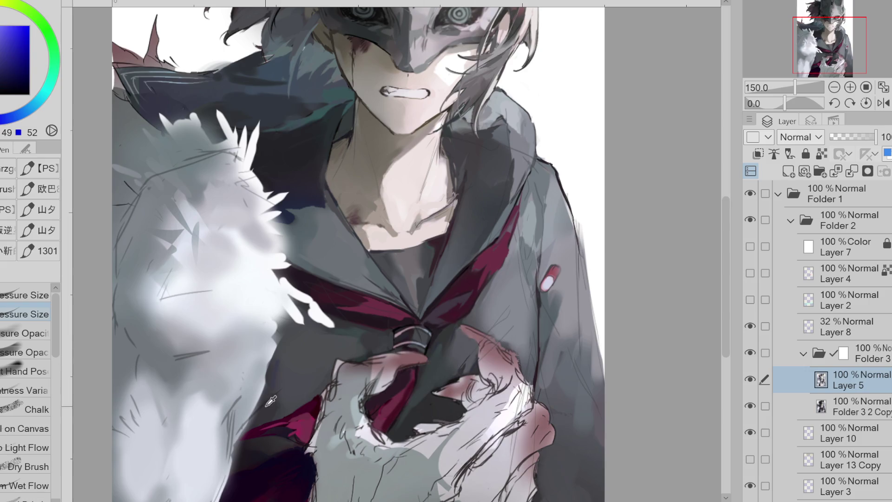
# Step: Eyedrop dark purple and several deep magenta shades from the necktie
pyautogui.keyDown('alt'); pyautogui.click(258, 418); pyautogui.keyUp('alt')
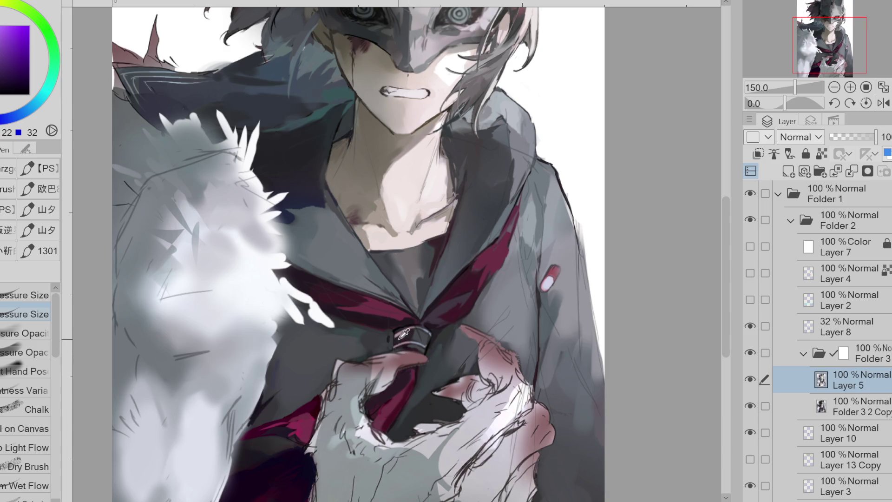
pyautogui.keyDown('alt'); pyautogui.click(427, 338); pyautogui.keyUp('alt')
pyautogui.keyDown('alt'); pyautogui.click(420, 331); pyautogui.keyUp('alt')
pyautogui.keyDown('alt'); pyautogui.click(423, 341); pyautogui.keyUp('alt')
pyautogui.keyDown('alt'); pyautogui.click(433, 341); pyautogui.keyUp('alt')
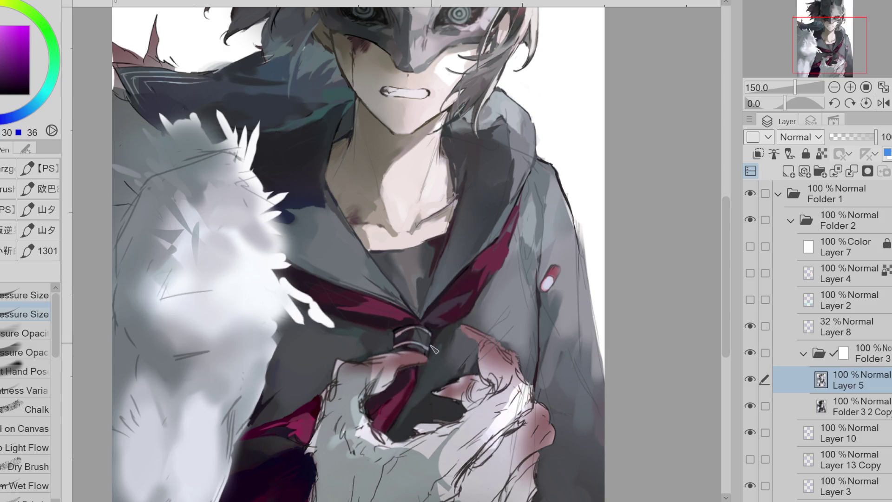
pyautogui.keyDown('alt'); pyautogui.click(413, 380); pyautogui.keyUp('alt')
pyautogui.keyDown('alt'); pyautogui.click(406, 396); pyautogui.keyUp('alt')
pyautogui.keyDown('alt'); pyautogui.click(399, 385); pyautogui.keyUp('alt')
pyautogui.keyDown('alt'); pyautogui.click(404, 398); pyautogui.keyUp('alt')
pyautogui.keyDown('alt'); pyautogui.click(396, 410); pyautogui.keyUp('alt')
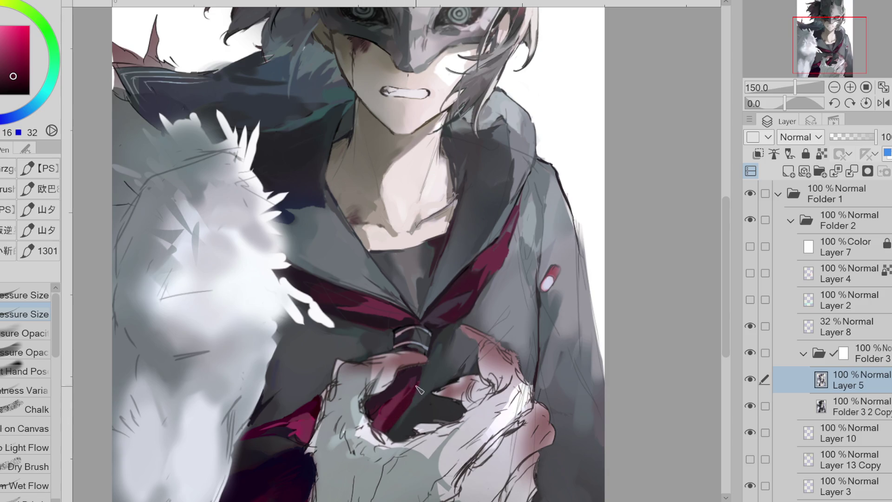
# Step: Sample purple, magenta, near-black and dark blue tones from the canvas and tie shadow
pyautogui.keyDown('alt'); pyautogui.click(282, 428); pyautogui.keyUp('alt')
pyautogui.keyDown('alt'); pyautogui.click(245, 444); pyautogui.keyUp('alt')
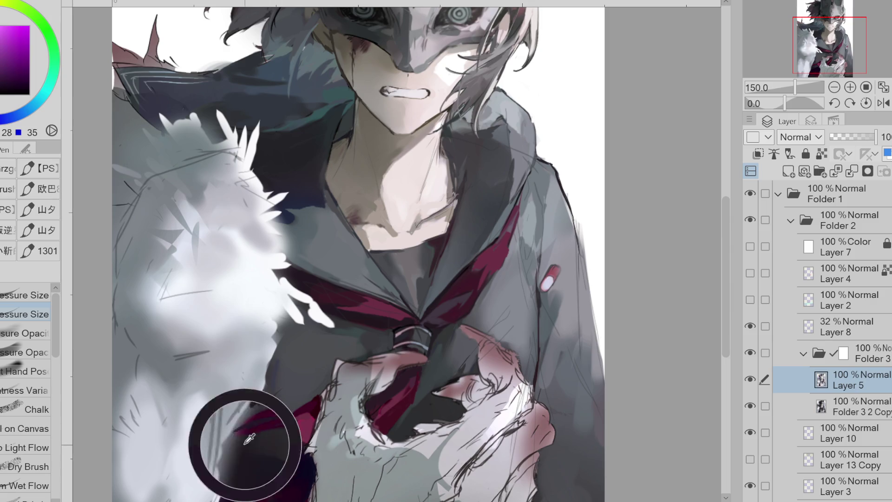
pyautogui.keyDown('alt'); pyautogui.click(275, 442); pyautogui.keyUp('alt')
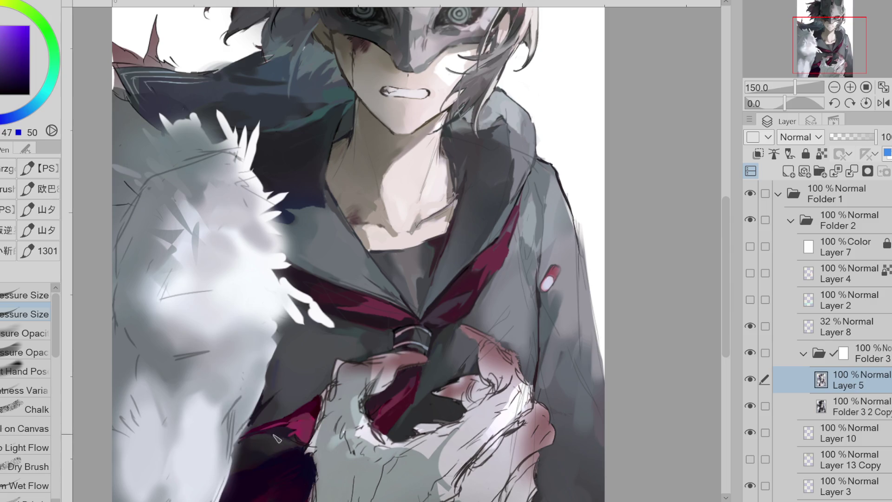
pyautogui.keyDown('alt'); pyautogui.click(304, 437); pyautogui.keyUp('alt')
pyautogui.keyDown('alt'); pyautogui.click(296, 439); pyautogui.keyUp('alt')
pyautogui.keyDown('alt'); pyautogui.click(287, 434); pyautogui.keyUp('alt')
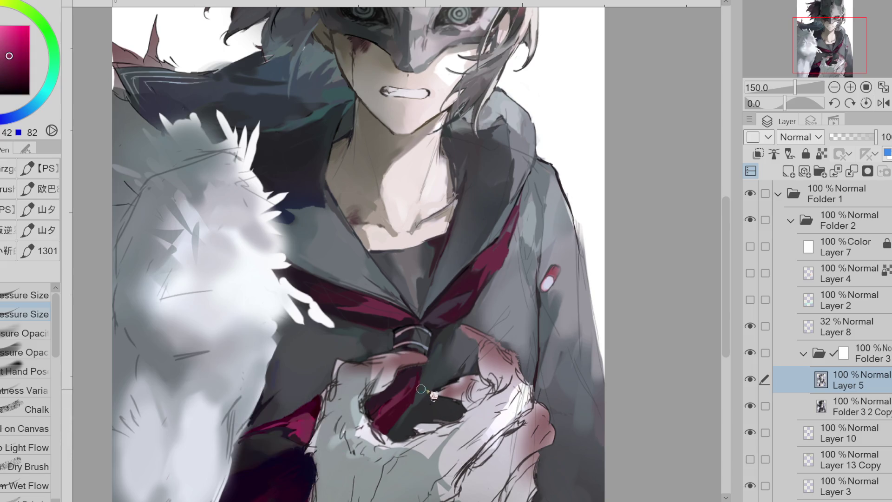
pyautogui.keyDown('alt'); pyautogui.click(424, 372); pyautogui.keyUp('alt')
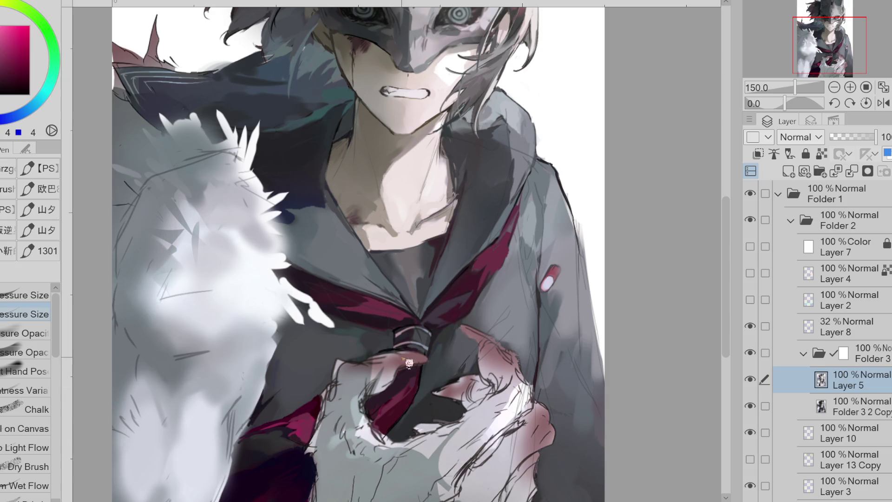
pyautogui.keyDown('alt'); pyautogui.click(354, 363); pyautogui.keyUp('alt')
pyautogui.keyDown('alt'); pyautogui.click(371, 340); pyautogui.keyUp('alt')
# Step: Switch to the pressure-opacity brush preset and load a dark magenta from the tie
pyautogui.click(26, 352)
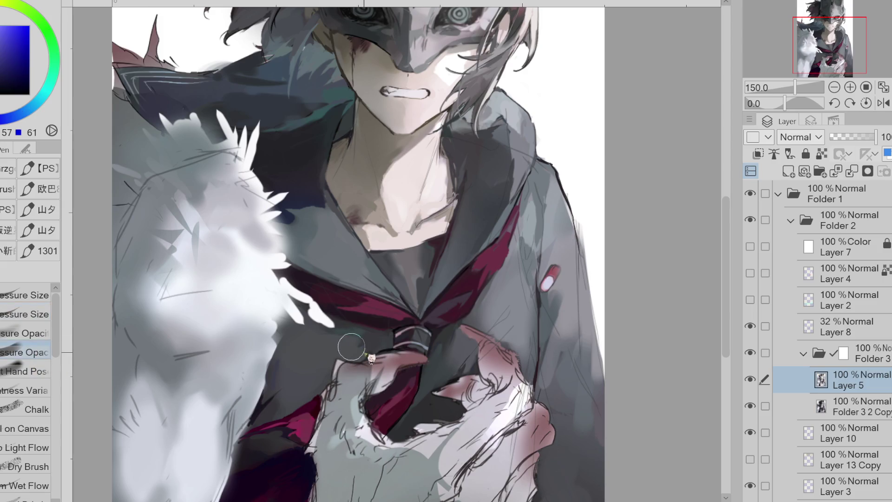
pyautogui.keyDown('alt'); pyautogui.click(352, 351); pyautogui.keyUp('alt')
pyautogui.keyDown('alt'); pyautogui.click(379, 342); pyautogui.keyUp('alt')
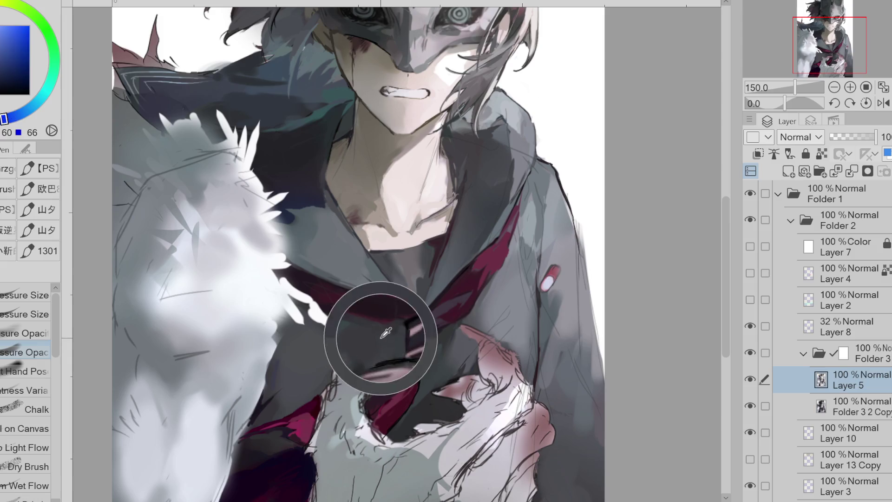
pyautogui.keyDown('alt'); pyautogui.click(437, 331); pyautogui.keyUp('alt')
pyautogui.keyDown('alt'); pyautogui.click(385, 335); pyautogui.keyUp('alt')
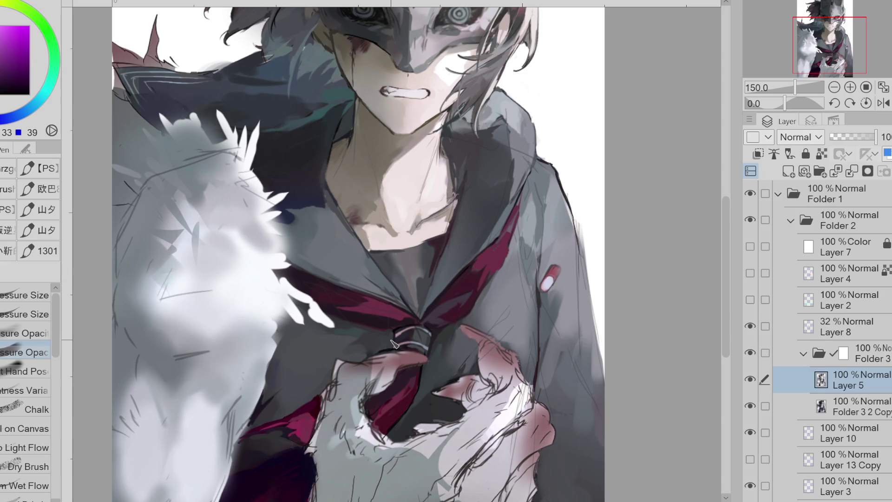
pyautogui.moveTo(726, 277); pyautogui.dragTo(726, 290)
# Step: Paint blue-grey over the coat near the pill badge, then undo the stroke covering it
pyautogui.keyDown('alt'); pyautogui.click(550, 264); pyautogui.keyUp('alt')
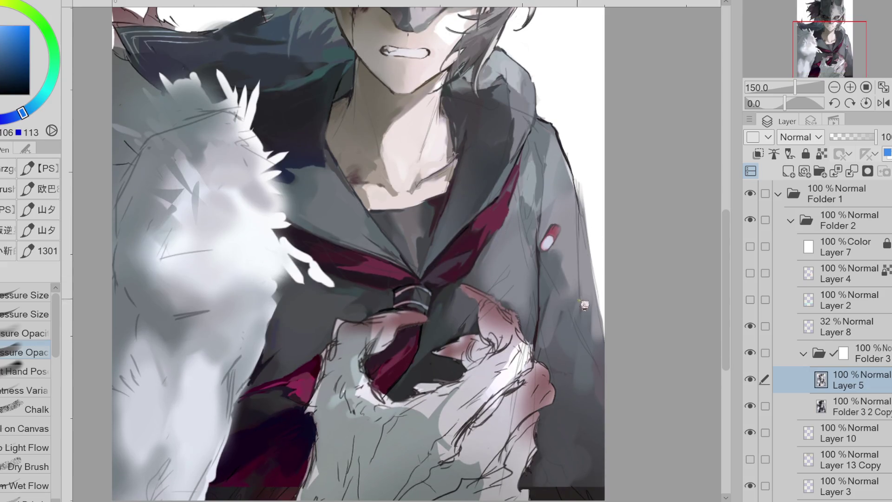
pyautogui.moveTo(563, 271); pyautogui.dragTo(568, 295)
pyautogui.moveTo(556, 235); pyautogui.dragTo(557, 244)
pyautogui.keyDown('alt'); pyautogui.click(522, 228); pyautogui.keyUp('alt')
pyautogui.hotkey('ctrl', 'z')
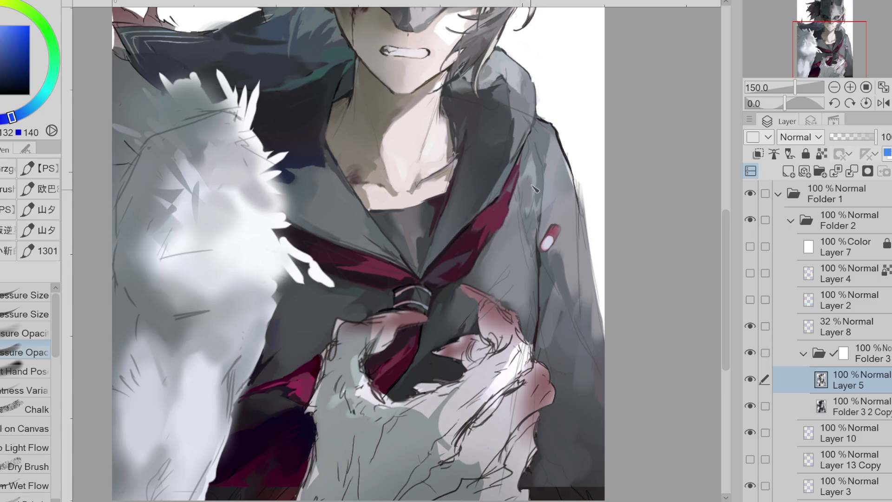
# Step: Sample light, mid and dark blue-greys from the coat, then flip the canvas view horizontally
pyautogui.keyDown('alt'); pyautogui.click(533, 191); pyautogui.keyUp('alt')
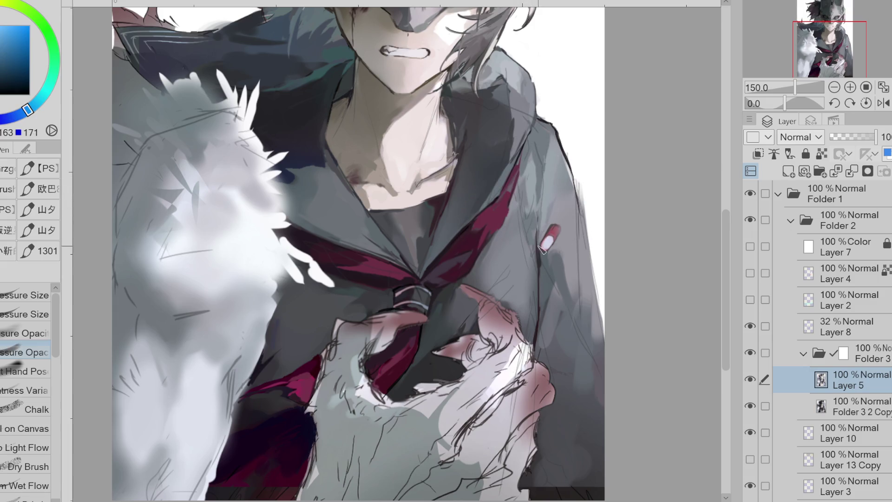
pyautogui.keyDown('alt'); pyautogui.click(551, 212); pyautogui.keyUp('alt')
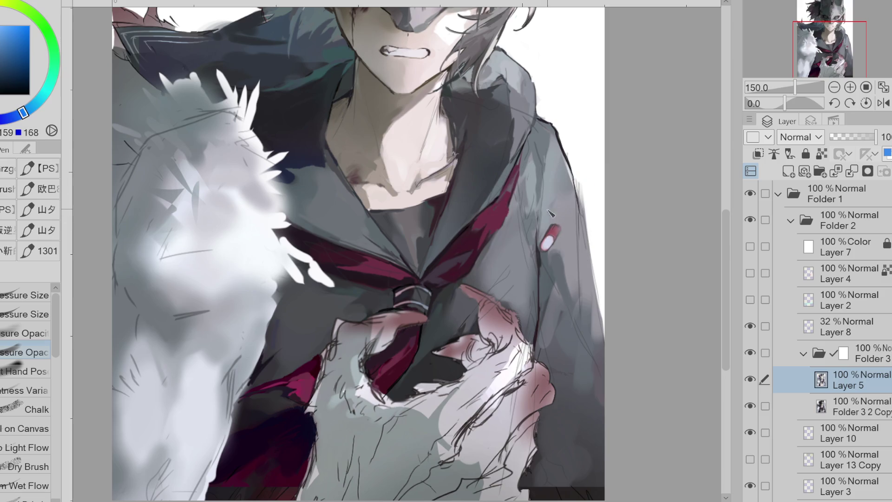
pyautogui.keyDown('alt'); pyautogui.click(551, 149); pyautogui.keyUp('alt')
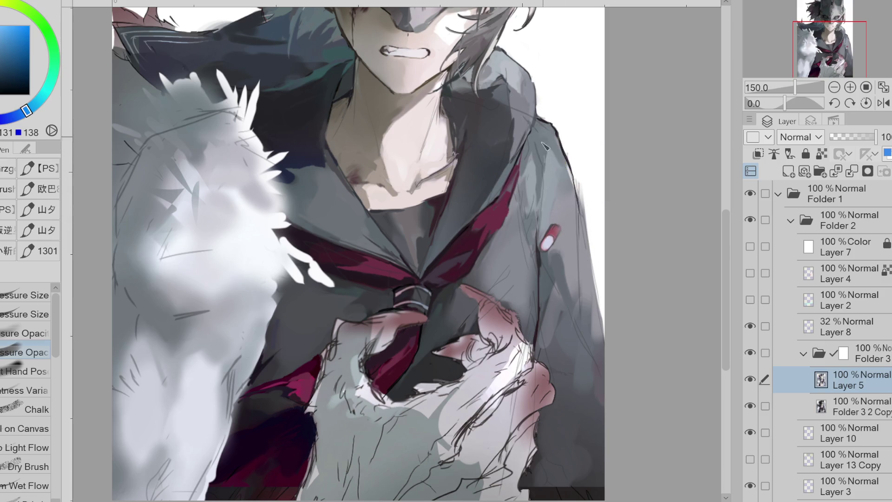
pyautogui.keyDown('alt'); pyautogui.click(533, 190); pyautogui.keyUp('alt')
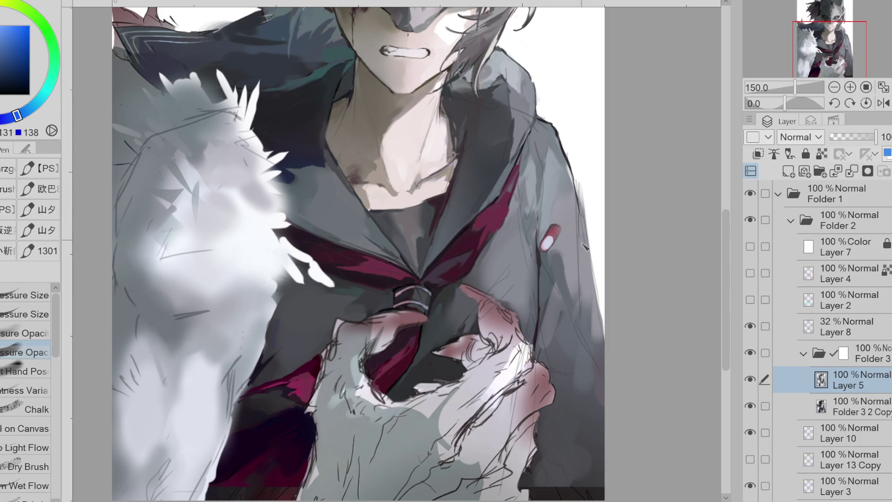
pyautogui.keyDown('alt'); pyautogui.click(587, 292); pyautogui.keyUp('alt')
pyautogui.keyDown('alt'); pyautogui.click(567, 321); pyautogui.keyUp('alt')
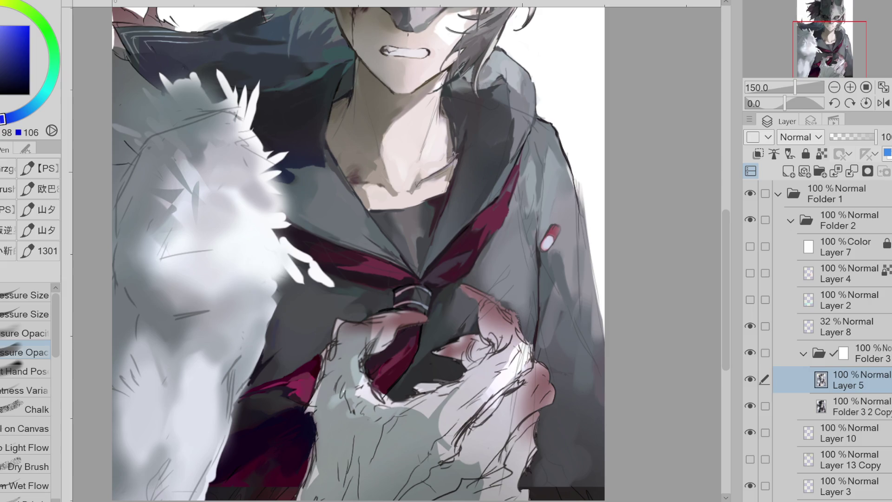
pyautogui.keyDown('alt'); pyautogui.click(562, 278); pyautogui.keyUp('alt')
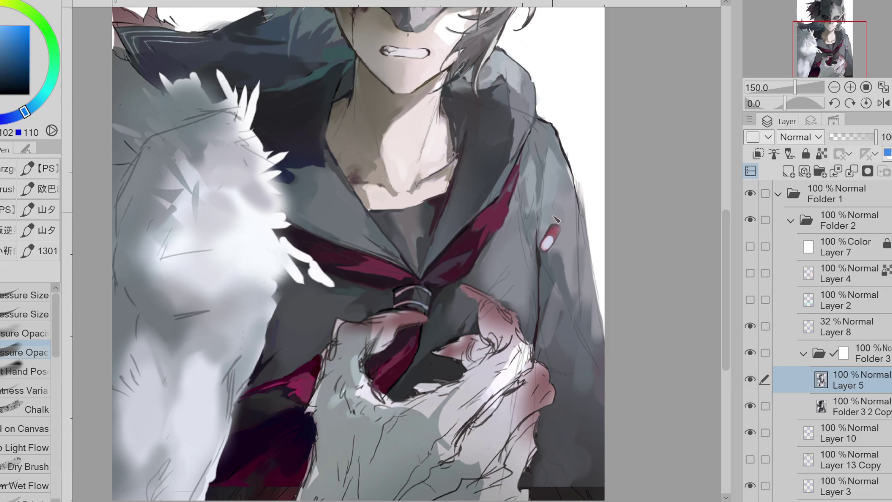
pyautogui.keyDown('alt'); pyautogui.click(541, 240); pyautogui.keyUp('alt')
pyautogui.keyDown('alt'); pyautogui.click(538, 223); pyautogui.keyUp('alt')
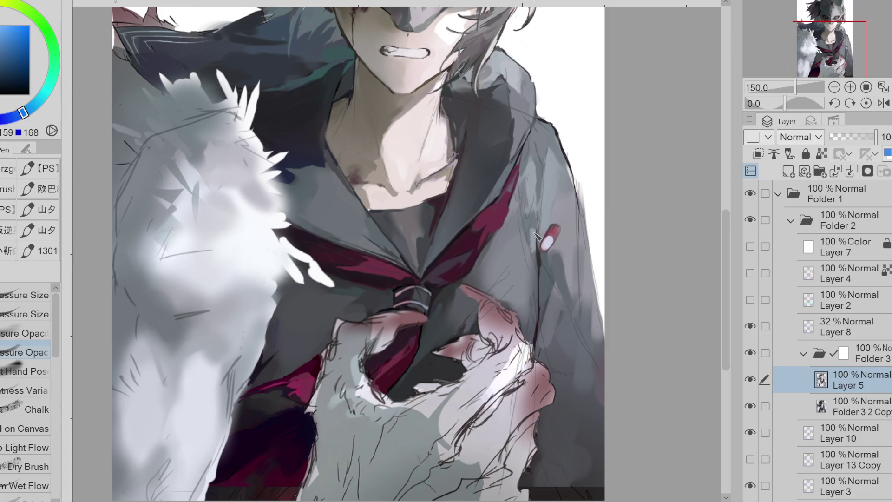
pyautogui.keyDown('alt'); pyautogui.click(538, 238); pyautogui.keyUp('alt')
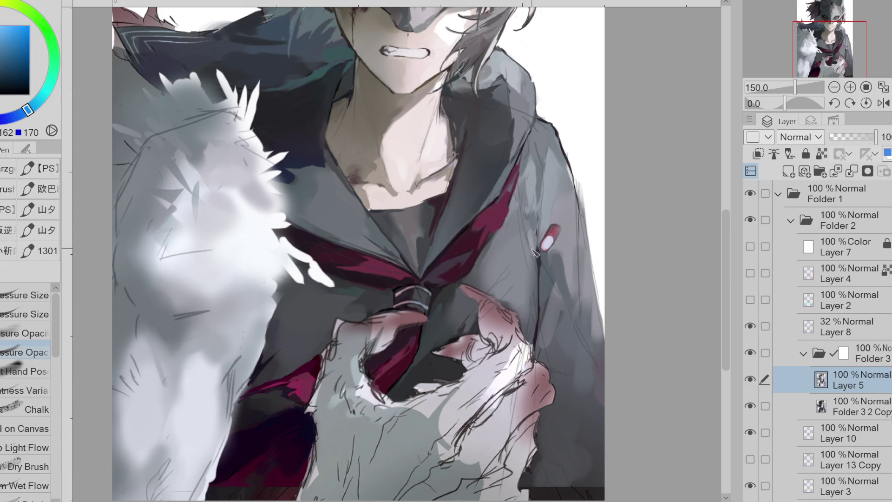
pyautogui.keyDown('alt'); pyautogui.click(522, 255); pyautogui.keyUp('alt')
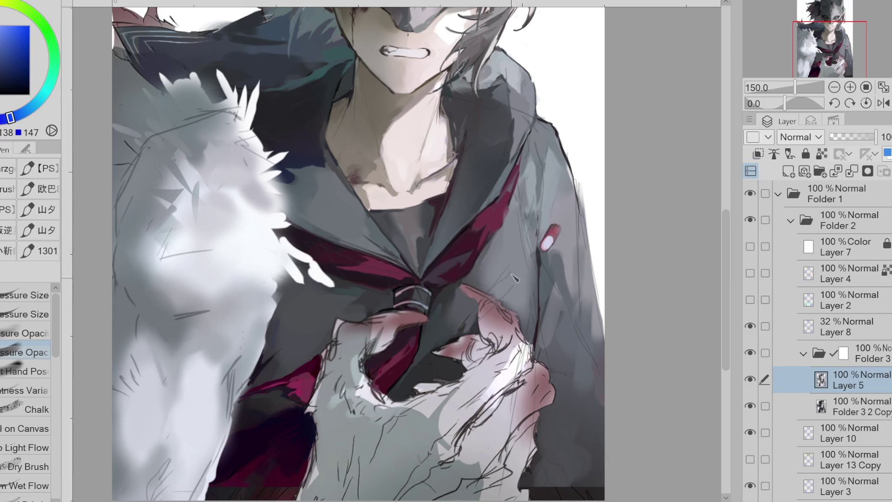
pyautogui.click(884, 103)
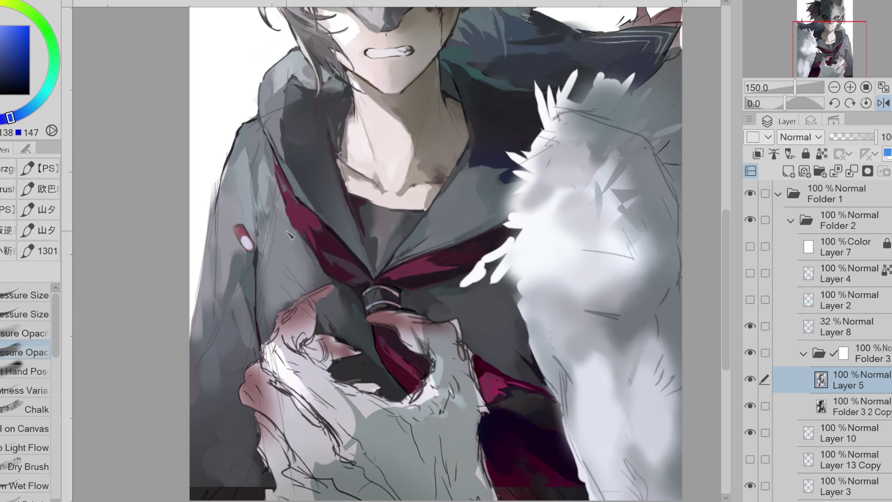
# Step: On the mirrored view, paint light strokes on the jacket and sample darker and lighter jacket greys
pyautogui.keyDown('alt'); pyautogui.click(254, 279); pyautogui.keyUp('alt')
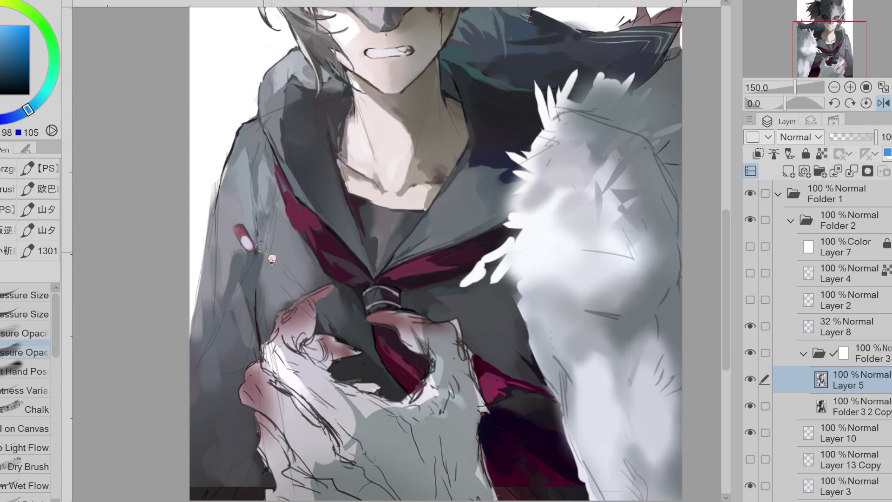
pyautogui.keyDown('alt'); pyautogui.click(267, 235); pyautogui.keyUp('alt')
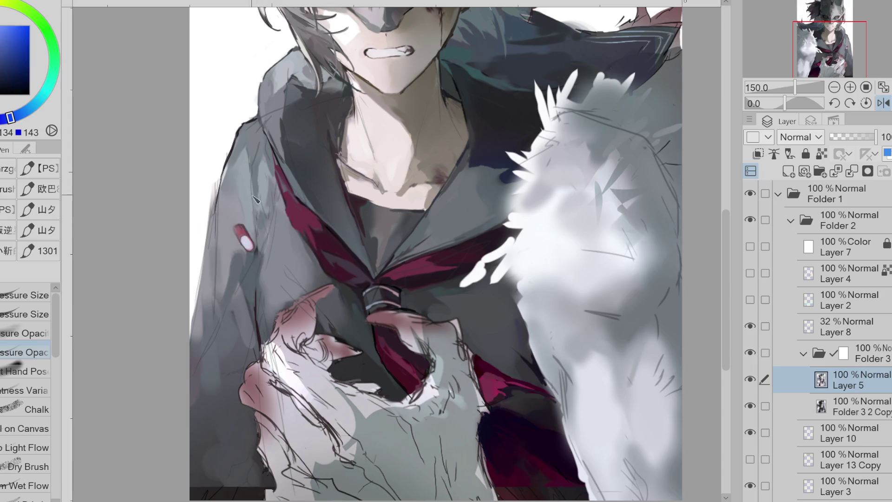
pyautogui.keyDown('alt'); pyautogui.click(264, 236); pyautogui.keyUp('alt')
pyautogui.moveTo(255, 186); pyautogui.dragTo(265, 237)
pyautogui.keyDown('alt'); pyautogui.click(259, 153); pyautogui.keyUp('alt')
pyautogui.keyDown('alt'); pyautogui.click(261, 154); pyautogui.keyUp('alt')
pyautogui.keyDown('alt'); pyautogui.click(259, 191); pyautogui.keyUp('alt')
pyautogui.keyDown('alt'); pyautogui.click(259, 170); pyautogui.keyUp('alt')
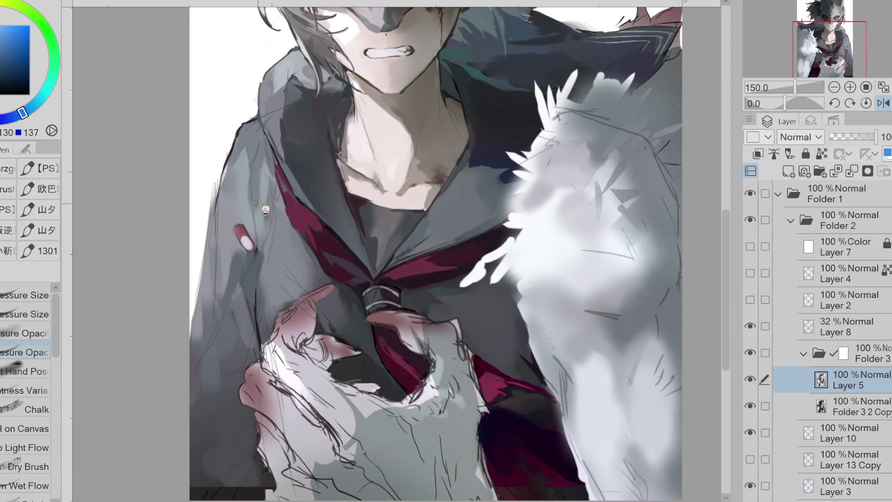
pyautogui.keyDown('alt'); pyautogui.click(241, 217); pyautogui.keyUp('alt')
pyautogui.keyDown('alt'); pyautogui.click(255, 259); pyautogui.keyUp('alt')
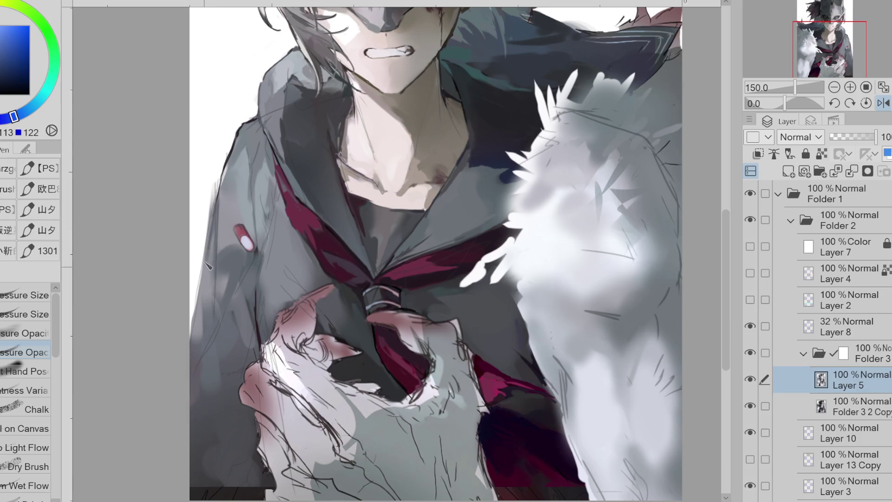
pyautogui.keyDown('alt'); pyautogui.click(230, 241); pyautogui.keyUp('alt')
pyautogui.keyDown('alt'); pyautogui.click(209, 298); pyautogui.keyUp('alt')
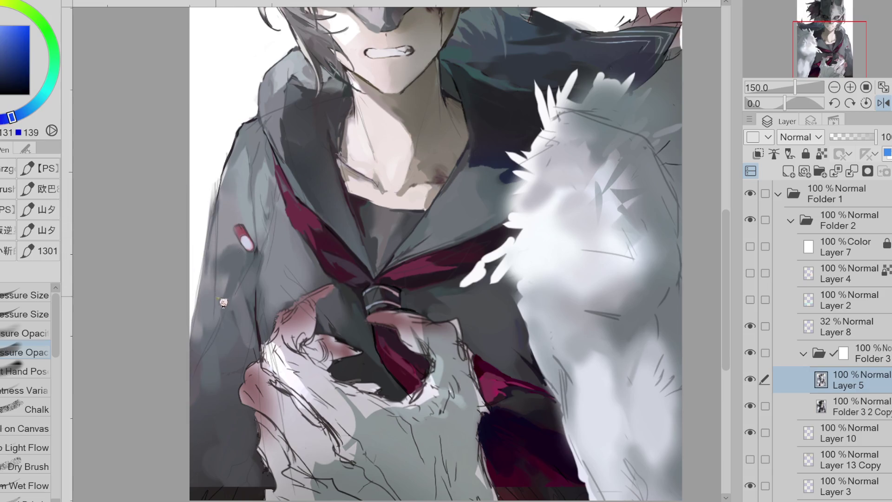
pyautogui.keyDown('alt'); pyautogui.click(205, 337); pyautogui.keyUp('alt')
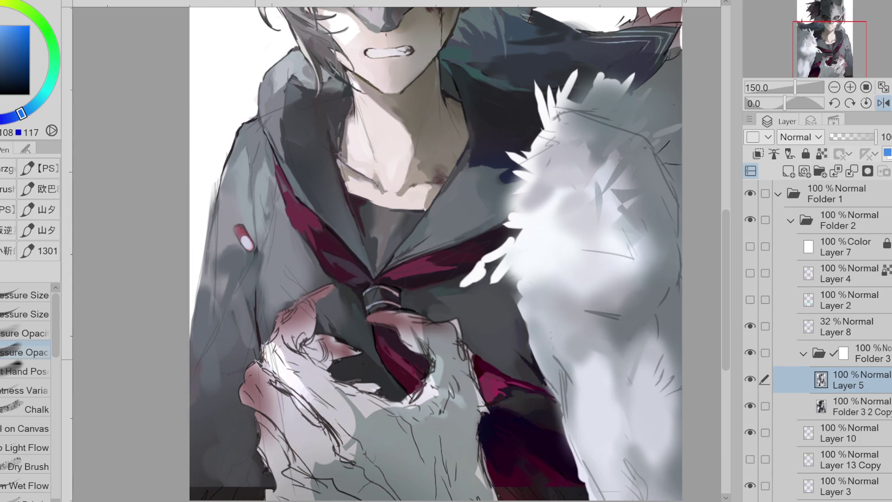
# Step: Unflip the view and paint dark grey shading on the jacket with a sampled blue-grey
pyautogui.press('h')
pyautogui.keyDown('alt'); pyautogui.click(558, 344); pyautogui.keyUp('alt')
pyautogui.keyDown('alt'); pyautogui.click(540, 335); pyautogui.keyUp('alt')
pyautogui.keyDown('alt'); pyautogui.click(544, 309); pyautogui.keyUp('alt')
pyautogui.moveTo(556, 355); pyautogui.dragTo(550, 280)
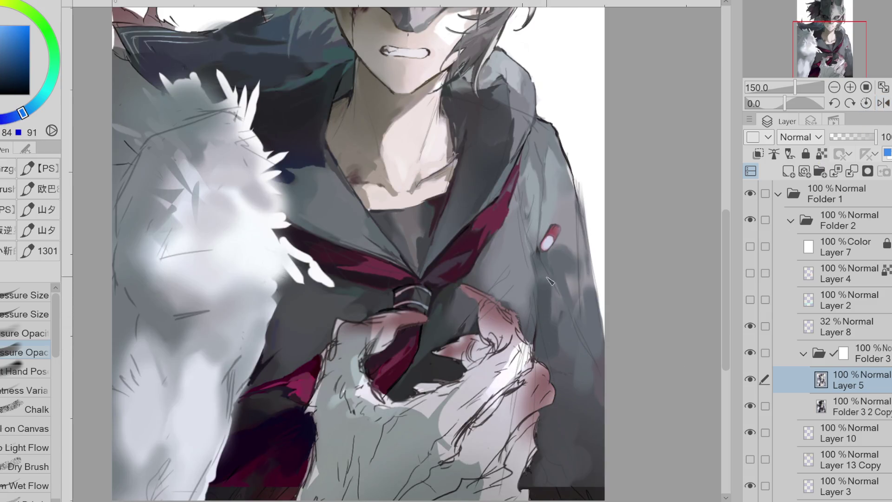
pyautogui.keyDown('alt'); pyautogui.click(576, 348); pyautogui.keyUp('alt')
pyautogui.scroll(-1, 549, 137)
# Step: Zoom out the canvas to bring the whole chest area into view
pyautogui.scroll(-2, 553, 144)
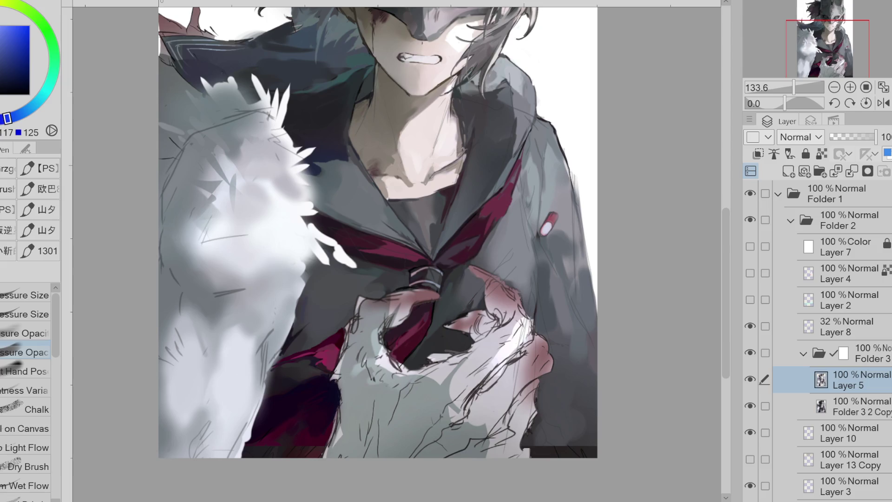
# Step: Hide Layer 8's sketch lines over the fur and sample a bluer grey from the jacket
pyautogui.click(749, 326)
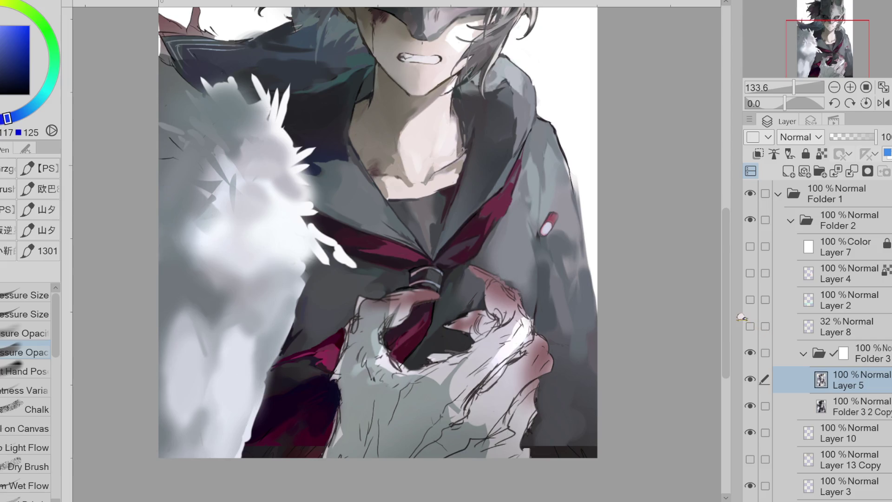
pyautogui.keyDown('alt'); pyautogui.click(564, 342); pyautogui.keyUp('alt')
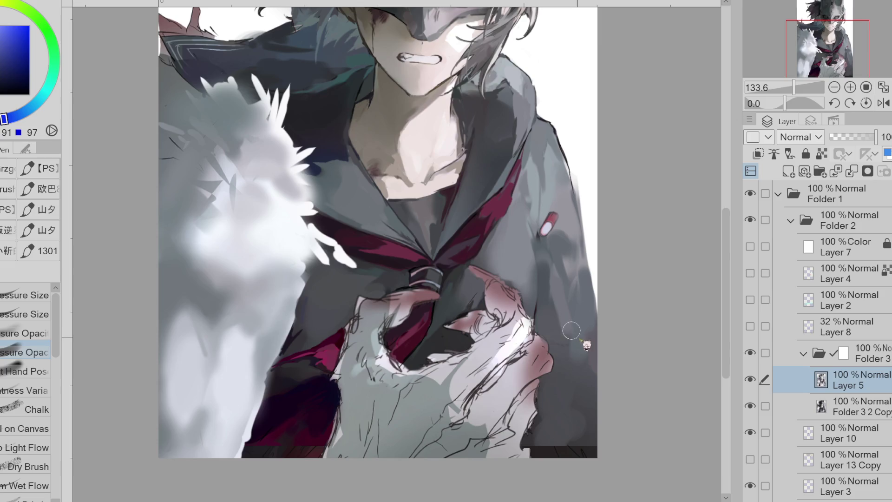
pyautogui.keyDown('alt'); pyautogui.click(591, 268); pyautogui.keyUp('alt')
pyautogui.keyDown('alt'); pyautogui.click(585, 242); pyautogui.keyUp('alt')
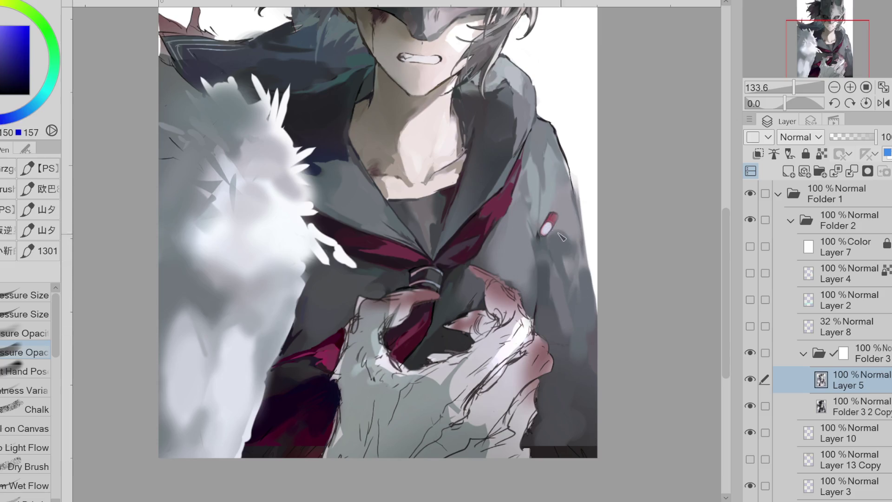
# Step: Lasso-fill a darker shade into an area near the clutching hand
pyautogui.press('g')
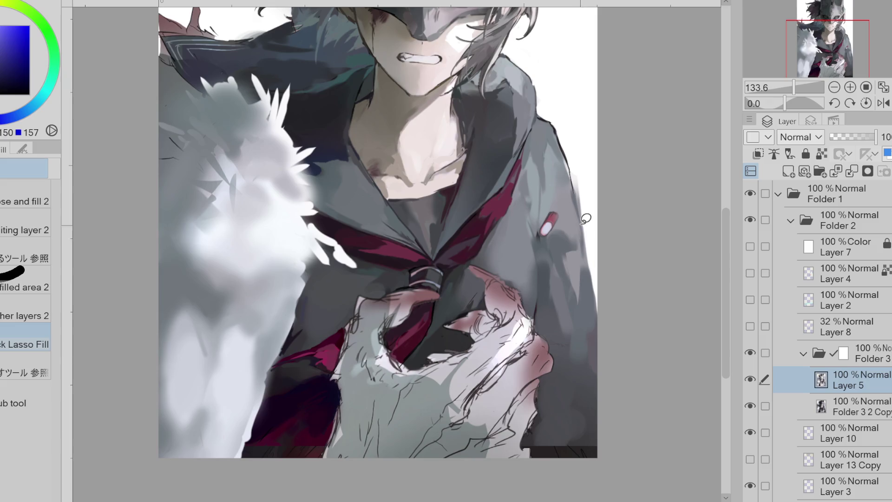
pyautogui.keyDown('alt'); pyautogui.click(584, 390); pyautogui.keyUp('alt')
pyautogui.moveTo(580, 384)
pyautogui.mouseDown()
pyautogui.moveTo(564, 356)
pyautogui.moveTo(598, 368)
pyautogui.moveTo(557, 334)
pyautogui.mouseUp()
# Step: Paint a dark shadow stroke and a light accent stroke beside the hand with the pen brush
pyautogui.press('p')
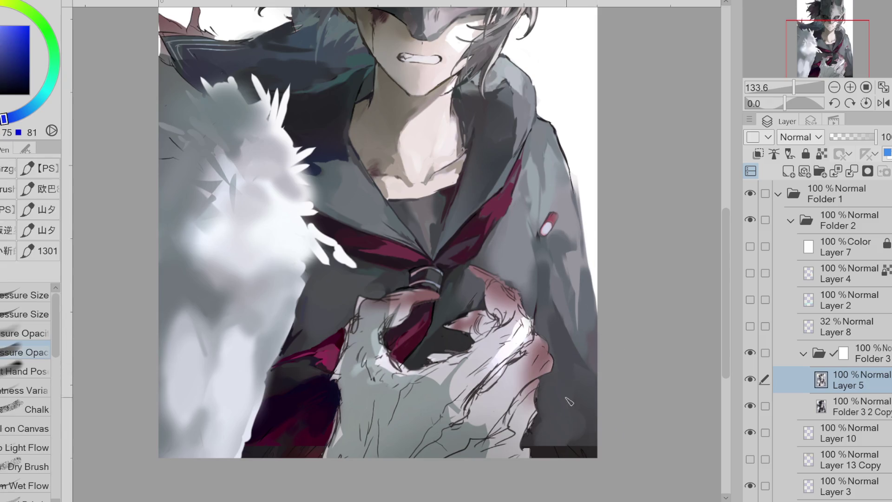
pyautogui.keyDown('alt'); pyautogui.click(556, 426); pyautogui.keyUp('alt')
pyautogui.keyDown('alt'); pyautogui.click(573, 423); pyautogui.keyUp('alt')
pyautogui.keyDown('alt'); pyautogui.click(538, 432); pyautogui.keyUp('alt')
pyautogui.moveTo(534, 418)
pyautogui.mouseDown()
pyautogui.moveTo(546, 451)
pyautogui.moveTo(535, 432)
pyautogui.mouseUp()
pyautogui.keyDown('alt'); pyautogui.click(524, 447); pyautogui.keyUp('alt')
pyautogui.keyDown('alt'); pyautogui.click(544, 425); pyautogui.keyUp('alt')
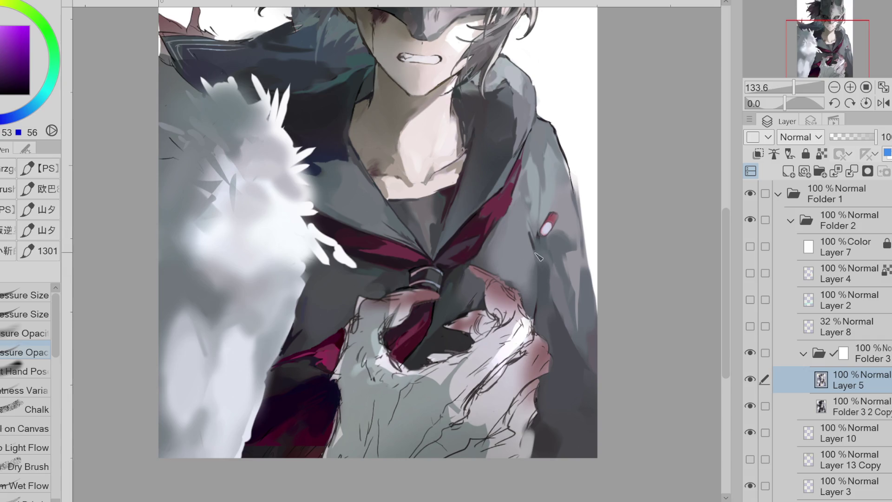
# Step: Switch to a pressure-size brush, sample a darker blue from the jacket, then change to the eraser
pyautogui.press(',')
pyautogui.press(',')
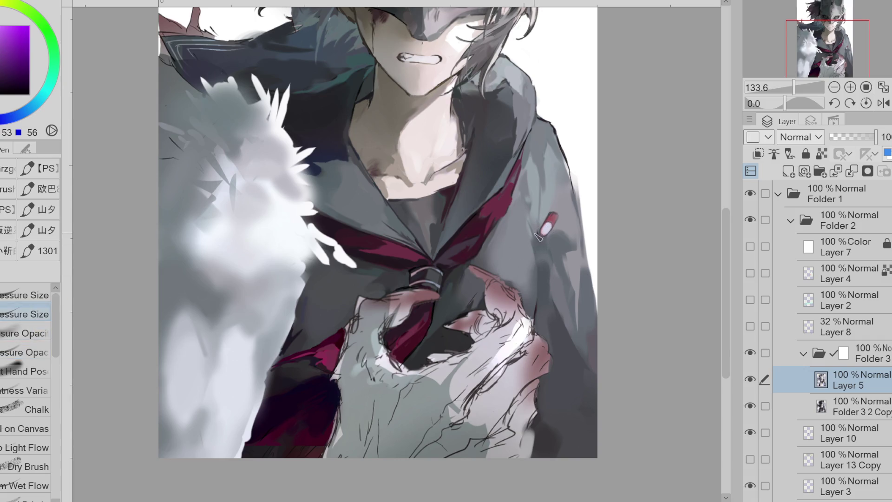
pyautogui.keyDown('alt'); pyautogui.click(539, 243); pyautogui.keyUp('alt')
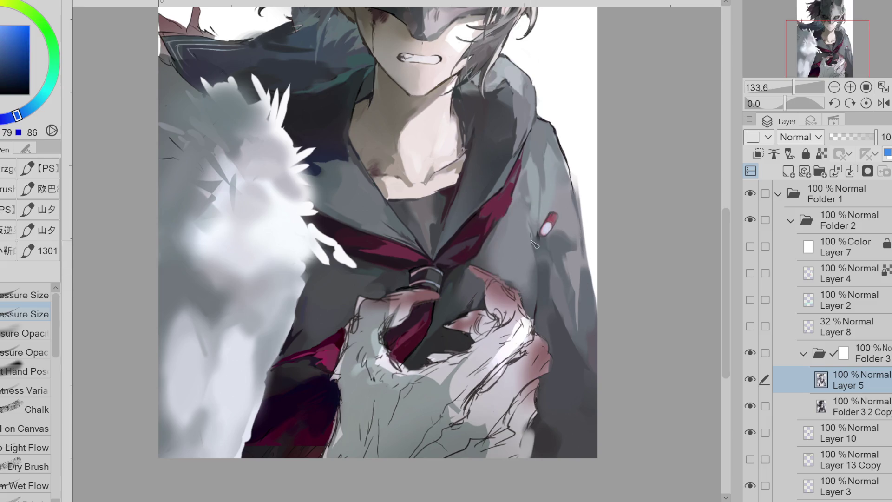
pyautogui.keyDown('alt'); pyautogui.click(539, 242); pyautogui.keyUp('alt')
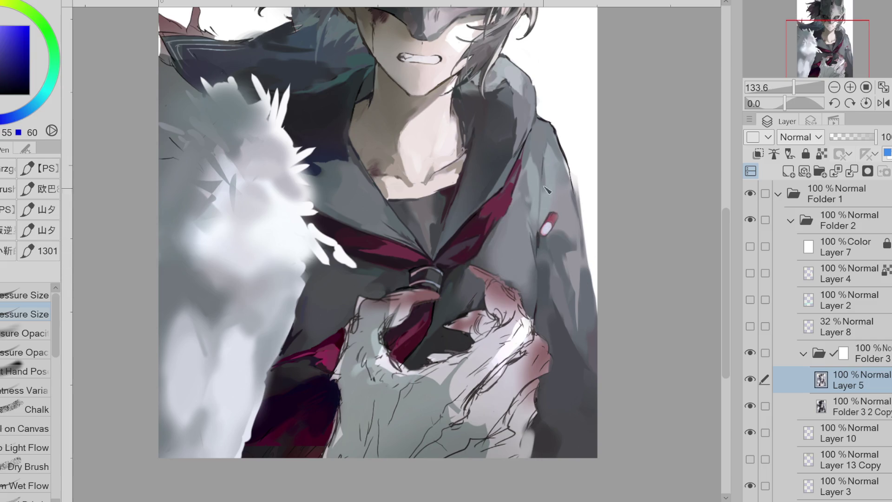
pyautogui.press('e')
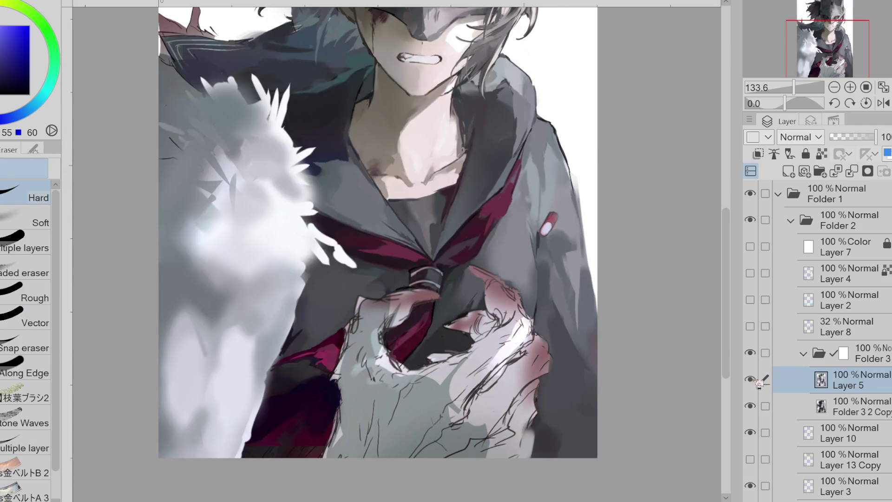
# Step: Briefly select the Folder 3 2 Copy layer, then return to Layer 5 with the painting brushes
pyautogui.click(852, 402)
pyautogui.click(849, 379)
pyautogui.press('p')
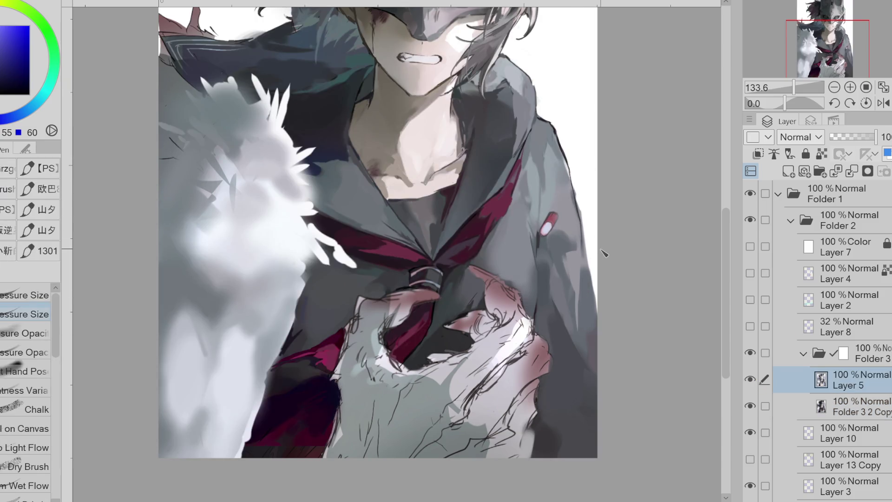
# Step: Sample light blues from the coat and choose a dark blue colour for the background
pyautogui.keyDown('alt'); pyautogui.click(572, 163); pyautogui.keyUp('alt')
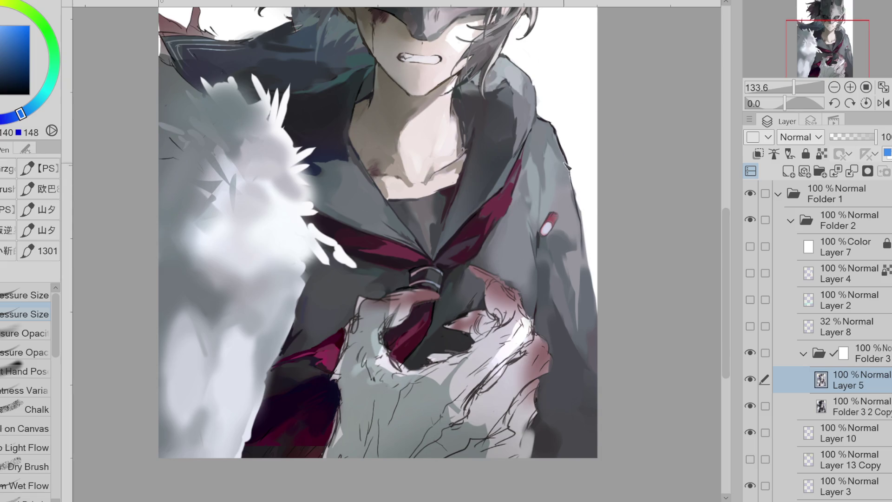
pyautogui.keyDown('alt'); pyautogui.click(571, 166); pyautogui.keyUp('alt')
pyautogui.keyDown('alt'); pyautogui.click(580, 214); pyautogui.keyUp('alt')
pyautogui.keyDown('alt'); pyautogui.click(572, 170); pyautogui.keyUp('alt')
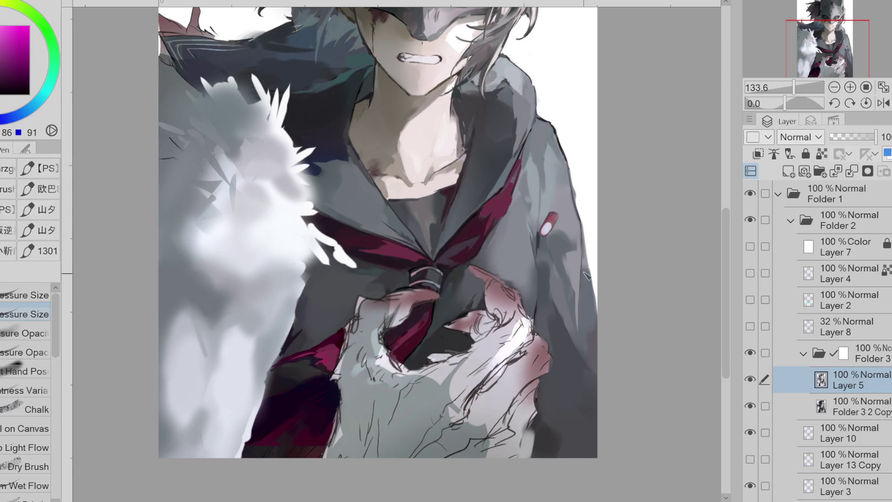
pyautogui.click(20, 114)
pyautogui.click(28, 69)
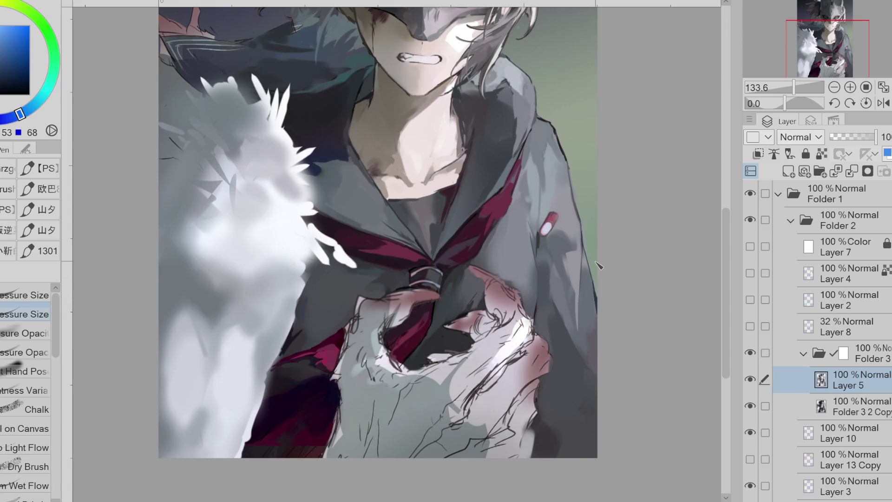
# Step: Mirror the canvas horizontally, show Layer 8 again, and choose a pressure-opacity brush
pyautogui.keyDown('alt'); pyautogui.click(572, 323); pyautogui.keyUp('alt')
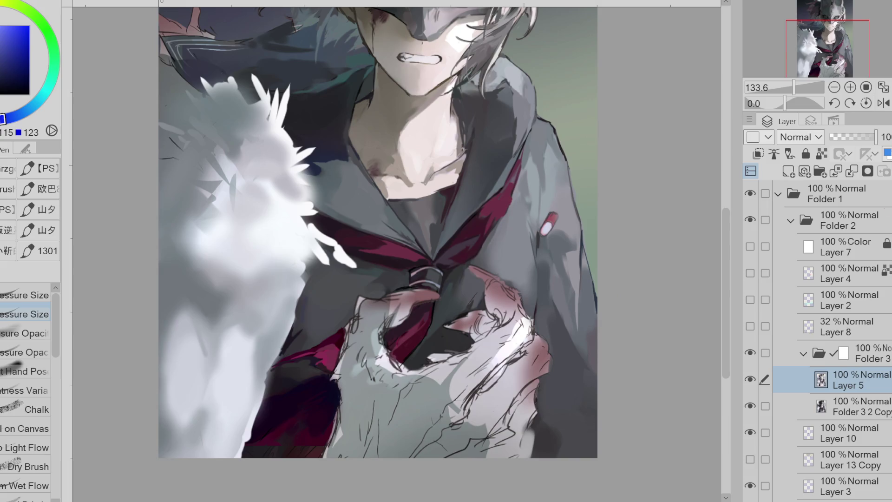
pyautogui.click(884, 103)
pyautogui.keyDown('alt'); pyautogui.click(232, 344); pyautogui.keyUp('alt')
pyautogui.click(749, 325)
pyautogui.click(28, 333)
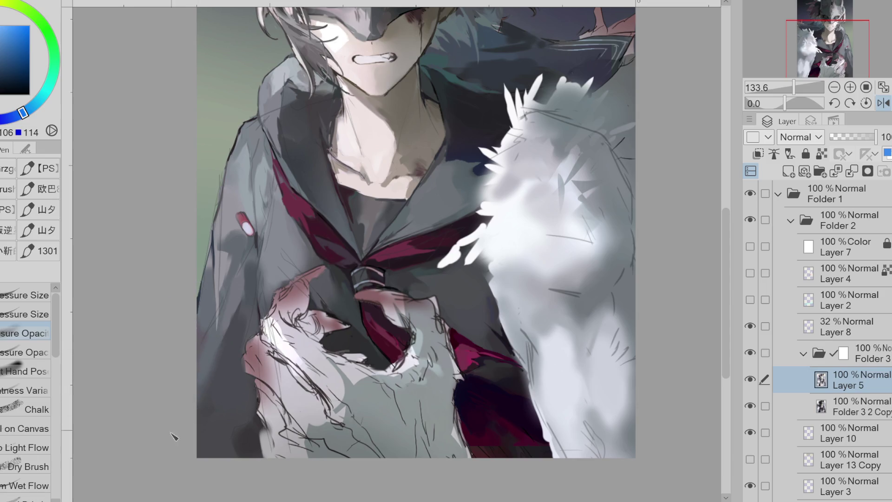
# Step: Dab dark blue paint along the jacket's lower outer edge with the second pressure-opacity brush
pyautogui.keyDown('alt'); pyautogui.click(202, 394); pyautogui.keyUp('alt')
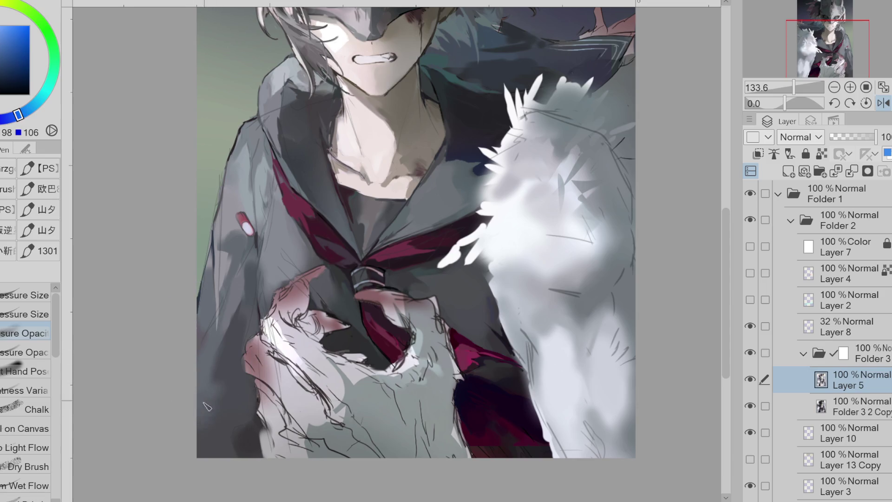
pyautogui.keyDown('alt'); pyautogui.click(229, 436); pyautogui.keyUp('alt')
pyautogui.click(26, 352)
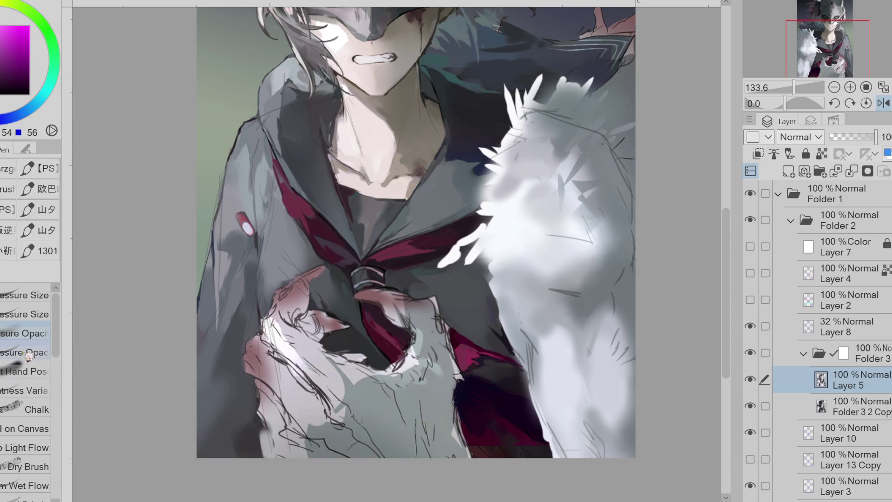
pyautogui.keyDown('alt'); pyautogui.click(219, 420); pyautogui.keyUp('alt')
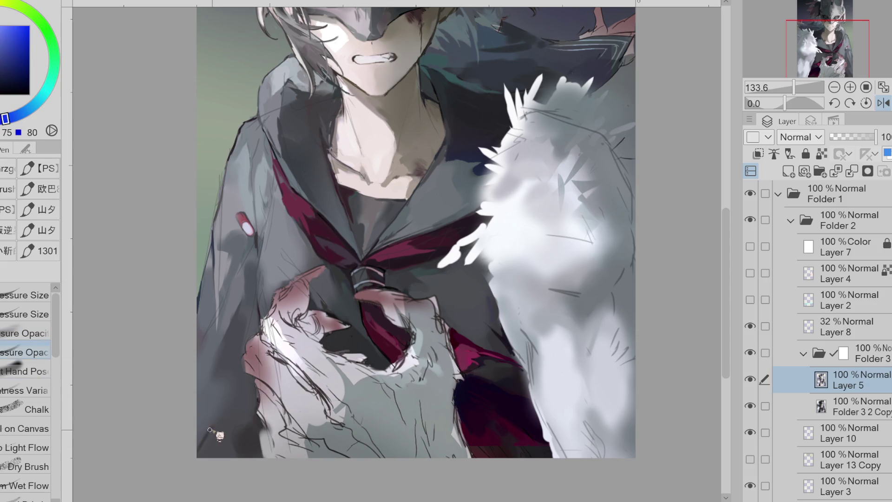
pyautogui.keyDown('alt'); pyautogui.click(216, 437); pyautogui.keyUp('alt')
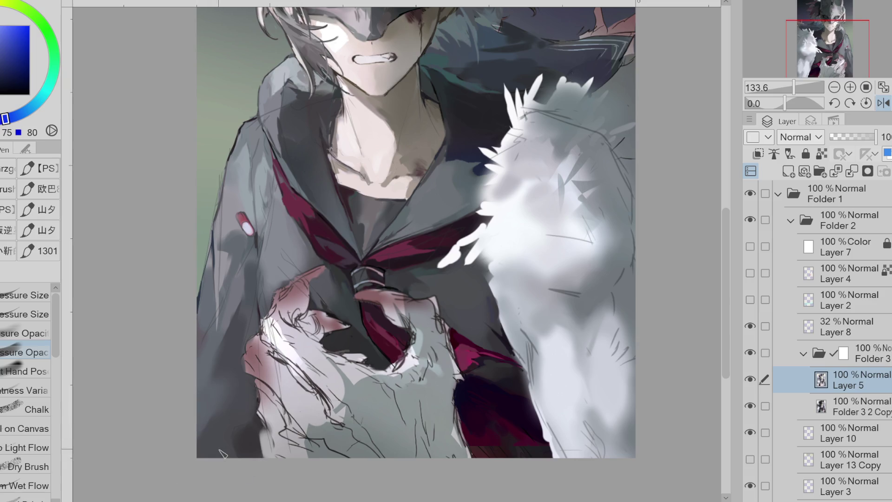
pyautogui.moveTo(207, 409); pyautogui.dragTo(206, 431)
# Step: Sample blue-greys near the collar and jacket, then return the canvas to unmirrored
pyautogui.keyDown('alt'); pyautogui.click(207, 423); pyautogui.keyUp('alt')
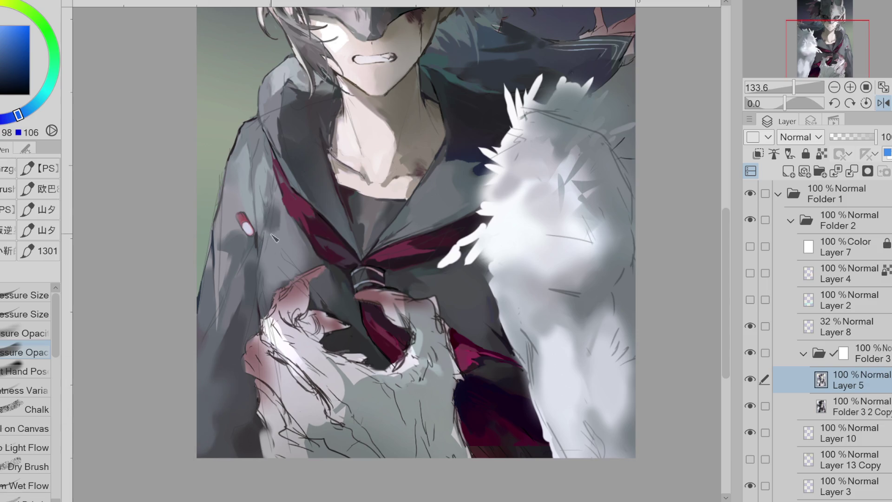
pyautogui.keyDown('alt'); pyautogui.click(274, 191); pyautogui.keyUp('alt')
pyautogui.keyDown('alt'); pyautogui.click(274, 189); pyautogui.keyUp('alt')
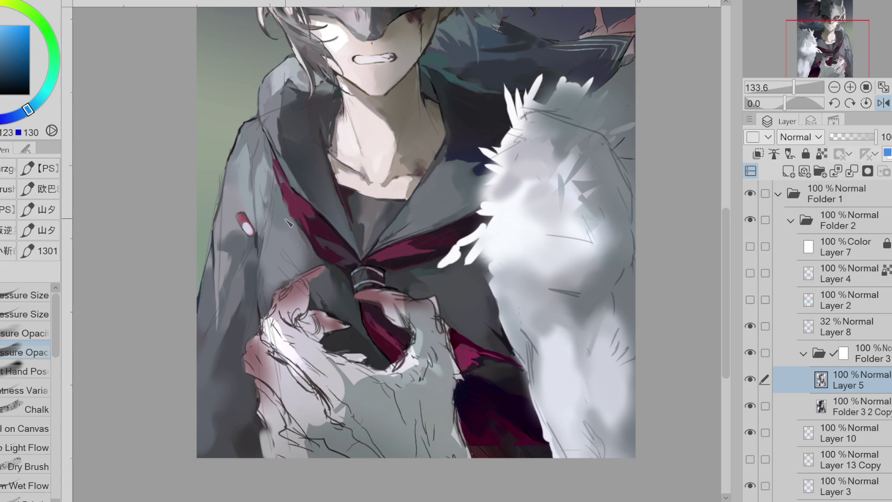
pyautogui.keyDown('alt'); pyautogui.click(274, 193); pyautogui.keyUp('alt')
pyautogui.keyDown('alt'); pyautogui.click(271, 250); pyautogui.keyUp('alt')
pyautogui.keyDown('alt'); pyautogui.click(290, 245); pyautogui.keyUp('alt')
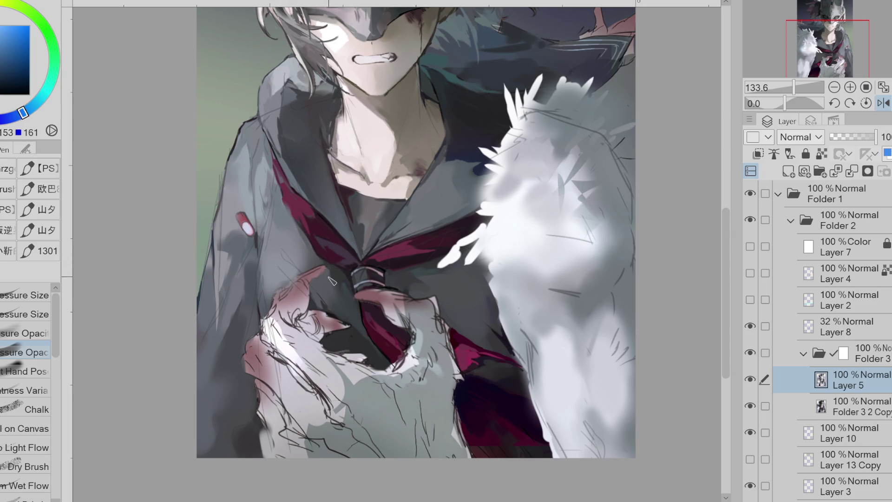
pyautogui.click(883, 103)
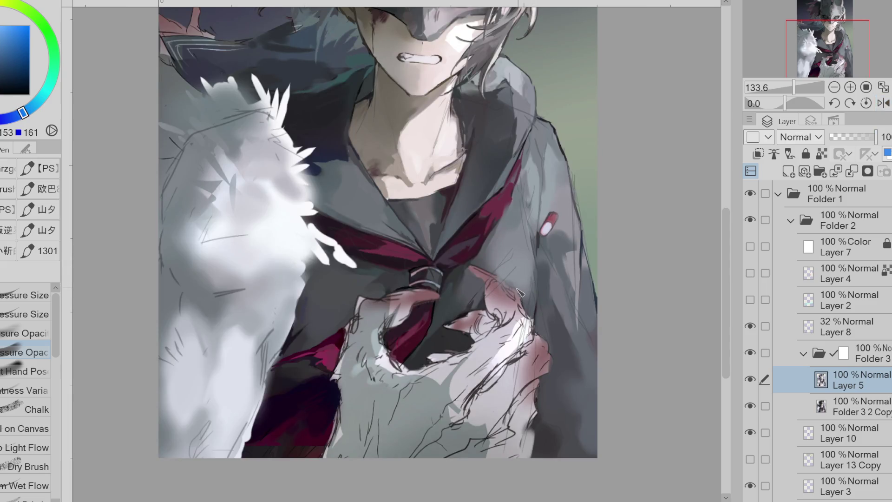